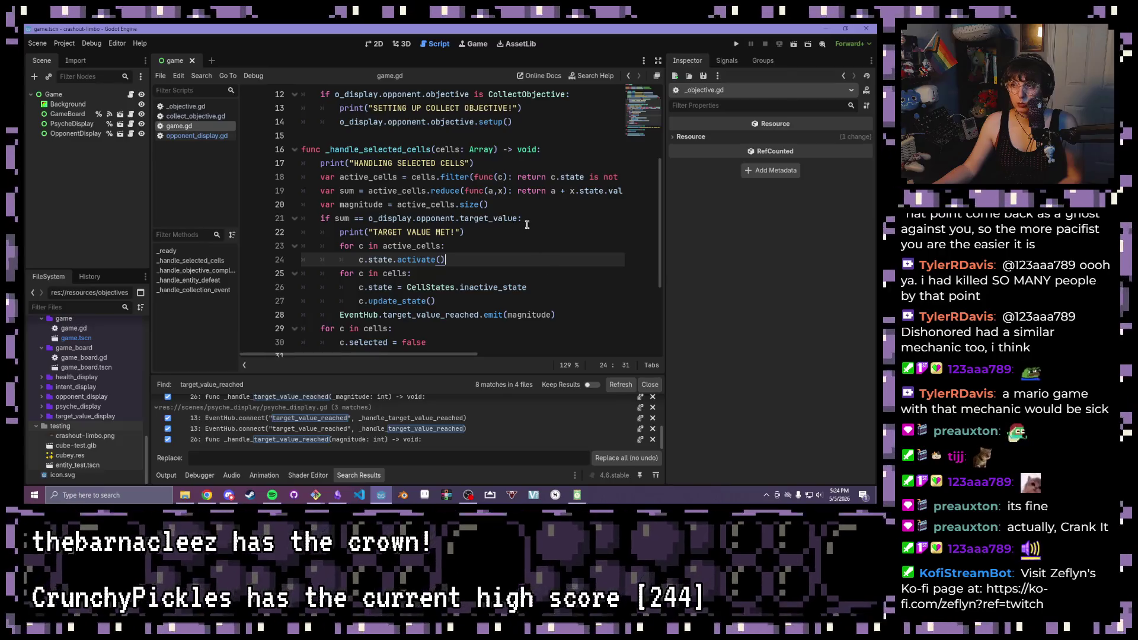
Review the active_cells line in game.gd's _handle_selected_cells, then open game_board.gd from the FileSystem dock.
{"action": "scroll", "coordinate": [517, 244], "scroll_direction": "down", "scroll_amount": 1}
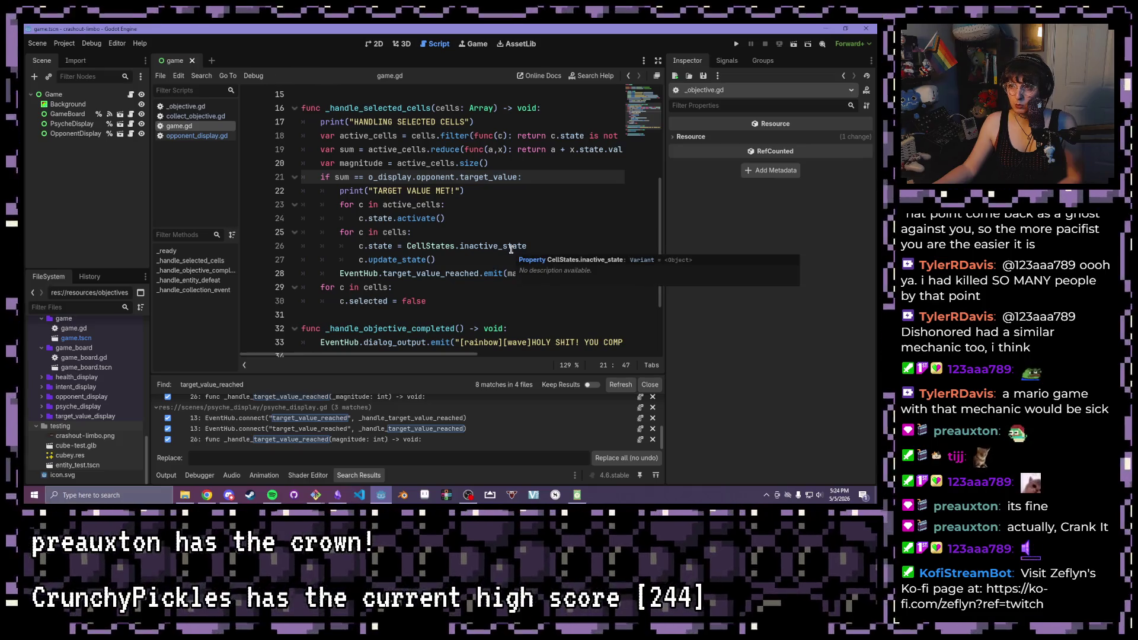
{"action": "scroll", "coordinate": [511, 249], "scroll_direction": "up", "scroll_amount": 1}
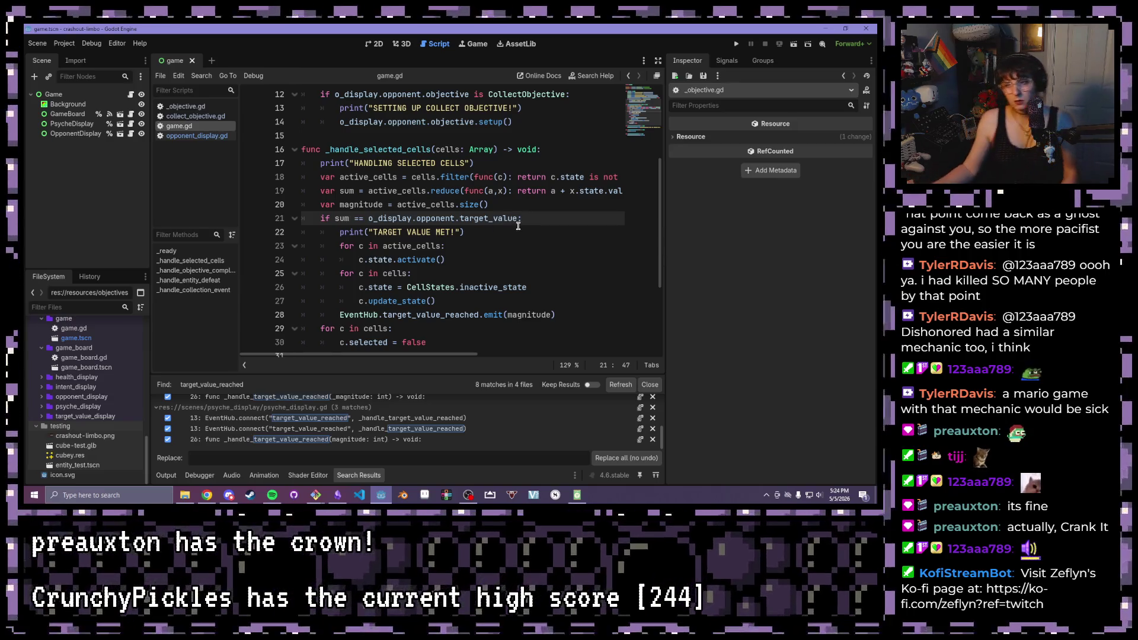
{"action": "left_click_drag", "start_coordinate": [322, 178], "coordinate": [590, 176]}
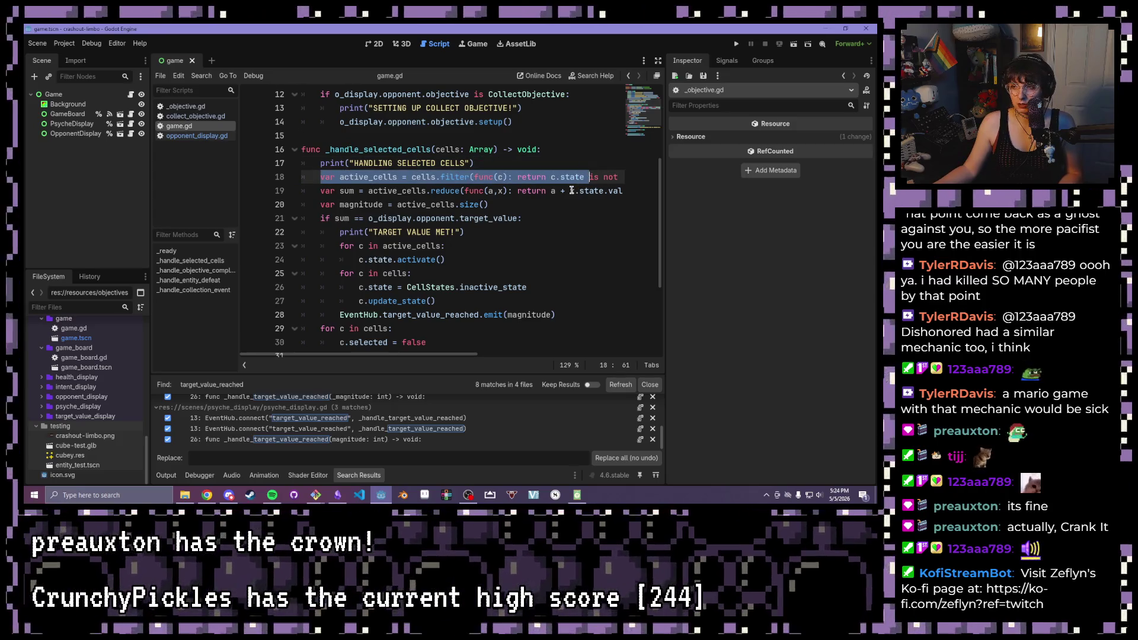
{"action": "mouse_move", "coordinate": [469, 354]}
{"action": "left_mouse_down"}
{"action": "mouse_move", "coordinate": [592, 355]}
{"action": "mouse_move", "coordinate": [425, 229]}
{"action": "left_mouse_up"}
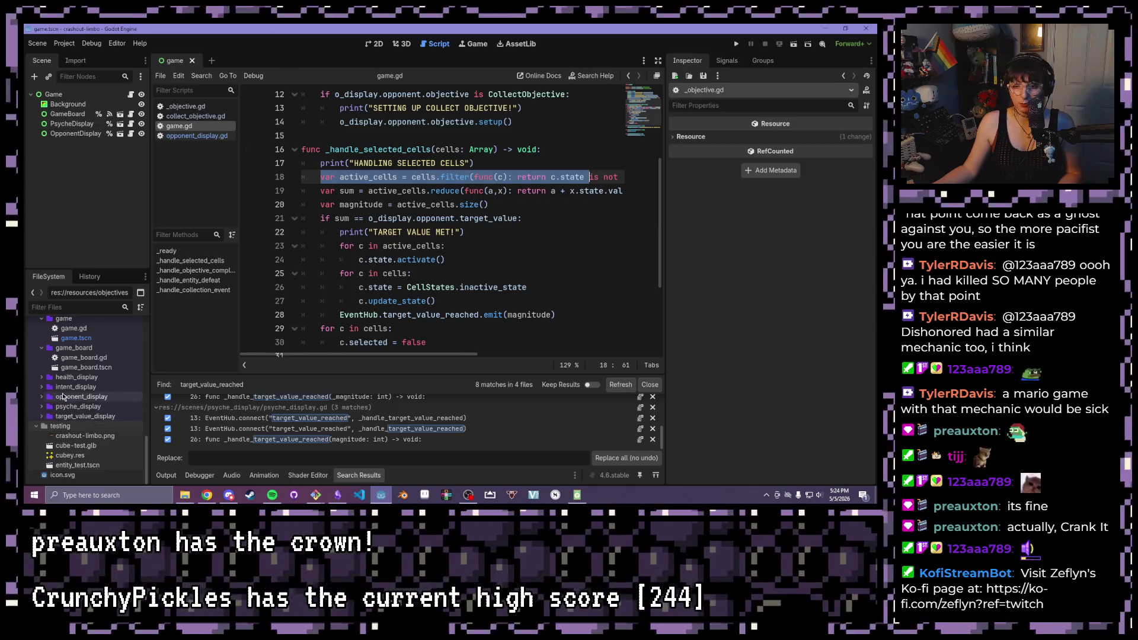
{"action": "double_click", "coordinate": [73, 358]}
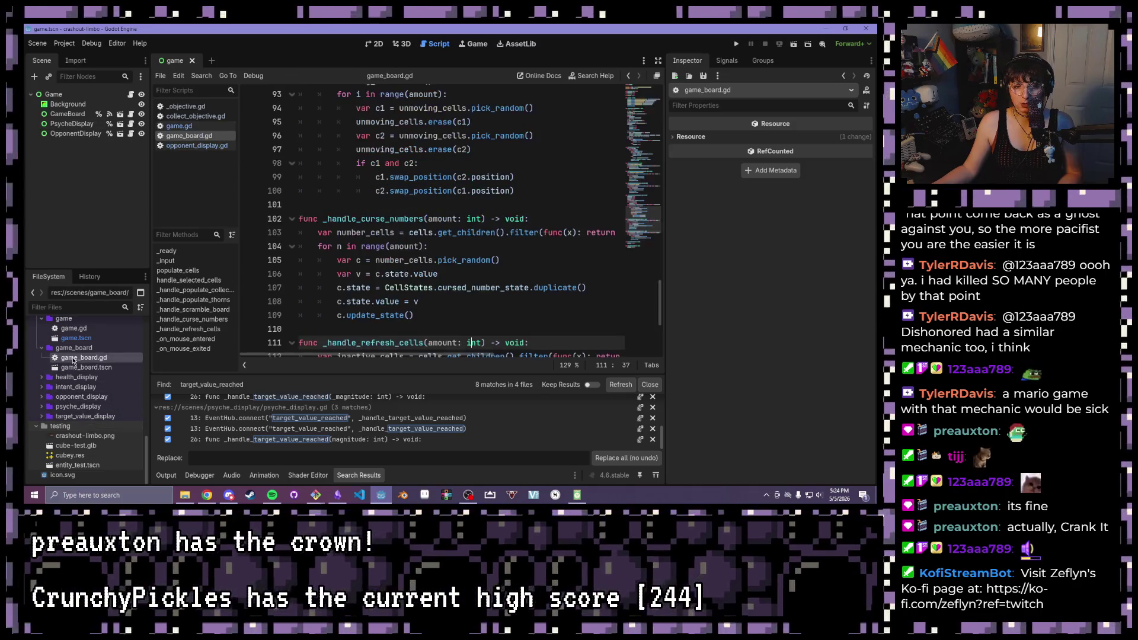
Read game_board.gd's handler functions, highlighting the cells_selected emit lines, then switch back to game.gd.
{"action": "scroll", "coordinate": [441, 157], "scroll_direction": "up", "scroll_amount": 5}
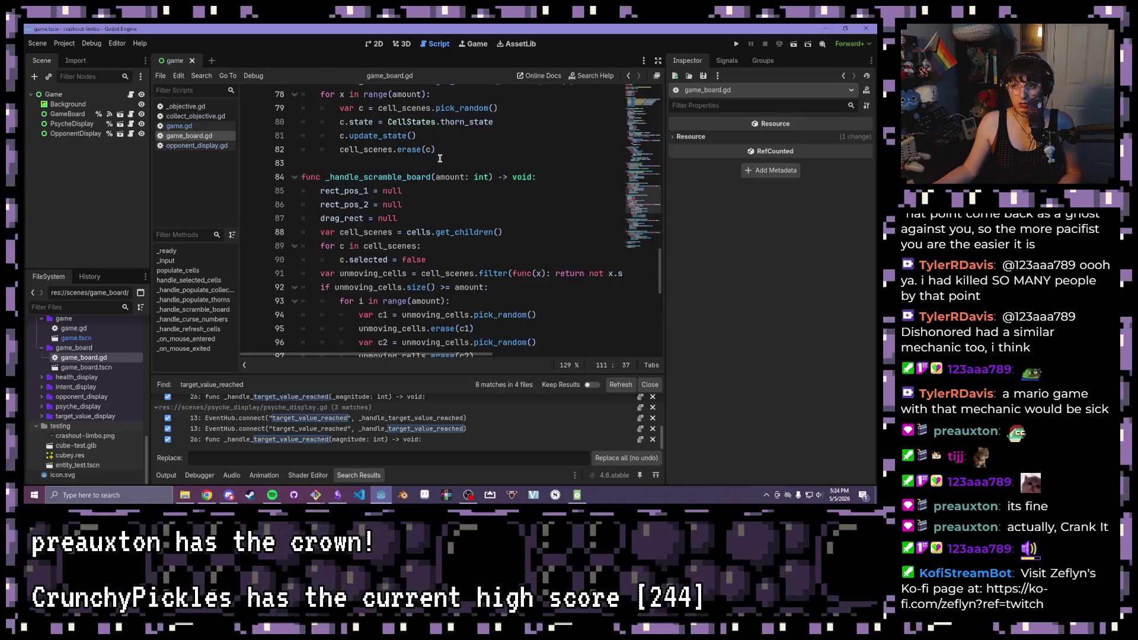
{"action": "scroll", "coordinate": [440, 158], "scroll_direction": "up", "scroll_amount": 15}
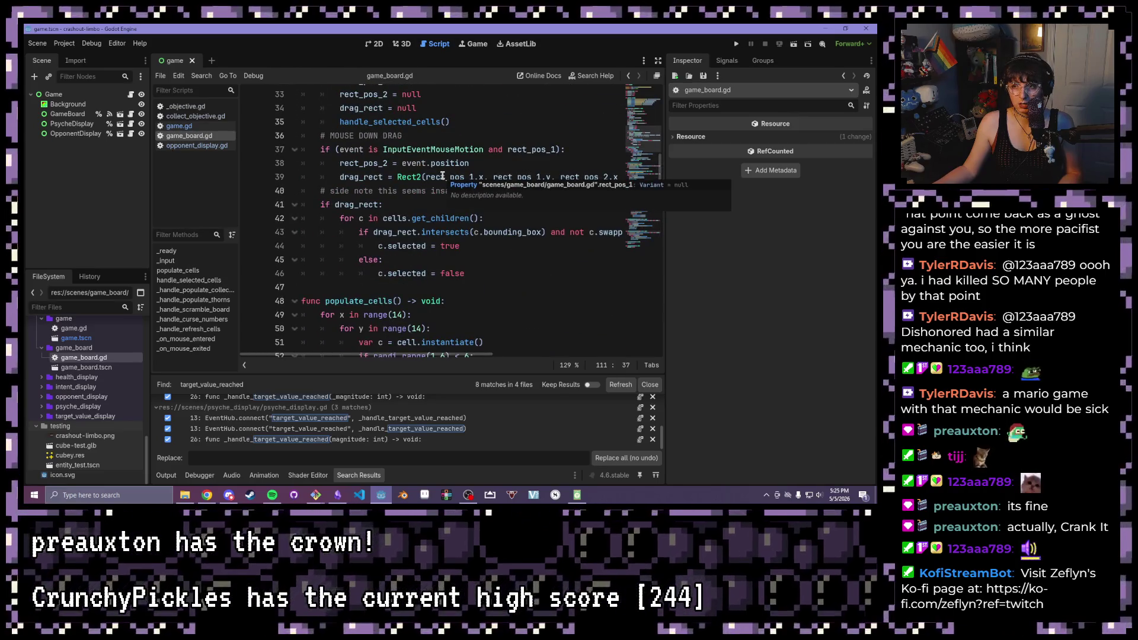
{"action": "scroll", "coordinate": [442, 175], "scroll_direction": "down", "scroll_amount": 7}
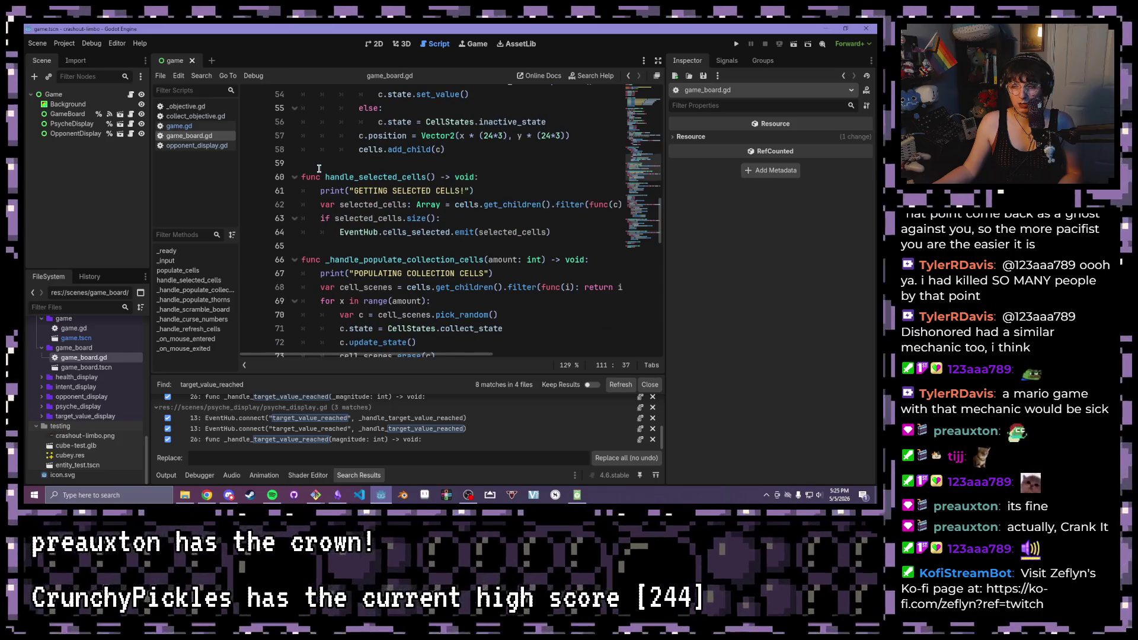
{"action": "left_click_drag", "start_coordinate": [602, 226], "coordinate": [281, 218]}
{"action": "scroll", "coordinate": [301, 221], "scroll_direction": "down", "scroll_amount": 4}
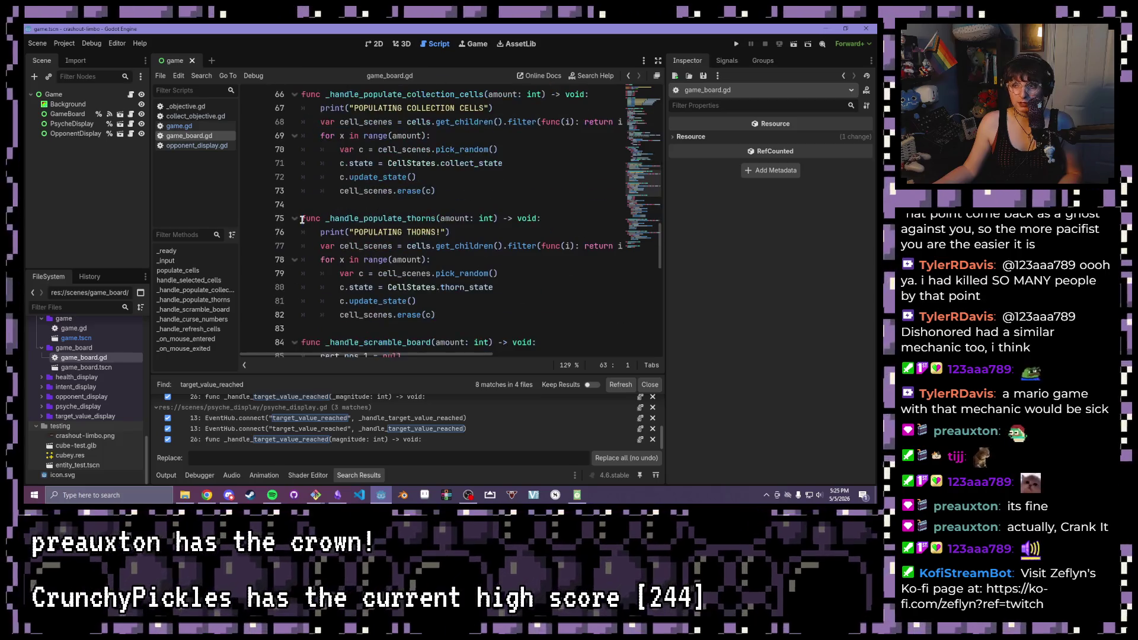
{"action": "scroll", "coordinate": [302, 220], "scroll_direction": "down", "scroll_amount": 4}
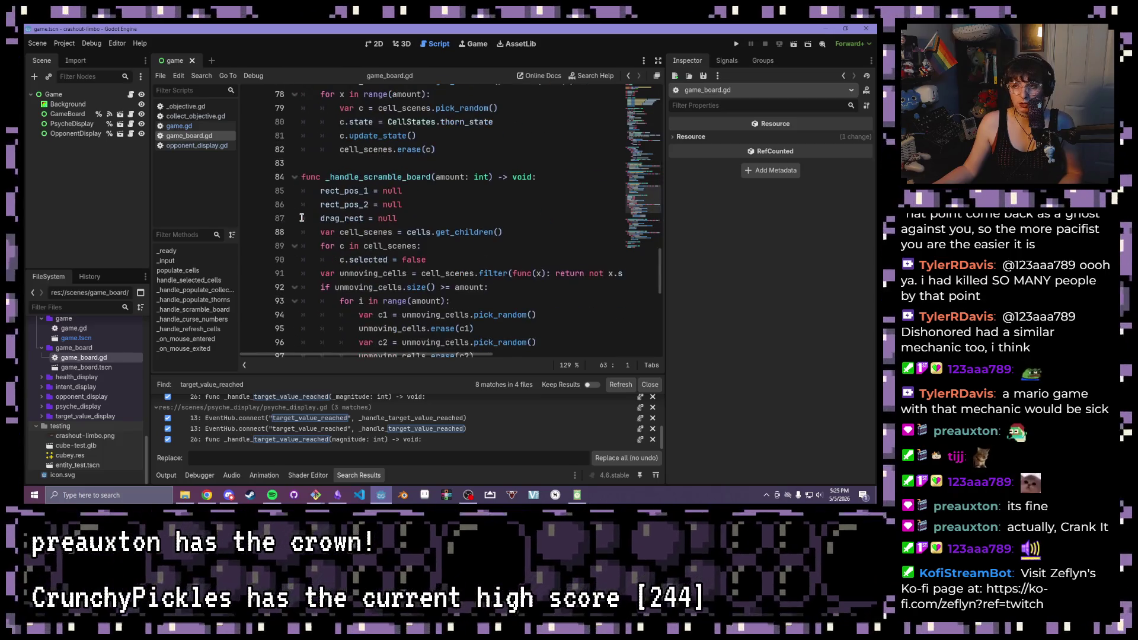
{"action": "scroll", "coordinate": [302, 218], "scroll_direction": "down", "scroll_amount": 3}
{"action": "scroll", "coordinate": [301, 217], "scroll_direction": "down", "scroll_amount": 3}
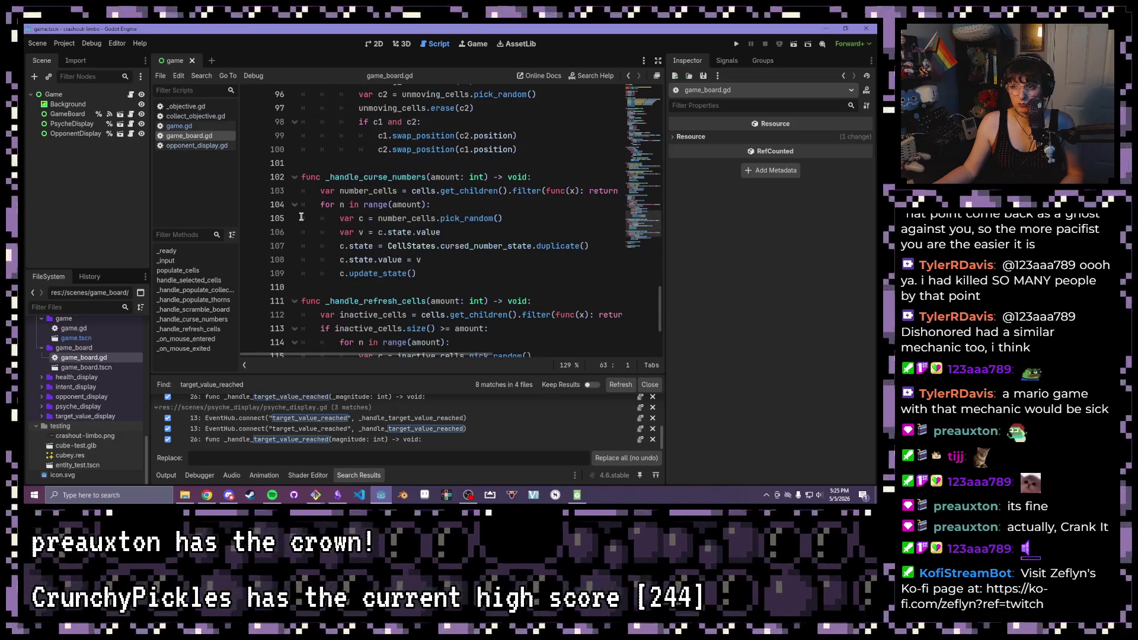
{"action": "scroll", "coordinate": [302, 218], "scroll_direction": "down", "scroll_amount": 2}
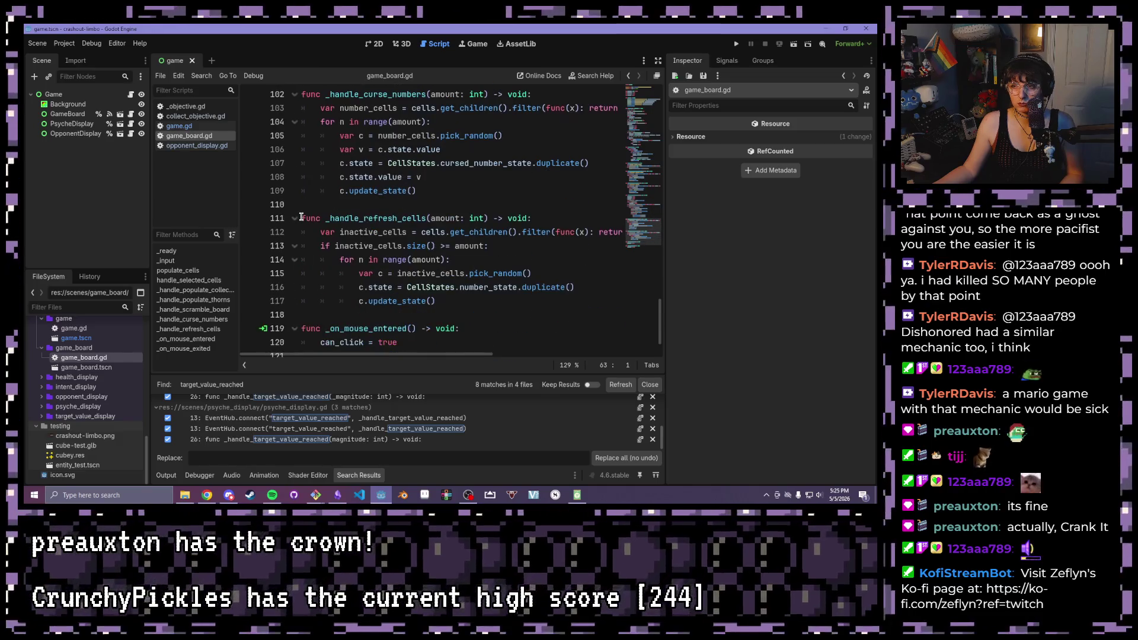
{"action": "scroll", "coordinate": [302, 217], "scroll_direction": "down", "scroll_amount": 2}
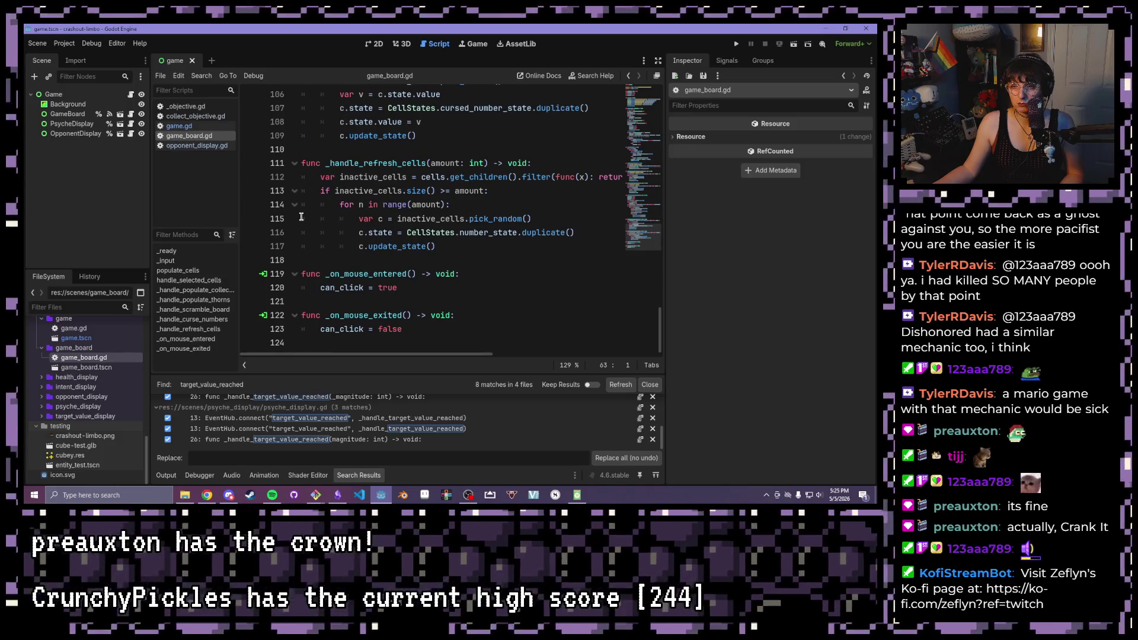
{"action": "left_click", "coordinate": [179, 126]}
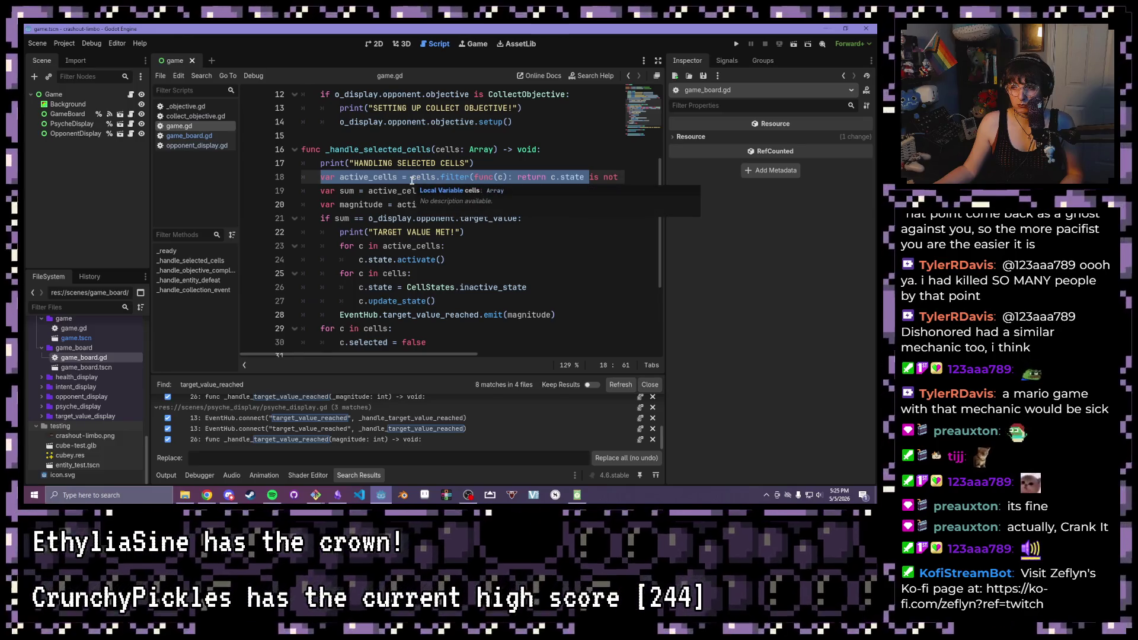
Open psyche_display.gd from its line-13 target_value_reached connect match in Search Results.
{"action": "scroll", "coordinate": [412, 180], "scroll_direction": "down", "scroll_amount": 1}
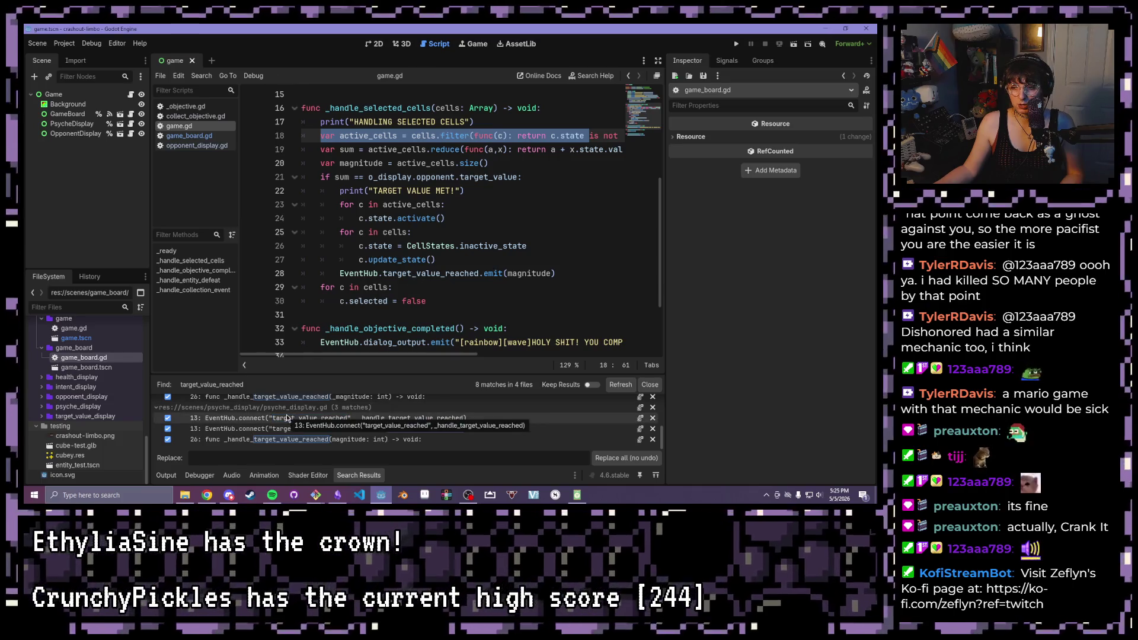
{"action": "left_click", "coordinate": [223, 420]}
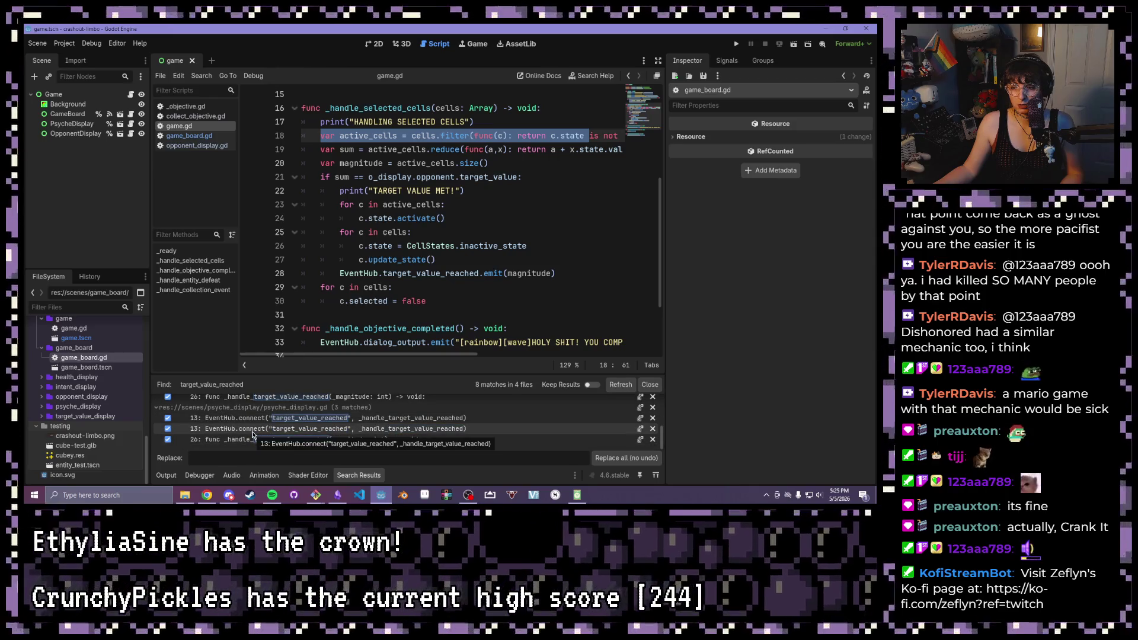
{"action": "left_click", "coordinate": [252, 431]}
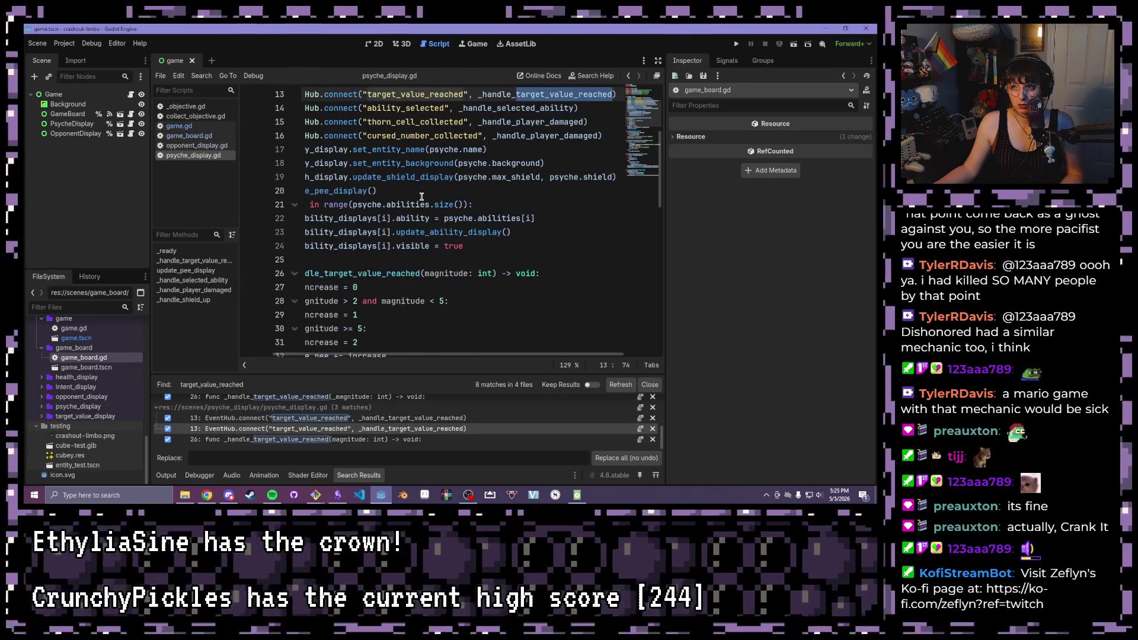
Jump to the _handle_target_value_reached function in psyche_display.gd.
{"action": "scroll", "coordinate": [422, 196], "scroll_direction": "down", "scroll_amount": 6}
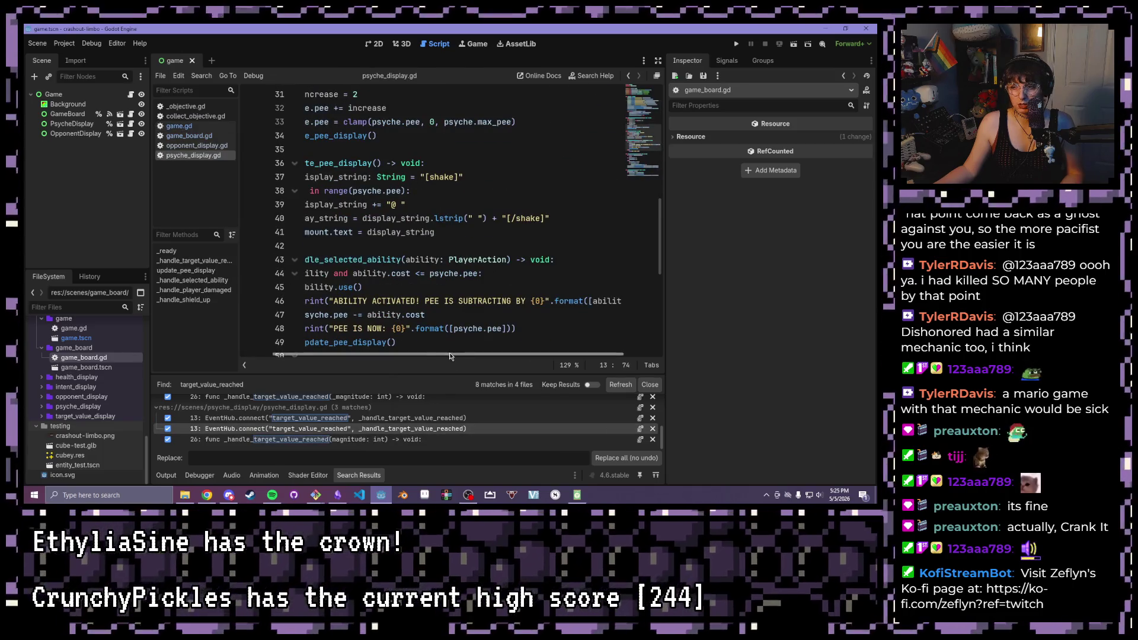
{"action": "left_click_drag", "start_coordinate": [449, 356], "coordinate": [311, 305]}
{"action": "scroll", "coordinate": [303, 304], "scroll_direction": "down", "scroll_amount": 3}
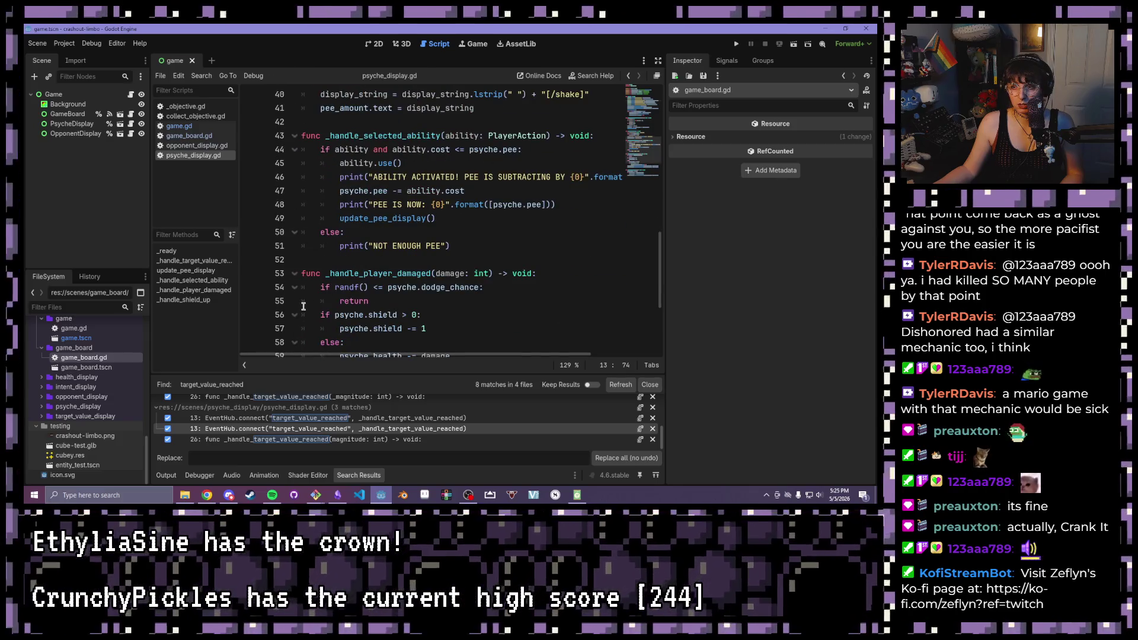
{"action": "scroll", "coordinate": [303, 306], "scroll_direction": "down", "scroll_amount": 4}
{"action": "scroll", "coordinate": [303, 305], "scroll_direction": "up", "scroll_amount": 1}
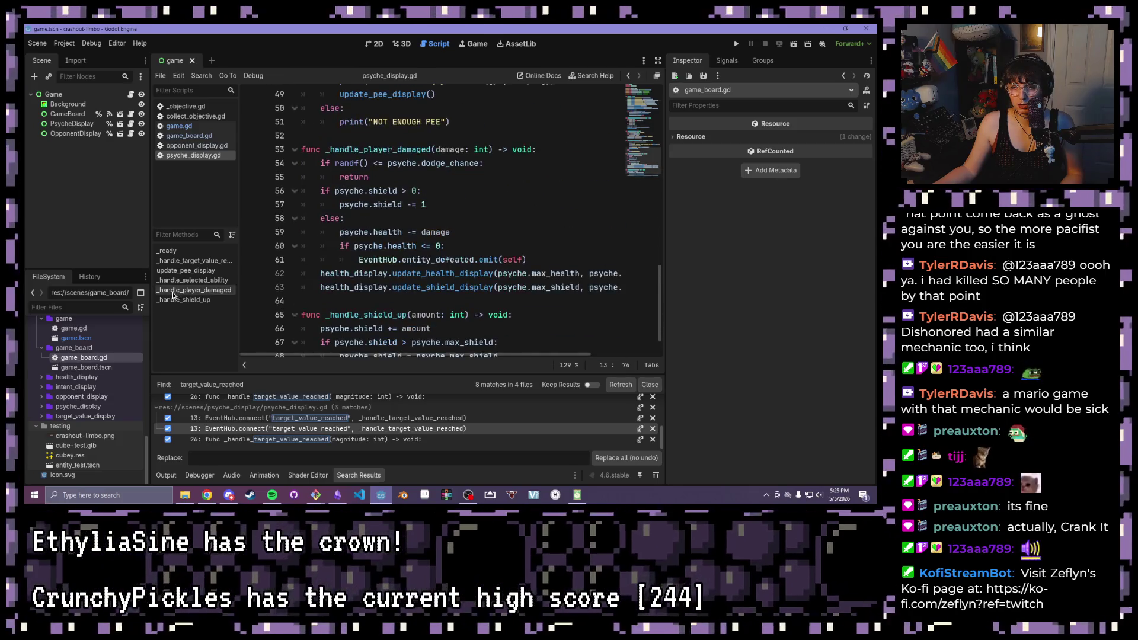
{"action": "left_click", "coordinate": [178, 263]}
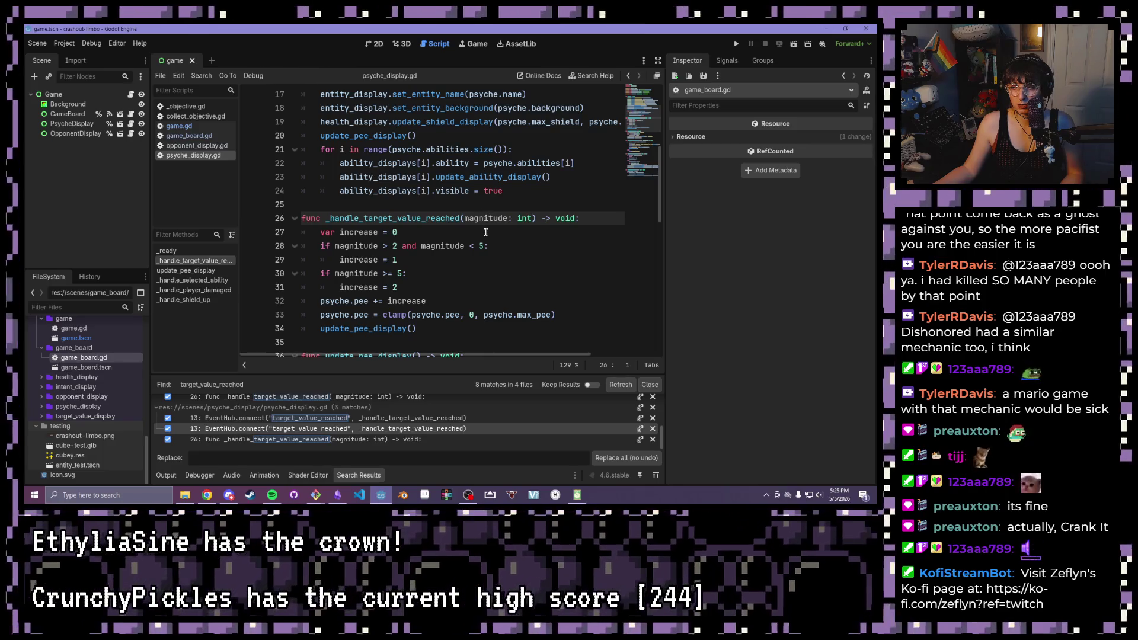
Cut _handle_target_value_reached and paste it below update_pee_display, then switch to opponent_display.gd.
{"action": "left_click", "coordinate": [427, 328]}
{"action": "left_click_drag", "start_coordinate": [427, 328], "coordinate": [301, 218]}
{"action": "key", "text": "ctrl+c"}
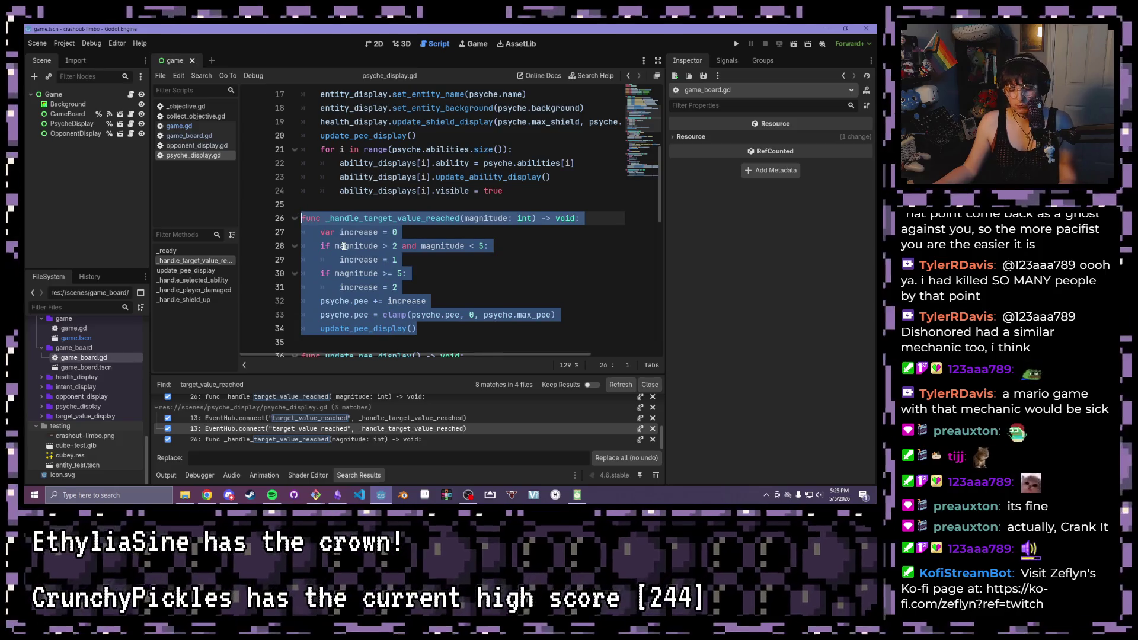
{"action": "key", "text": "BackSpace"}
{"action": "key", "text": "BackSpace"}
{"action": "key", "text": "BackSpace"}
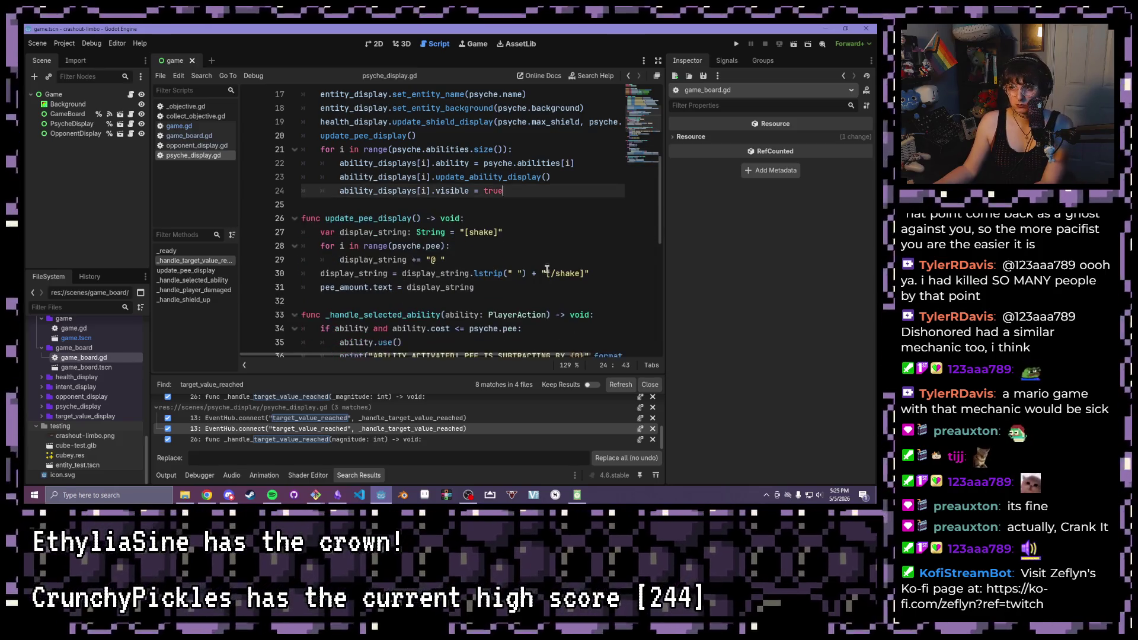
{"action": "scroll", "coordinate": [410, 255], "scroll_direction": "down", "scroll_amount": 1}
{"action": "left_click", "coordinate": [494, 244]}
{"action": "key", "text": "Return"}
{"action": "key", "text": "Return"}
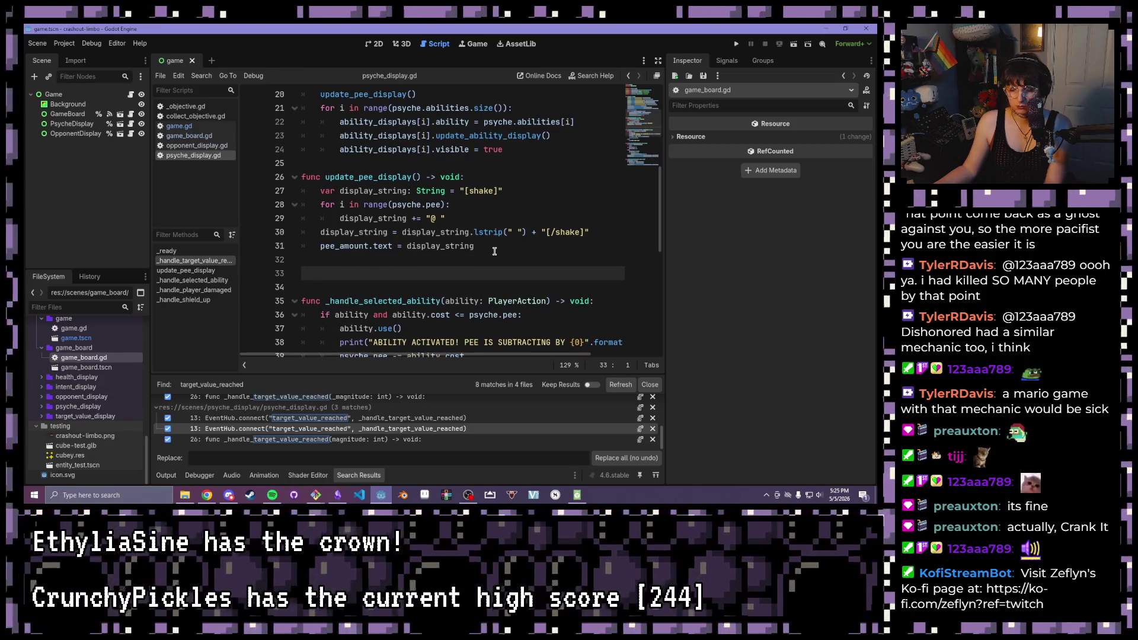
{"action": "key", "text": "ctrl+v"}
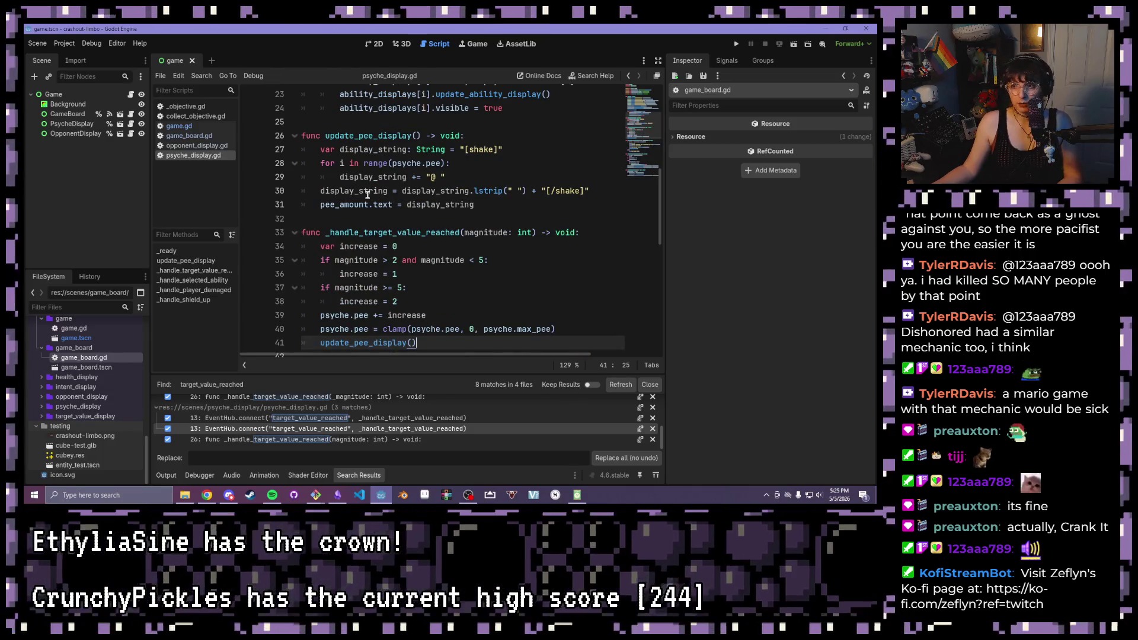
{"action": "left_click", "coordinate": [189, 147]}
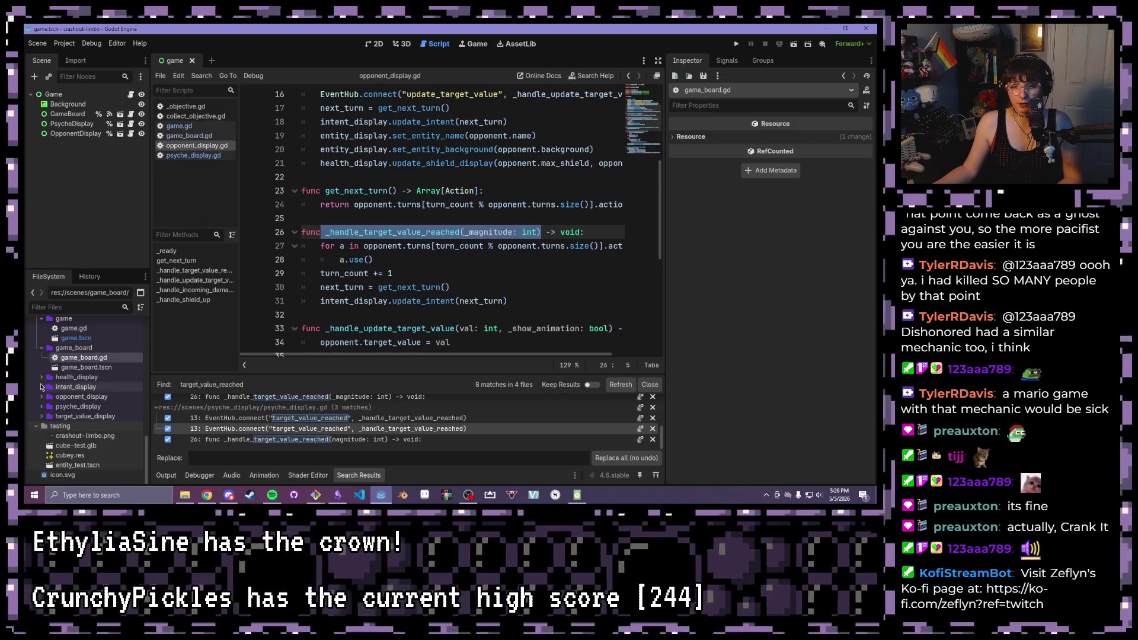
Open the cell scene and its cell.gd script from the FileSystem dock.
{"action": "scroll", "coordinate": [65, 379], "scroll_direction": "up", "scroll_amount": 5}
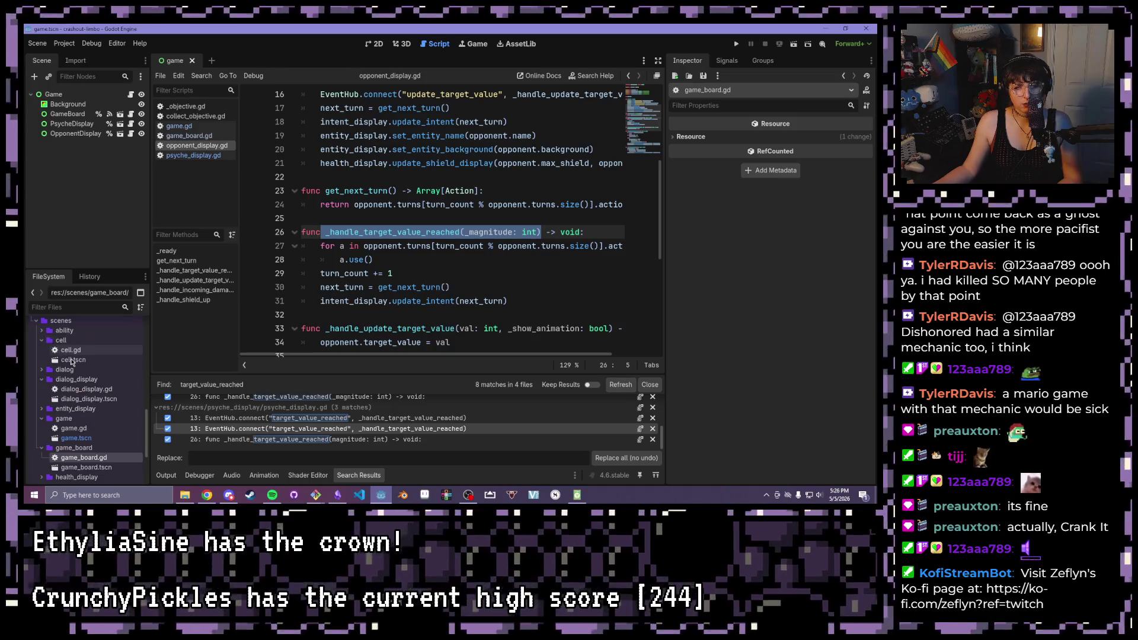
{"action": "double_click", "coordinate": [70, 360]}
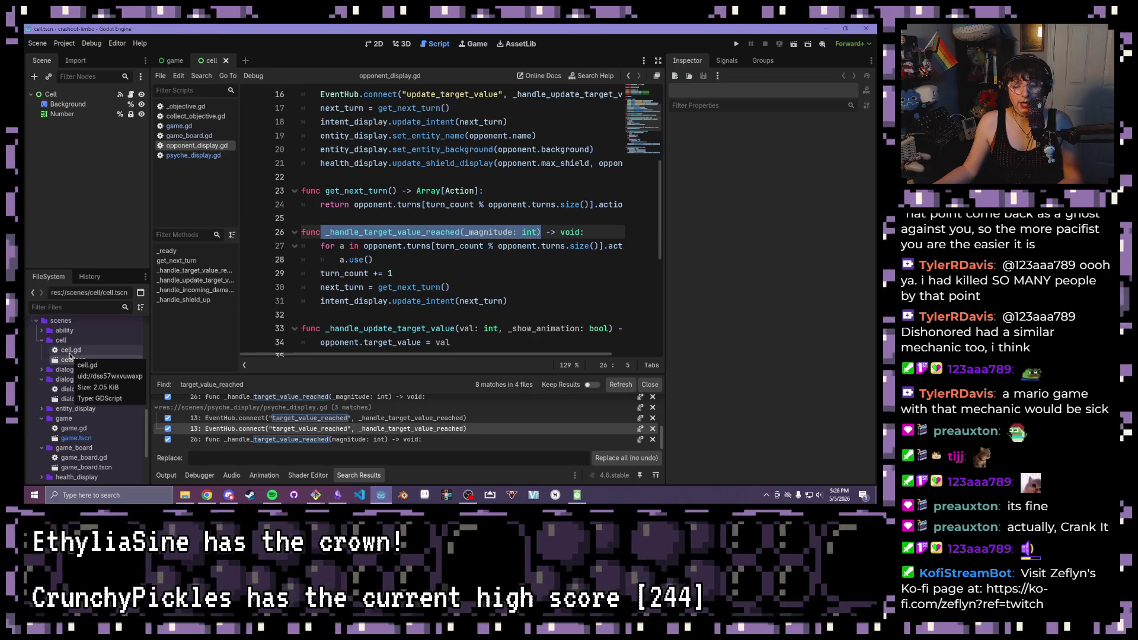
{"action": "double_click", "coordinate": [69, 352]}
{"action": "scroll", "coordinate": [387, 263], "scroll_direction": "up", "scroll_amount": 5}
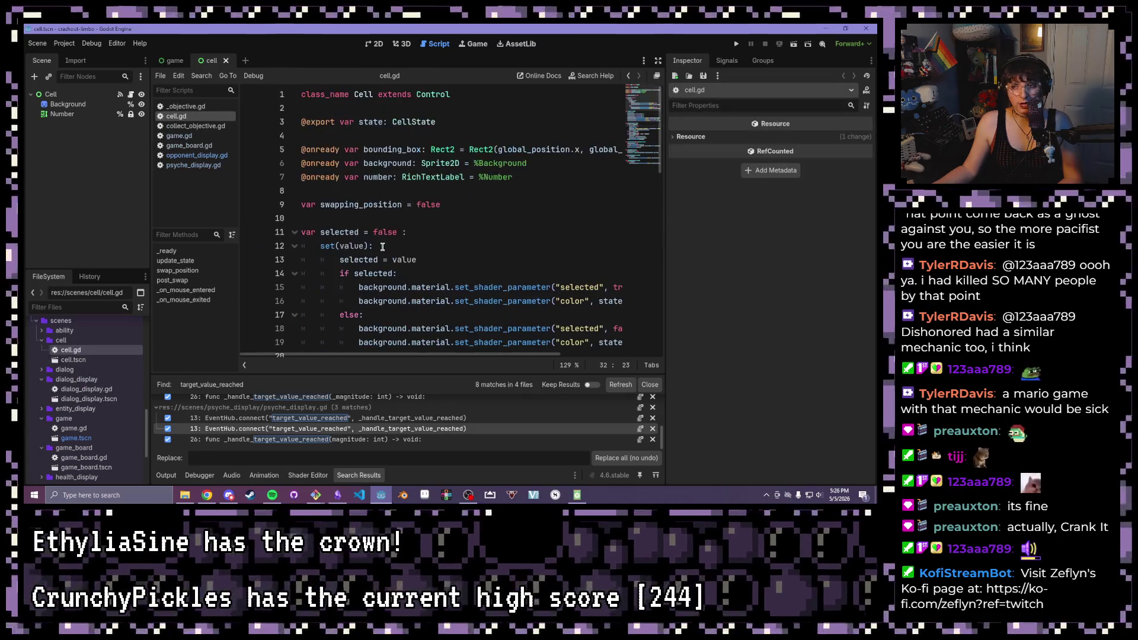
{"action": "scroll", "coordinate": [374, 231], "scroll_direction": "down", "scroll_amount": 5}
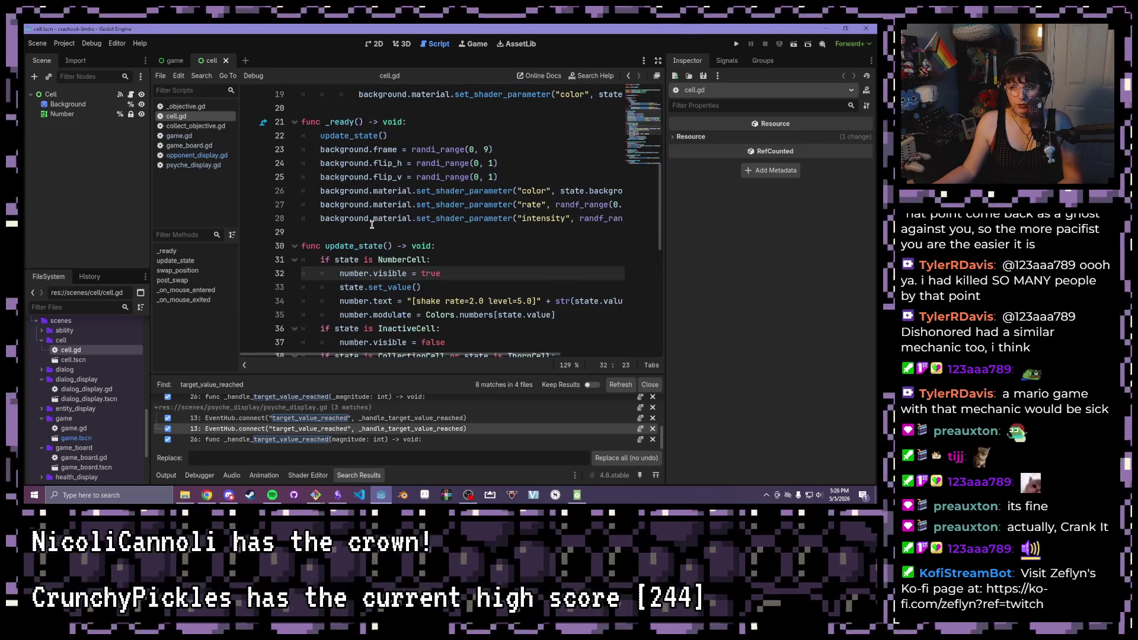
Switch to game.gd and review the active-cells loop and the target value check on line 21.
{"action": "left_click", "coordinate": [168, 138]}
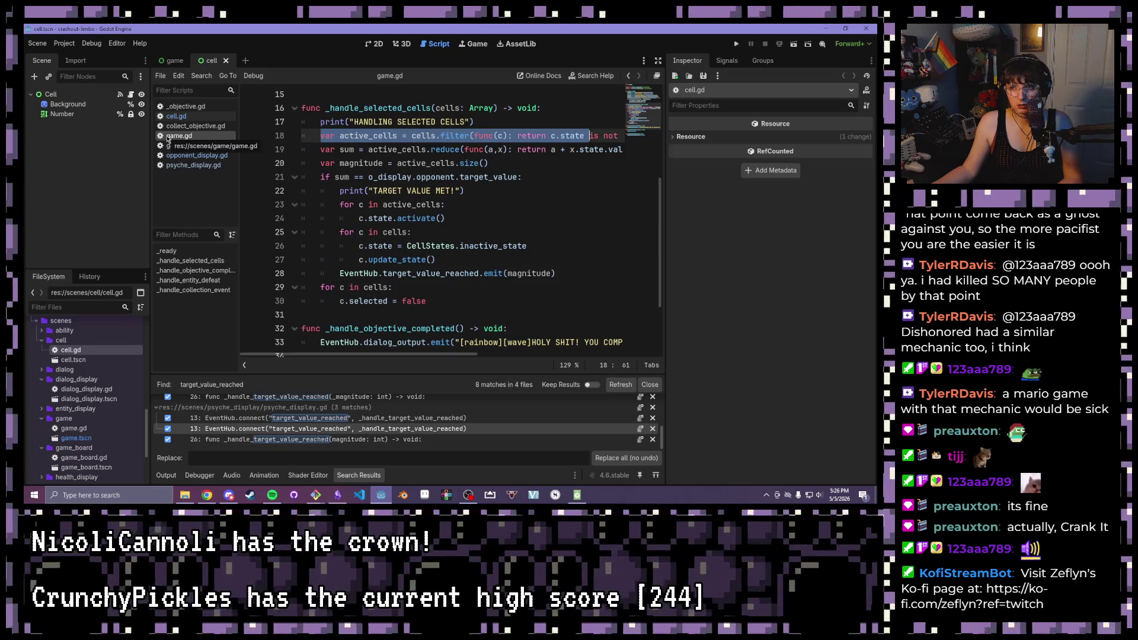
{"action": "left_click_drag", "start_coordinate": [340, 204], "coordinate": [497, 219]}
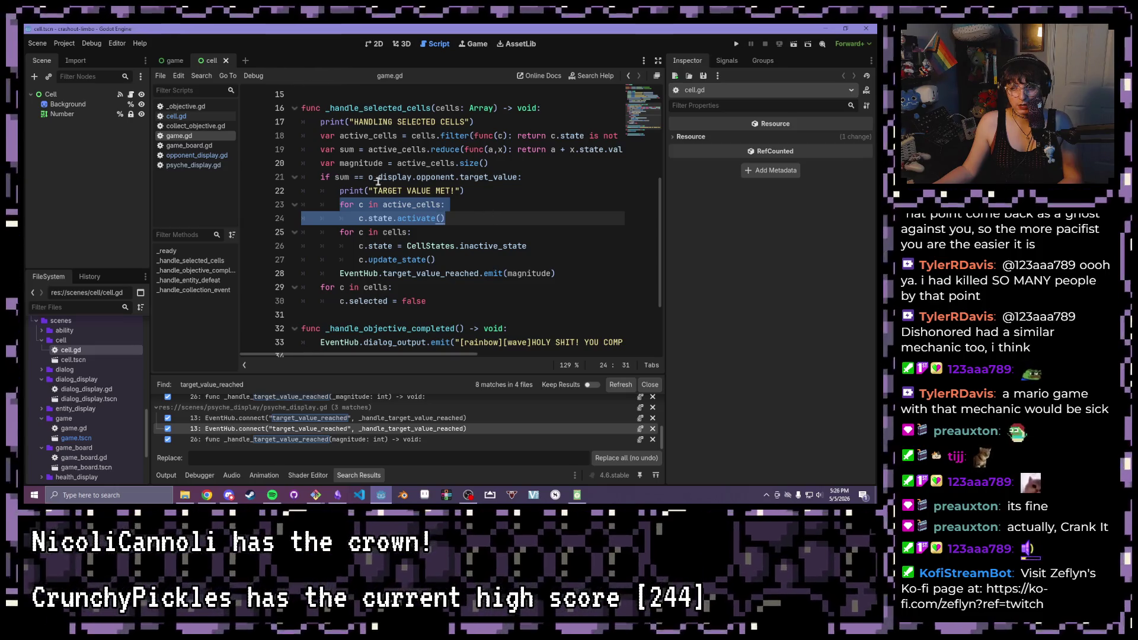
{"action": "left_click_drag", "start_coordinate": [548, 177], "coordinate": [302, 178]}
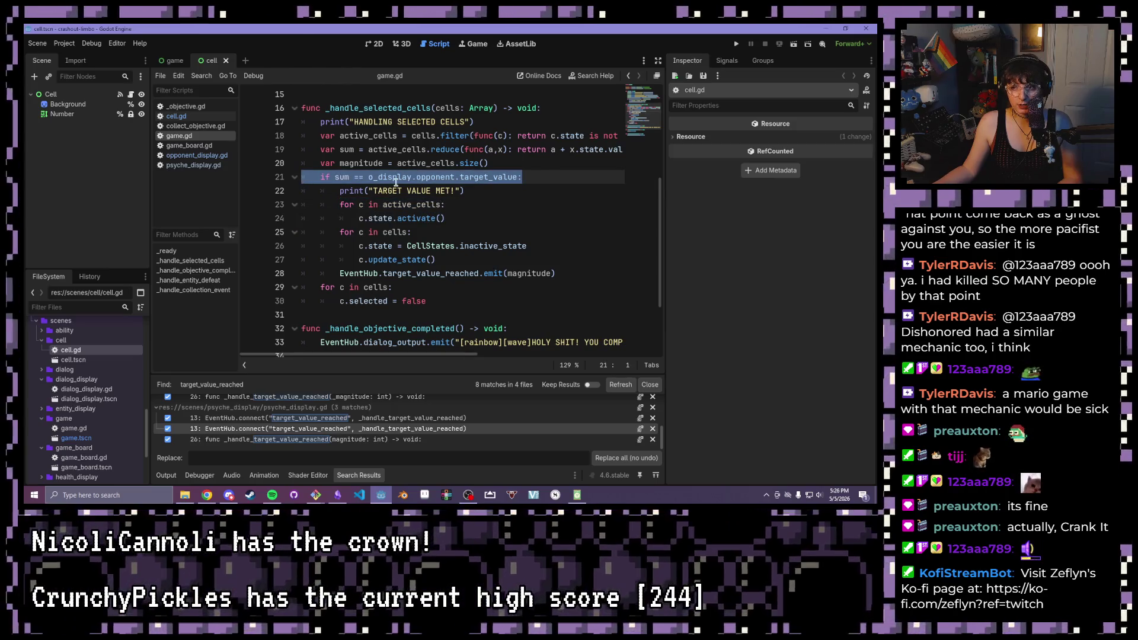
{"action": "left_click", "coordinate": [487, 216]}
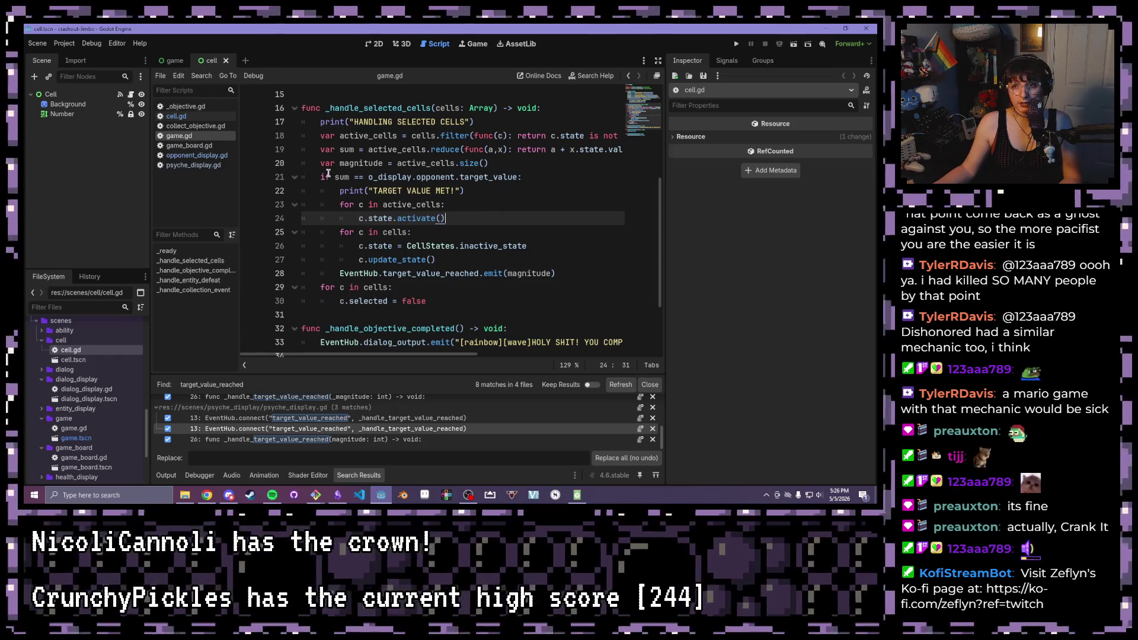
{"action": "scroll", "coordinate": [77, 363], "scroll_direction": "up", "scroll_amount": 5}
{"action": "scroll", "coordinate": [88, 355], "scroll_direction": "up", "scroll_amount": 2}
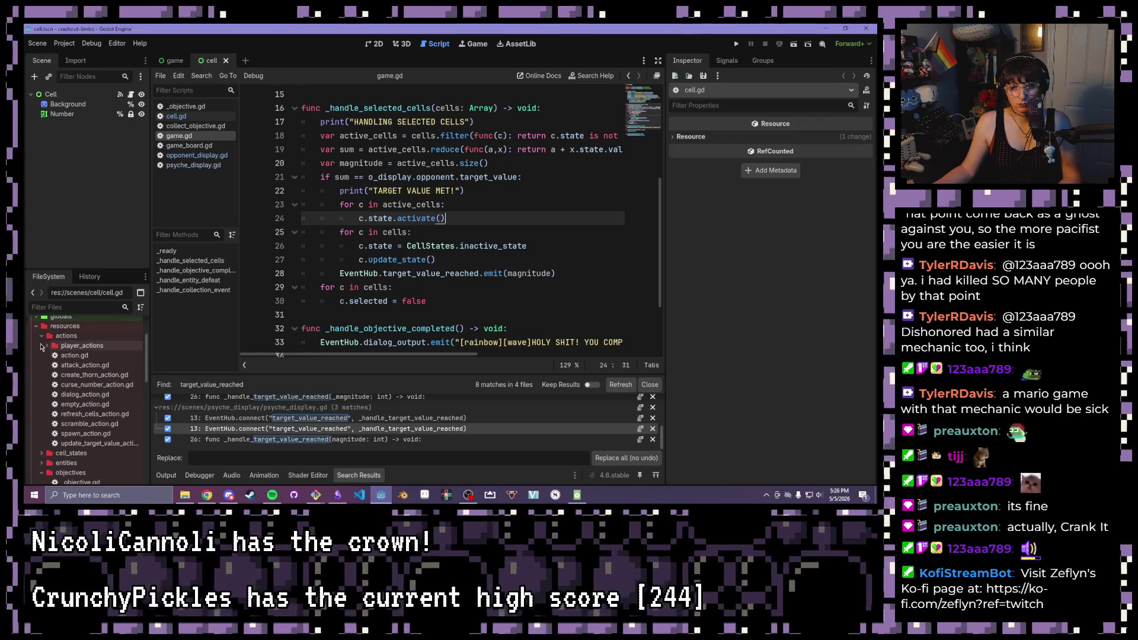
{"action": "scroll", "coordinate": [44, 355], "scroll_direction": "down", "scroll_amount": 1}
Open _collection_cell.gd from cell_states and inspect its objective_cell_collected signal emit.
{"action": "double_click", "coordinate": [84, 434]}
{"action": "scroll", "coordinate": [84, 434], "scroll_direction": "down", "scroll_amount": 1}
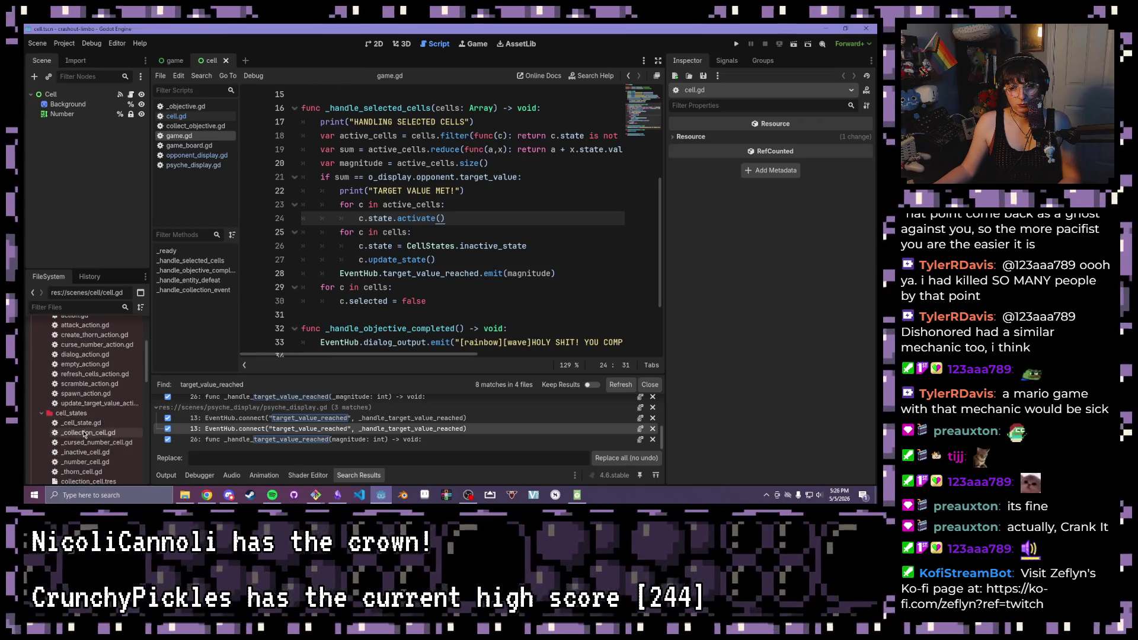
{"action": "double_click", "coordinate": [85, 434]}
{"action": "left_click_drag", "start_coordinate": [511, 177], "coordinate": [280, 169]}
{"action": "left_click_drag", "start_coordinate": [527, 178], "coordinate": [320, 177]}
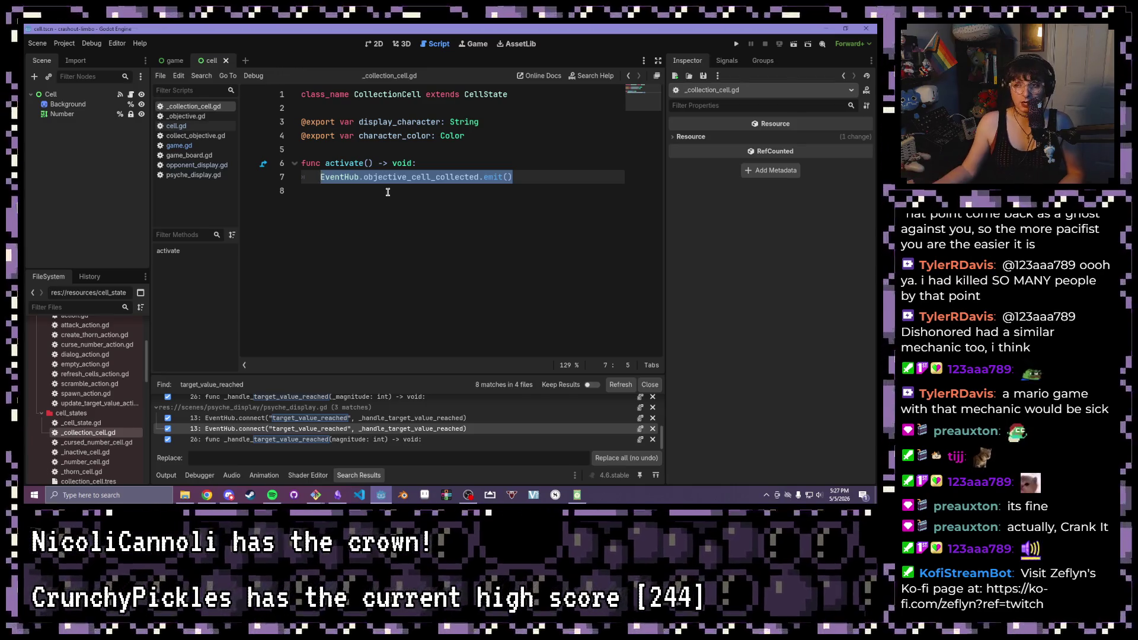
{"action": "left_click", "coordinate": [413, 177]}
{"action": "left_click_drag", "start_coordinate": [362, 177], "coordinate": [479, 177]}
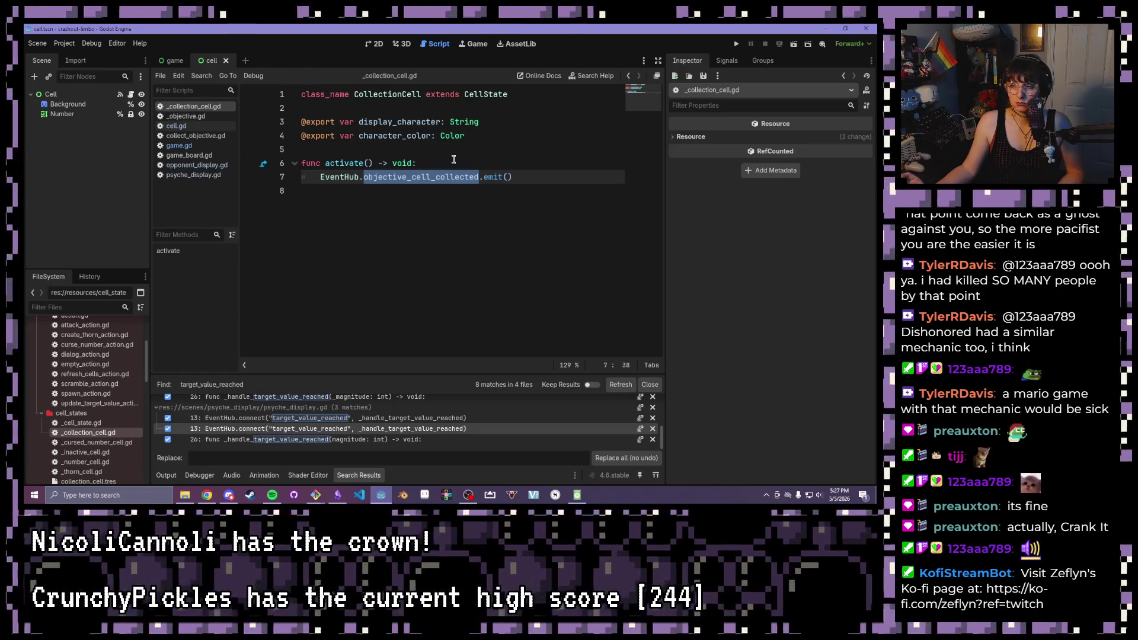
Look through cell.gd and collect_objective.gd, ending back on game.gd.
{"action": "left_click", "coordinate": [195, 136]}
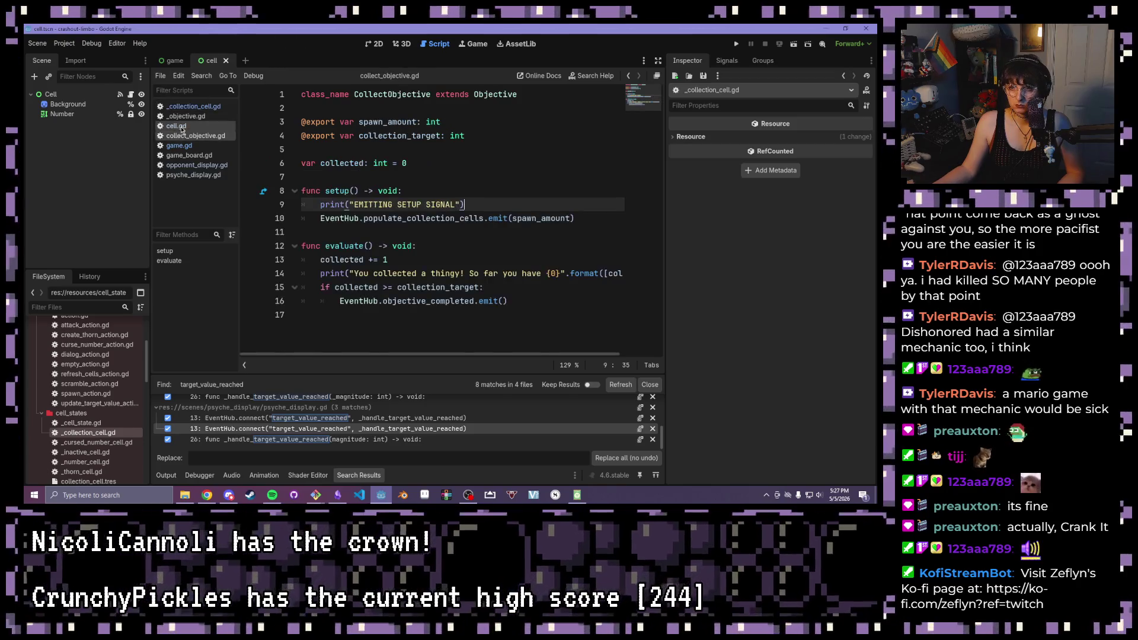
{"action": "left_click", "coordinate": [176, 126]}
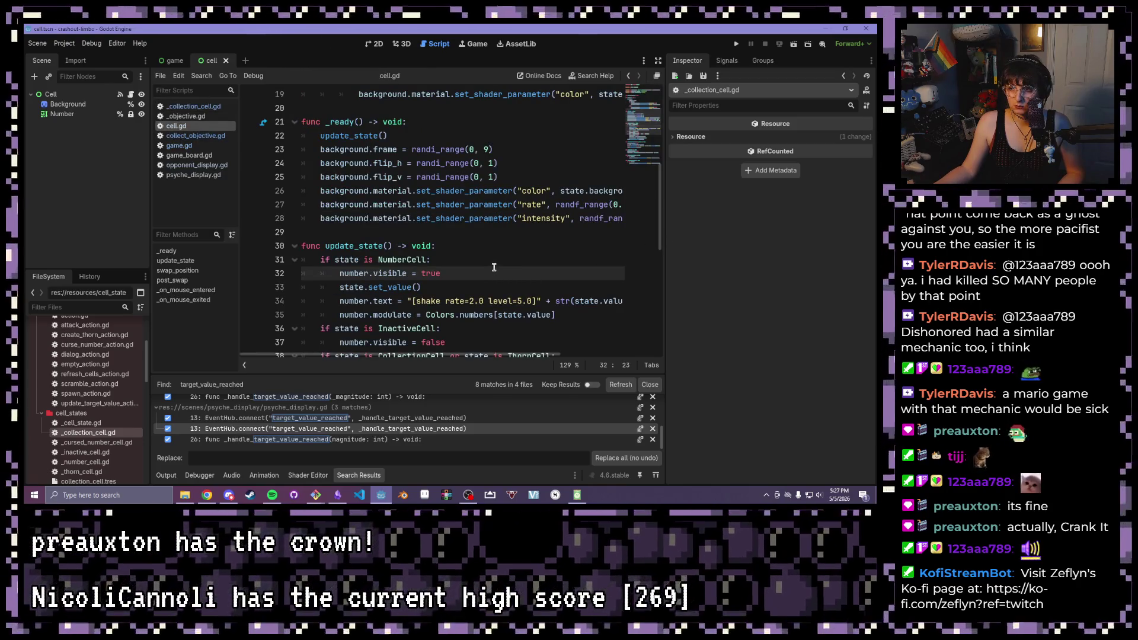
{"action": "scroll", "coordinate": [409, 308], "scroll_direction": "right", "scroll_amount": 3}
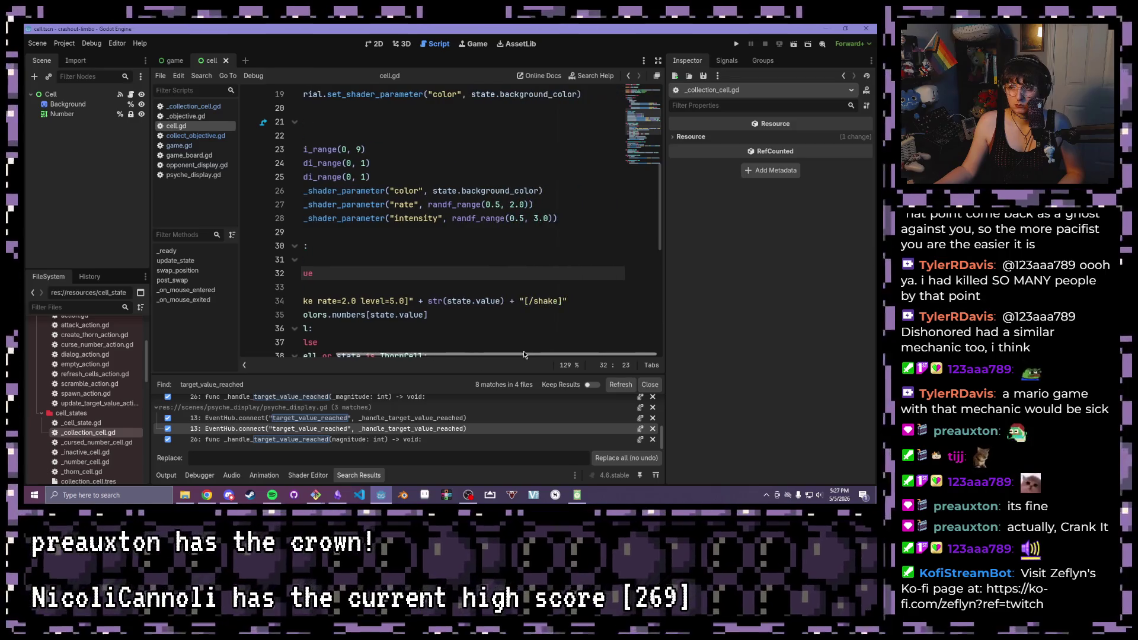
{"action": "scroll", "coordinate": [397, 237], "scroll_direction": "left", "scroll_amount": 3}
{"action": "scroll", "coordinate": [391, 216], "scroll_direction": "down", "scroll_amount": 5}
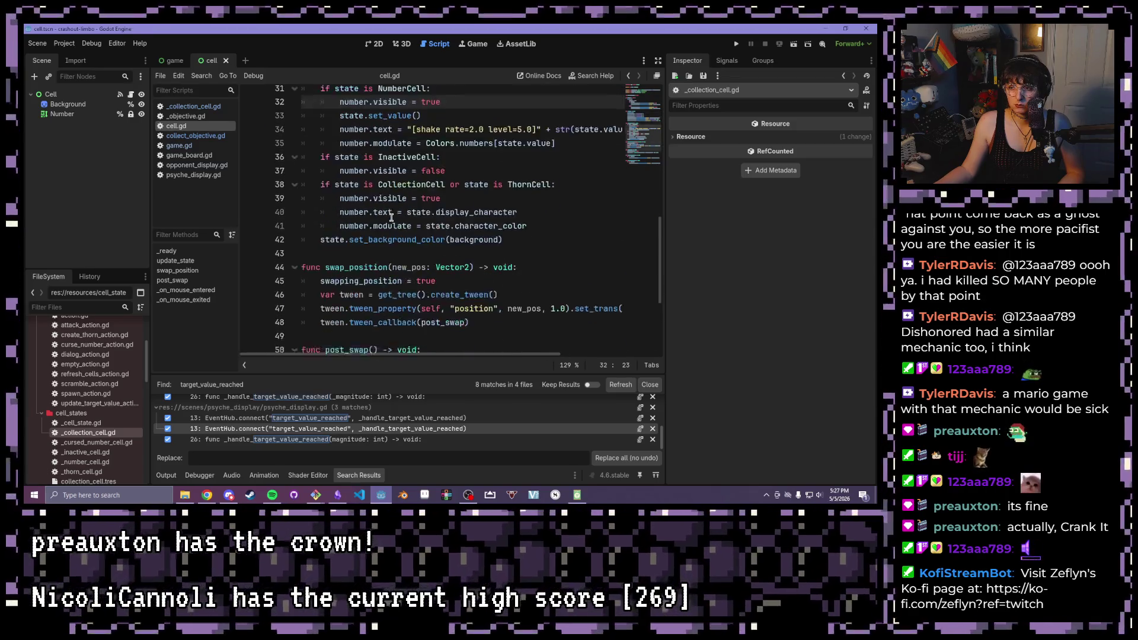
{"action": "scroll", "coordinate": [384, 223], "scroll_direction": "up", "scroll_amount": 2}
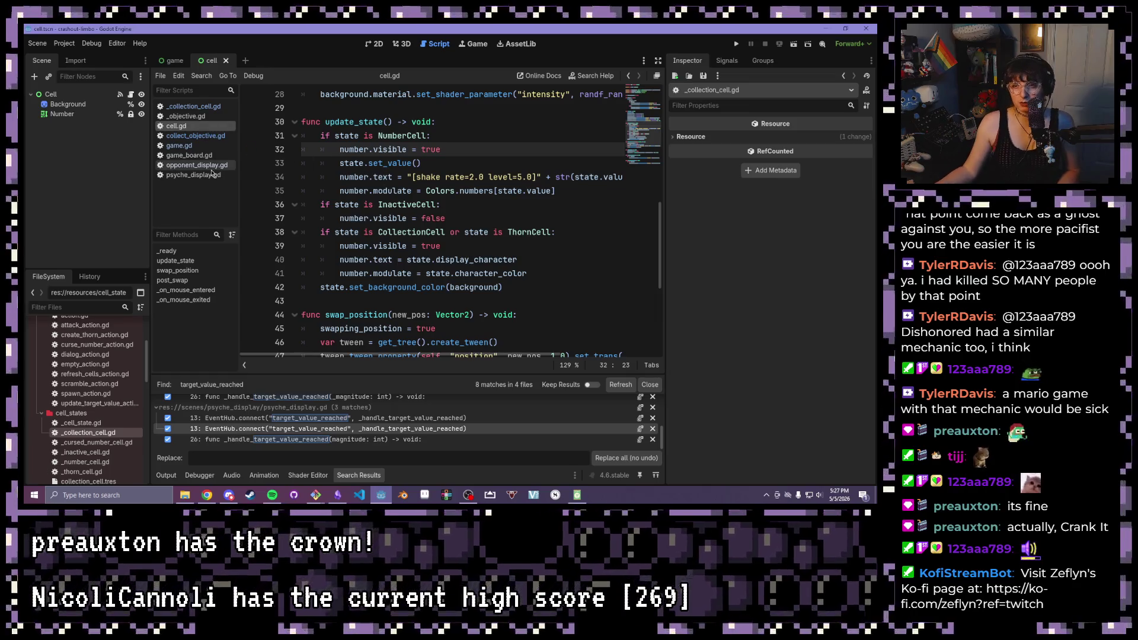
{"action": "scroll", "coordinate": [396, 279], "scroll_direction": "down", "scroll_amount": 2}
{"action": "scroll", "coordinate": [396, 278], "scroll_direction": "down", "scroll_amount": 3}
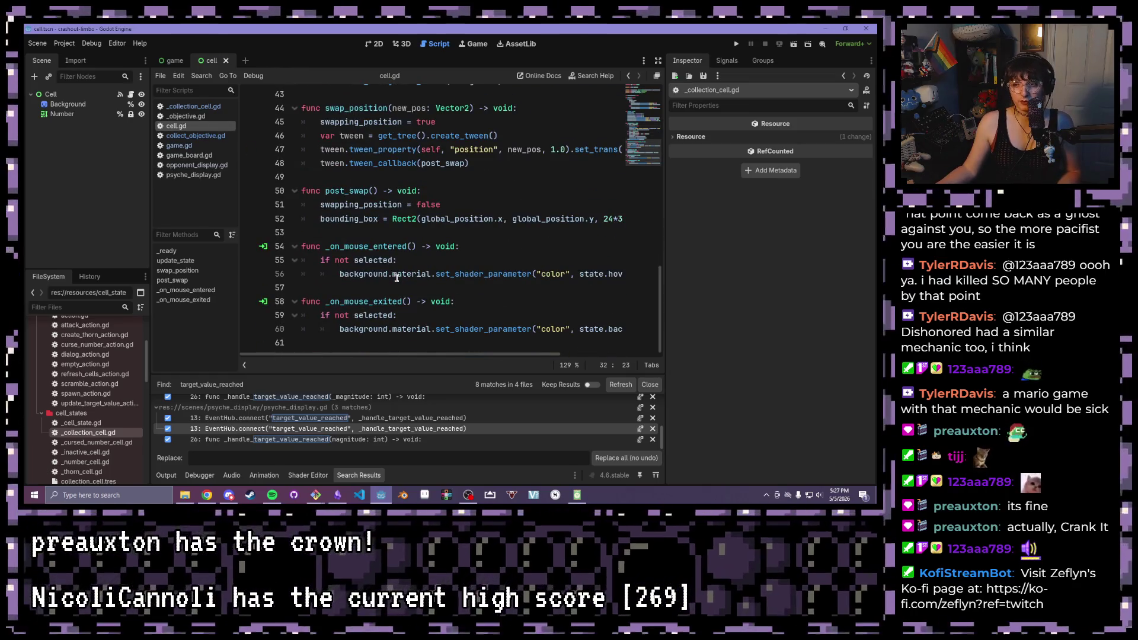
{"action": "scroll", "coordinate": [438, 251], "scroll_direction": "up", "scroll_amount": 14}
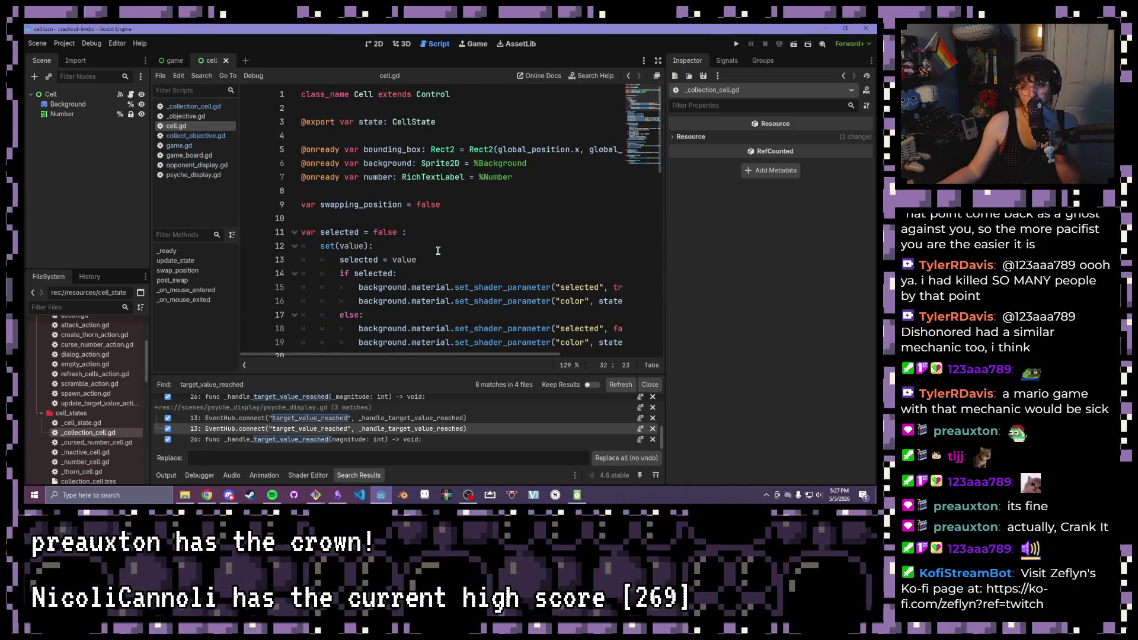
{"action": "left_click", "coordinate": [442, 233]}
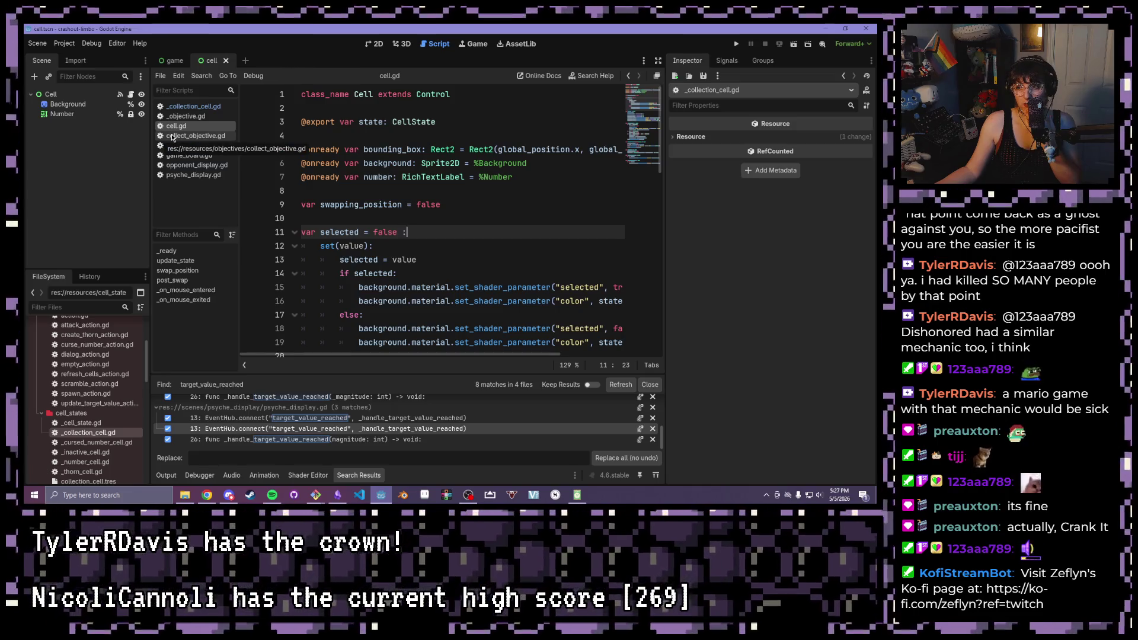
{"action": "left_click", "coordinate": [178, 136]}
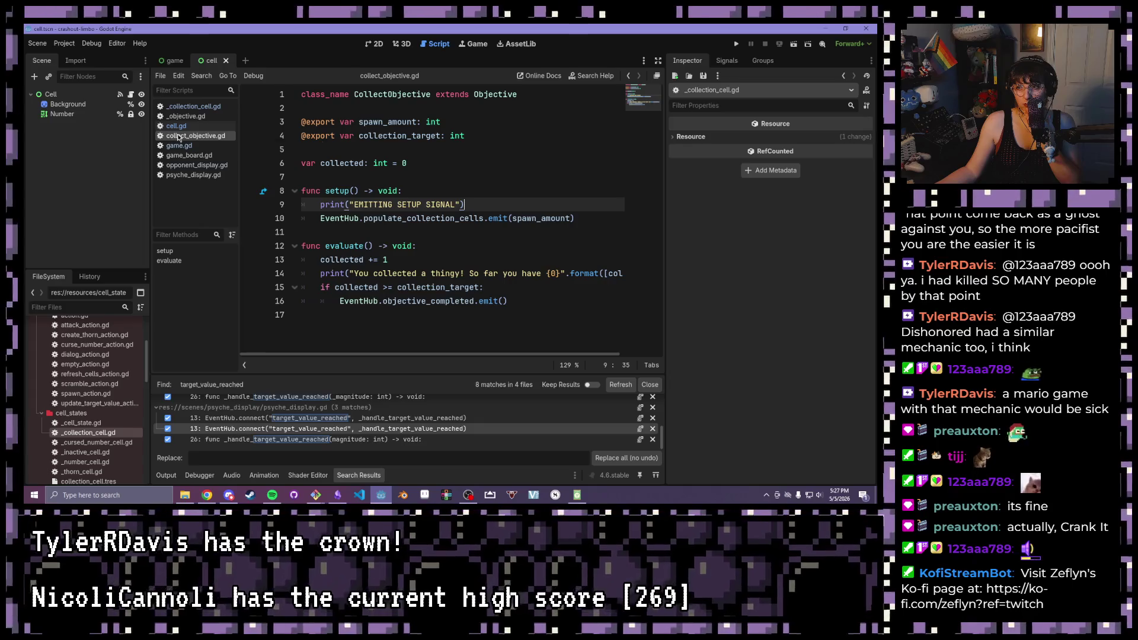
{"action": "left_click", "coordinate": [187, 146]}
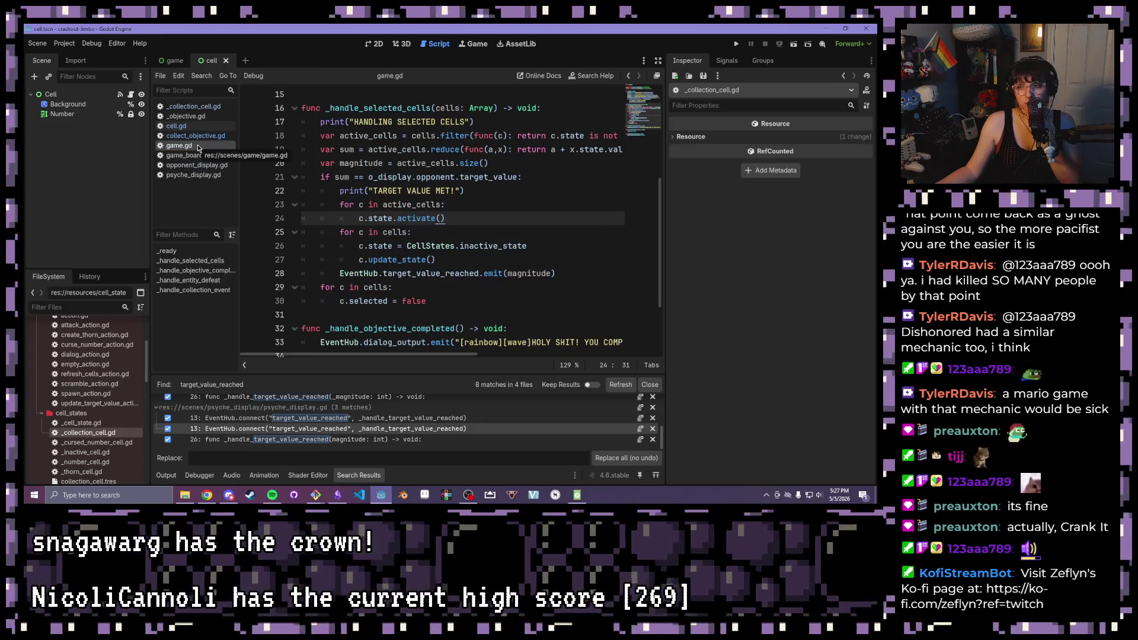
Select lines 21–28, where selected cells are set to inactive_state once the target is met.
{"action": "left_click", "coordinate": [458, 203]}
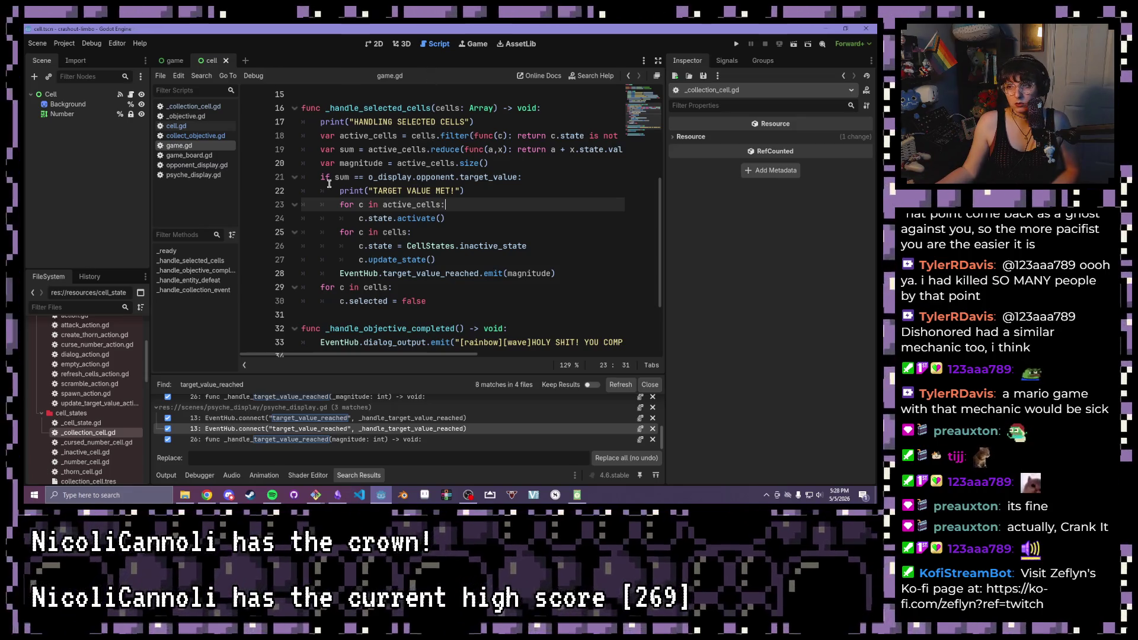
{"action": "mouse_move", "coordinate": [321, 176]}
{"action": "left_mouse_down"}
{"action": "mouse_move", "coordinate": [438, 210]}
{"action": "mouse_move", "coordinate": [534, 272]}
{"action": "mouse_move", "coordinate": [556, 272]}
{"action": "left_mouse_up"}
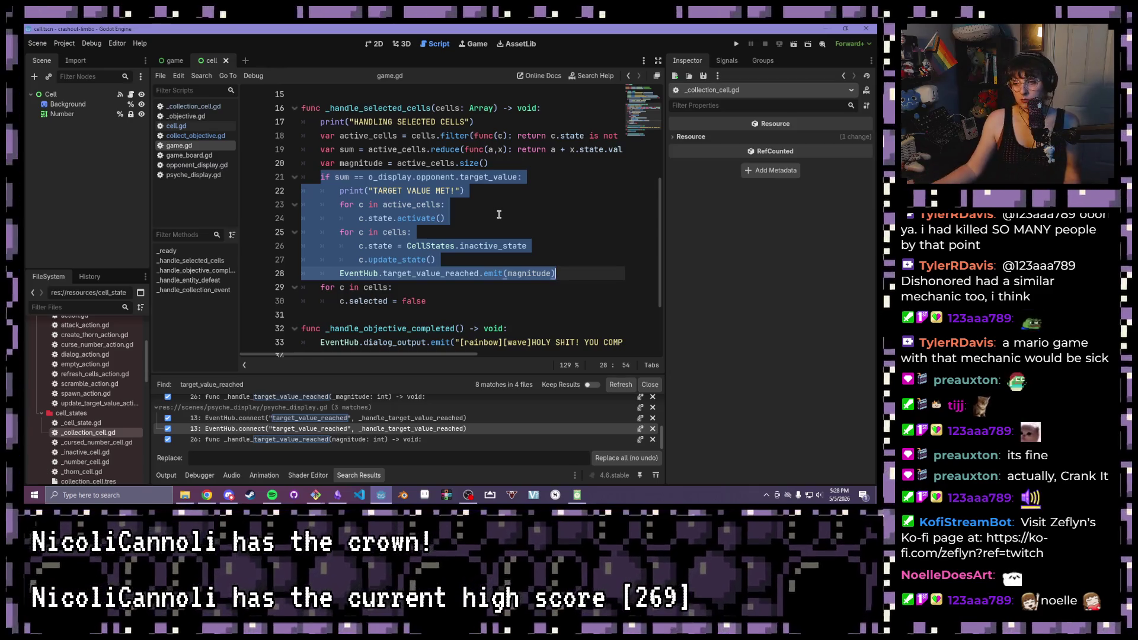
{"action": "left_click", "coordinate": [474, 205]}
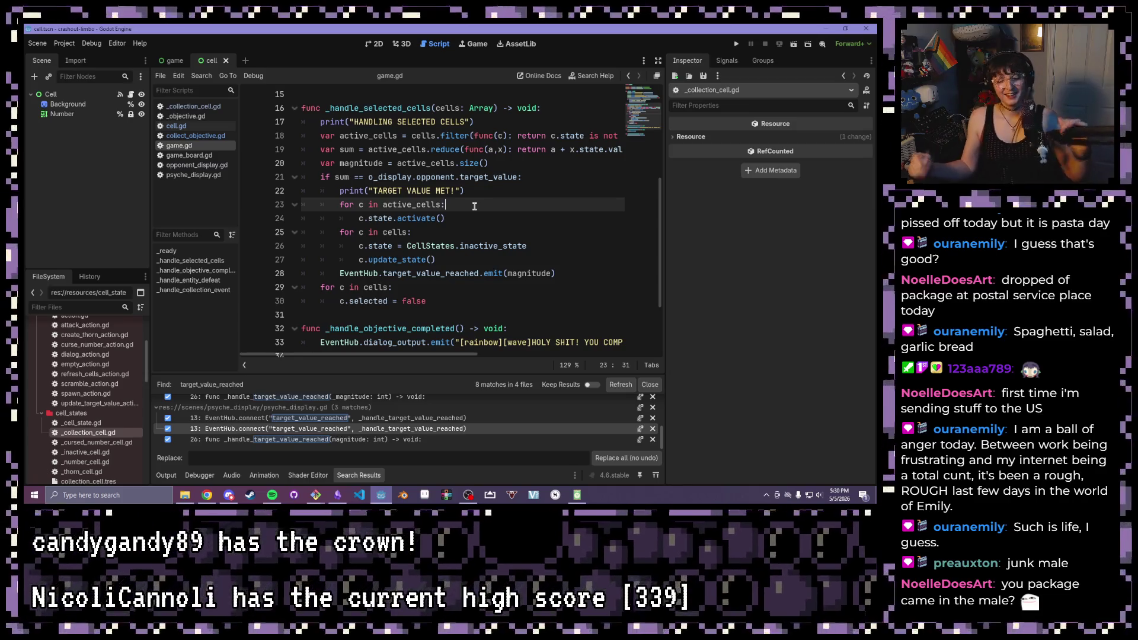
Examine the size() and target_value check on lines 20–22 of game.gd.
{"action": "left_click", "coordinate": [479, 189]}
{"action": "left_click", "coordinate": [492, 177]}
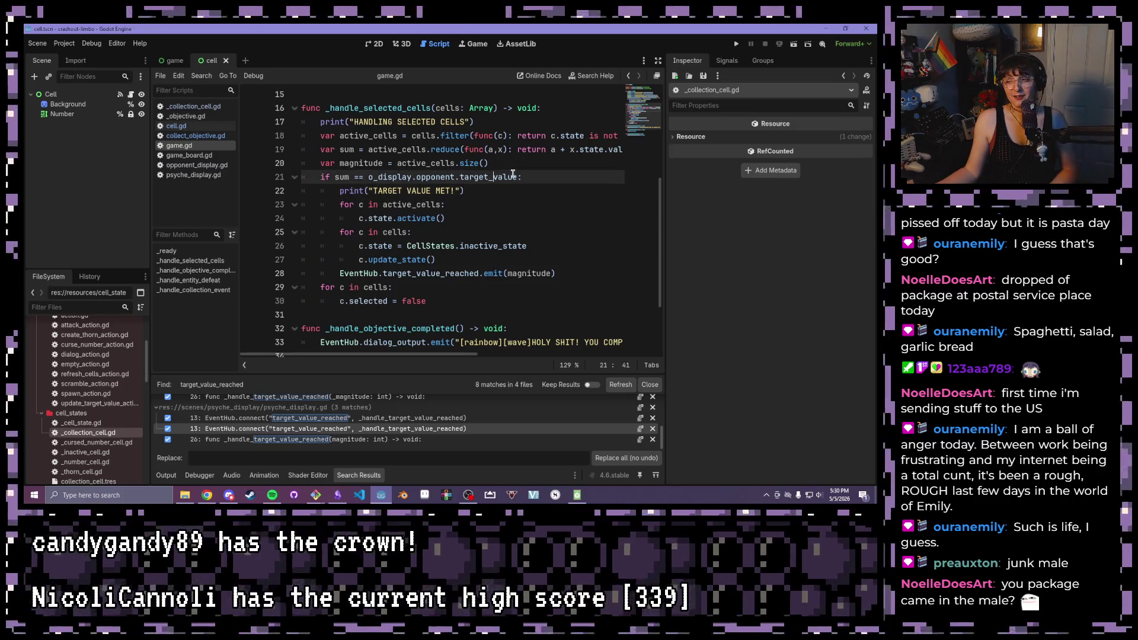
{"action": "left_click", "coordinate": [484, 163]}
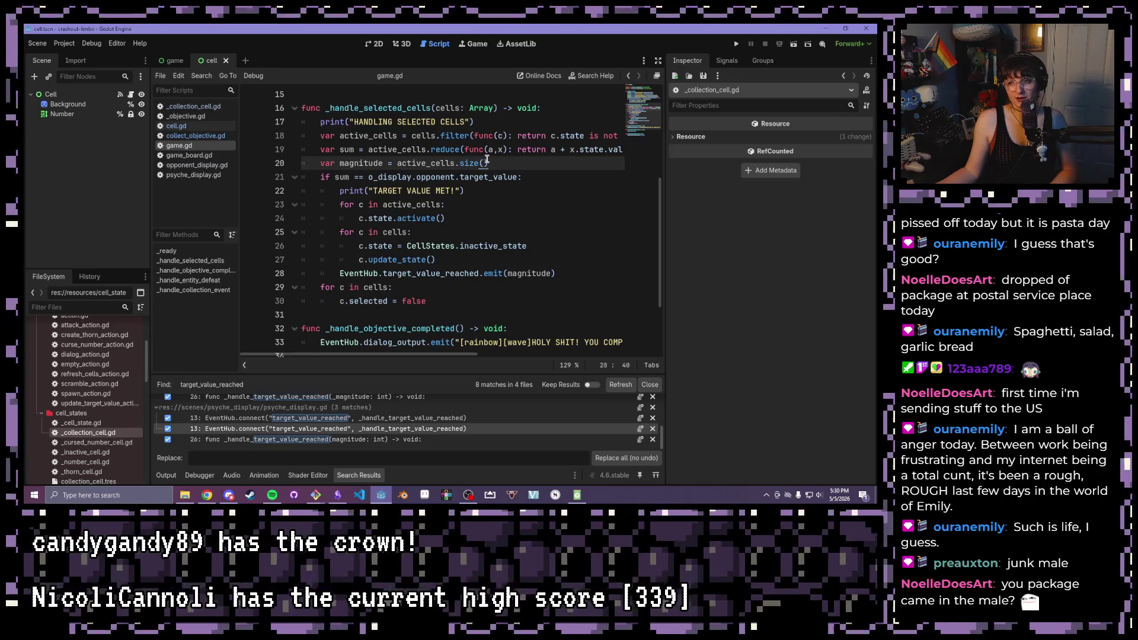
{"action": "left_click_drag", "start_coordinate": [479, 163], "coordinate": [458, 163]}
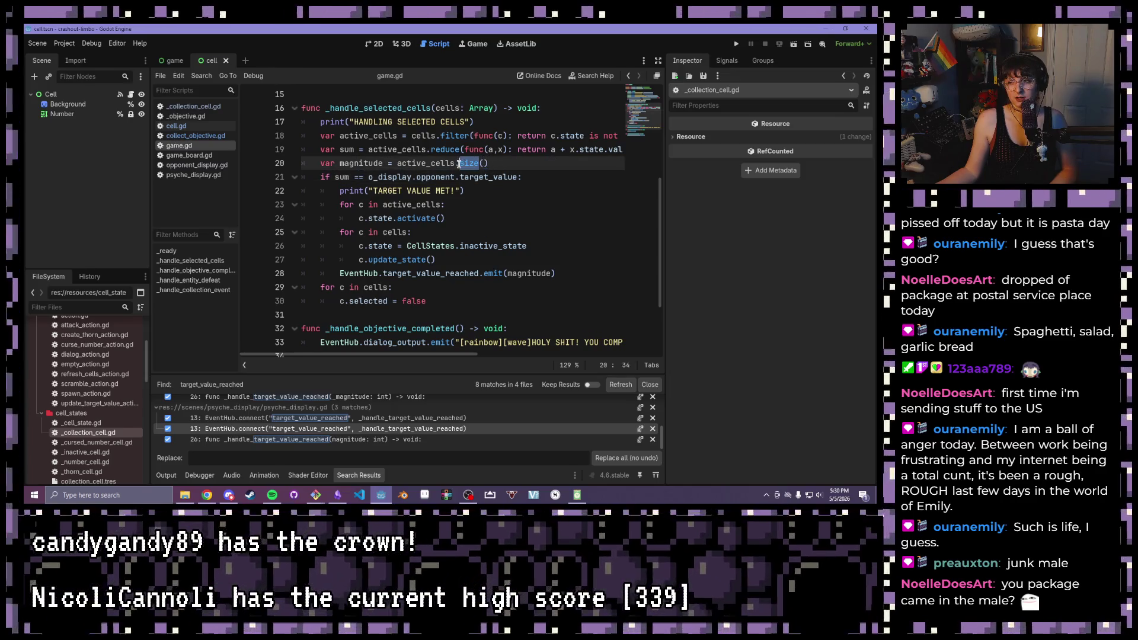
{"action": "left_click", "coordinate": [523, 176]}
Open collect_objective.gd to view its setup and evaluate functions.
{"action": "scroll", "coordinate": [509, 178], "scroll_direction": "down", "scroll_amount": 2}
{"action": "scroll", "coordinate": [483, 148], "scroll_direction": "up", "scroll_amount": 7}
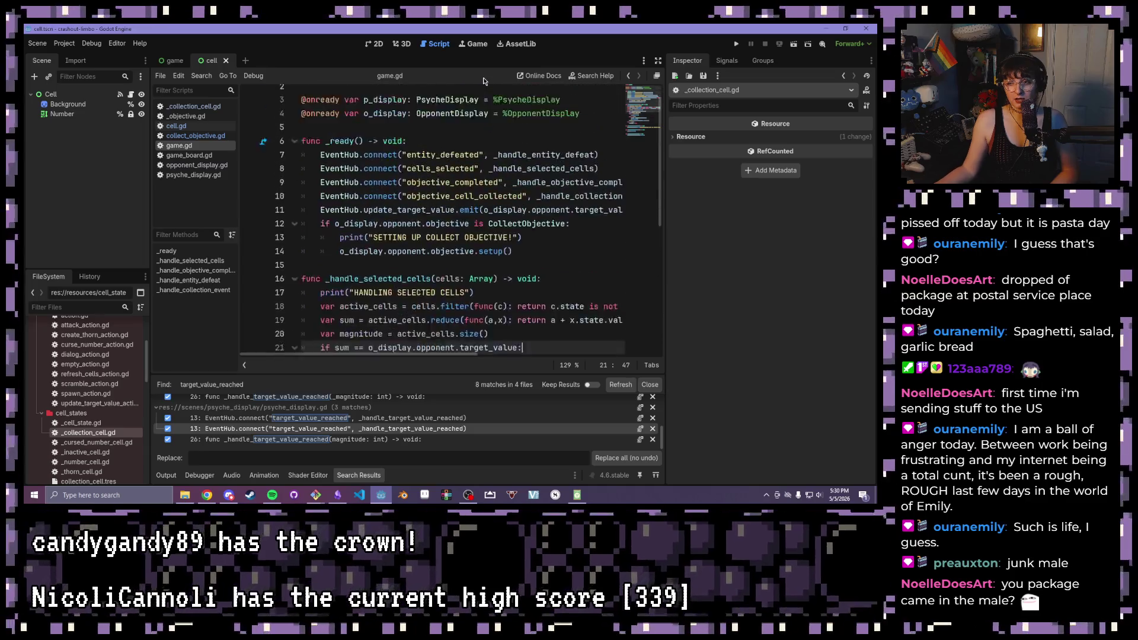
{"action": "scroll", "coordinate": [450, 148], "scroll_direction": "down", "scroll_amount": 5}
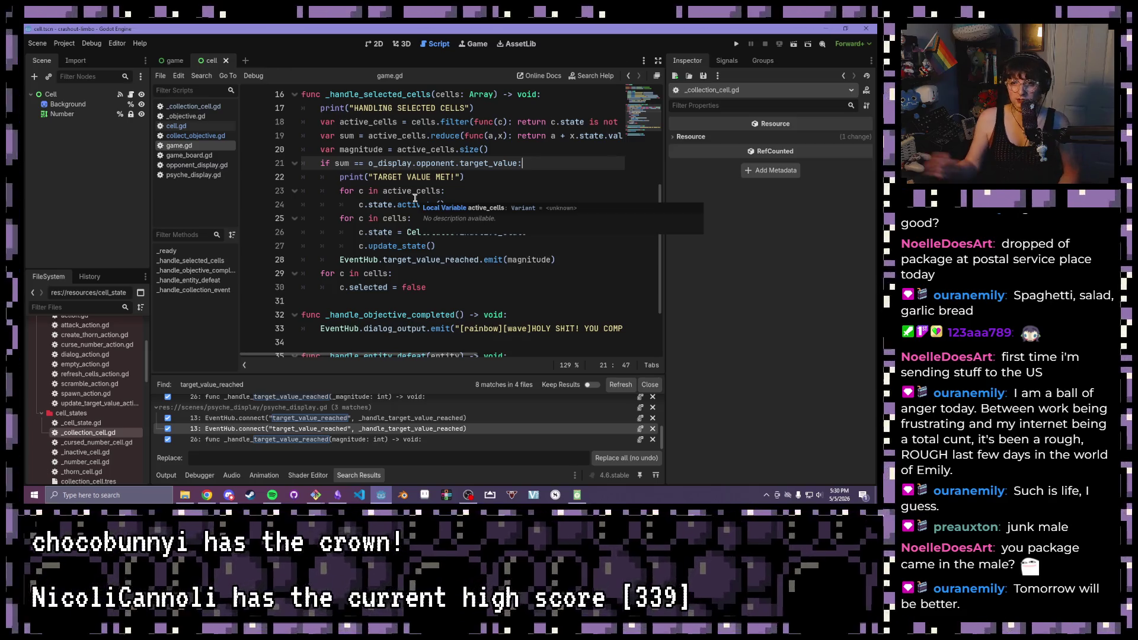
{"action": "left_click", "coordinate": [195, 135]}
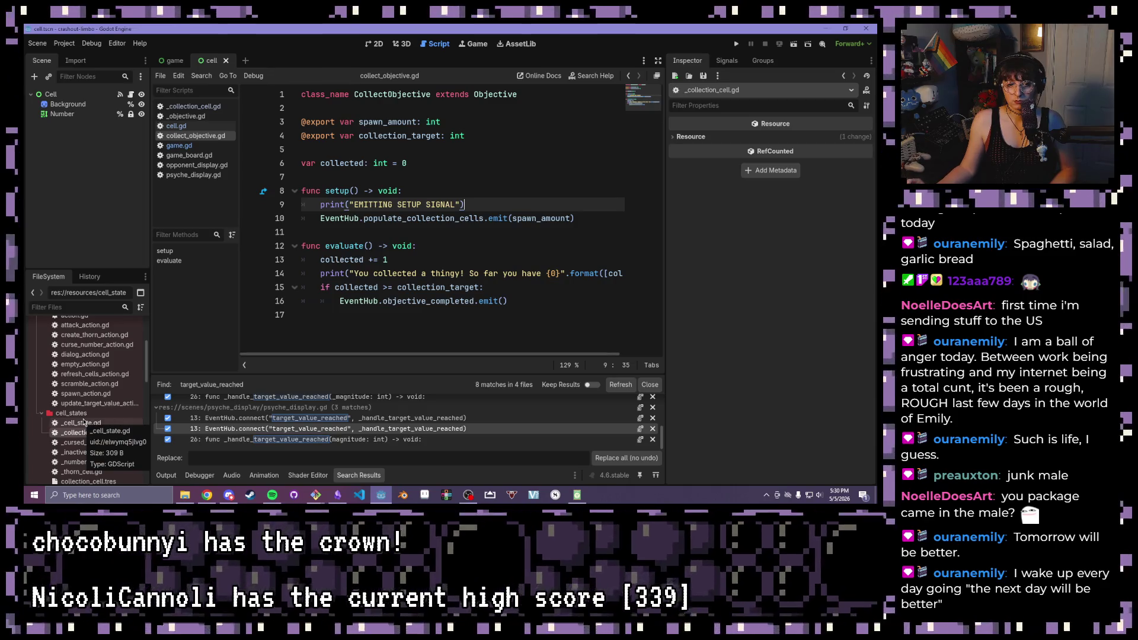
{"action": "scroll", "coordinate": [75, 419], "scroll_direction": "up", "scroll_amount": 3}
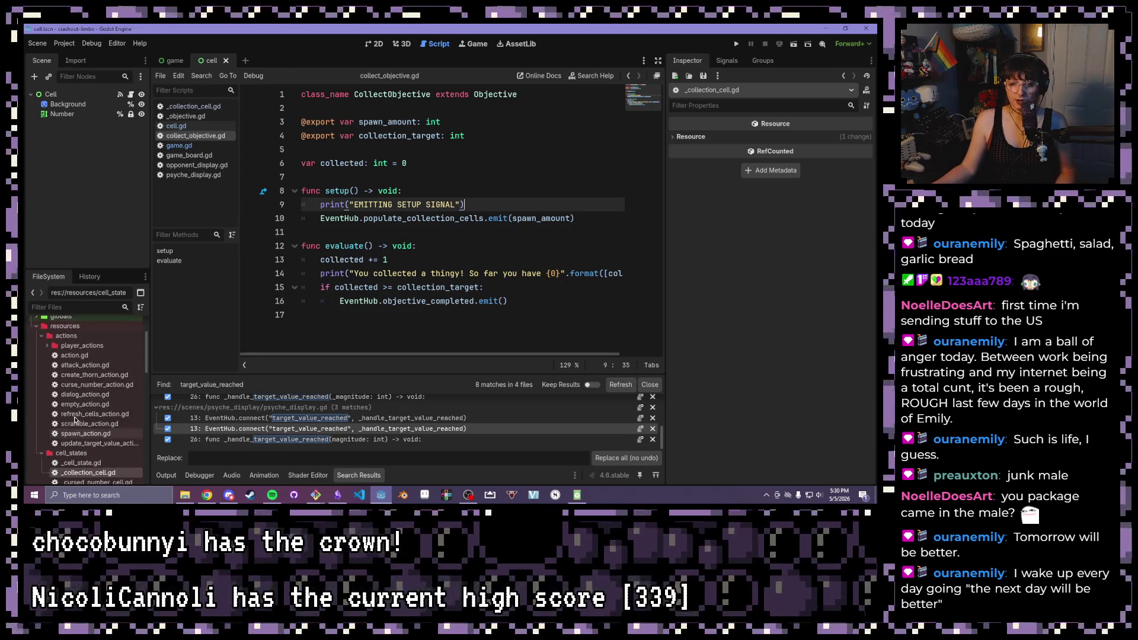
Collapse the actions and cell_states folders to reveal the objectives folder.
{"action": "scroll", "coordinate": [75, 420], "scroll_direction": "up", "scroll_amount": 1}
{"action": "right_click", "coordinate": [101, 356]}
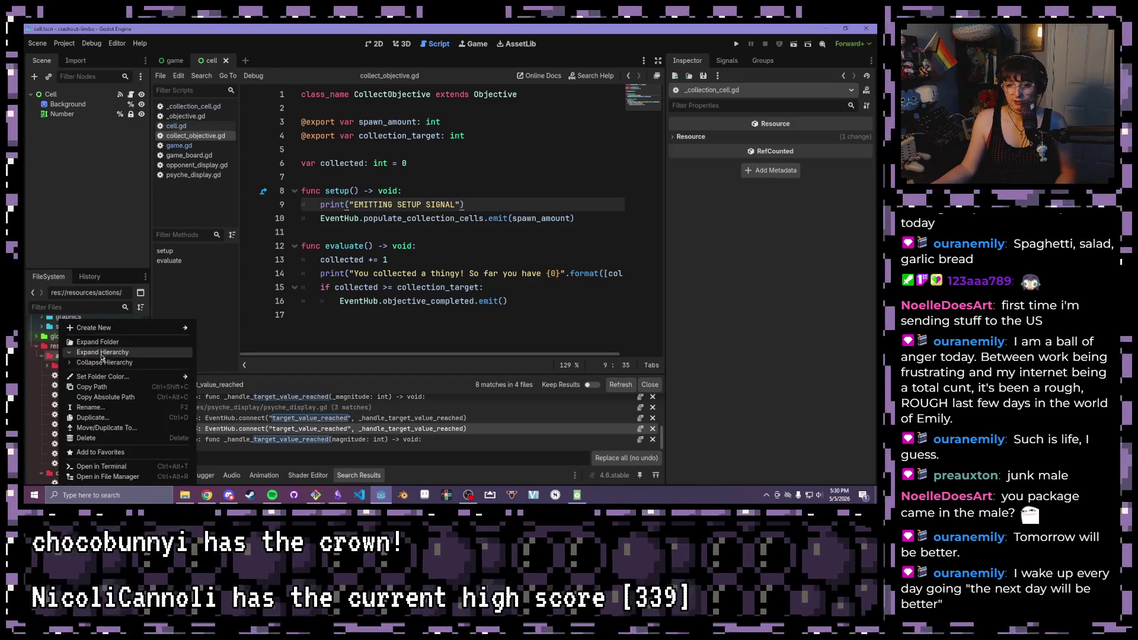
{"action": "left_click", "coordinate": [58, 357]}
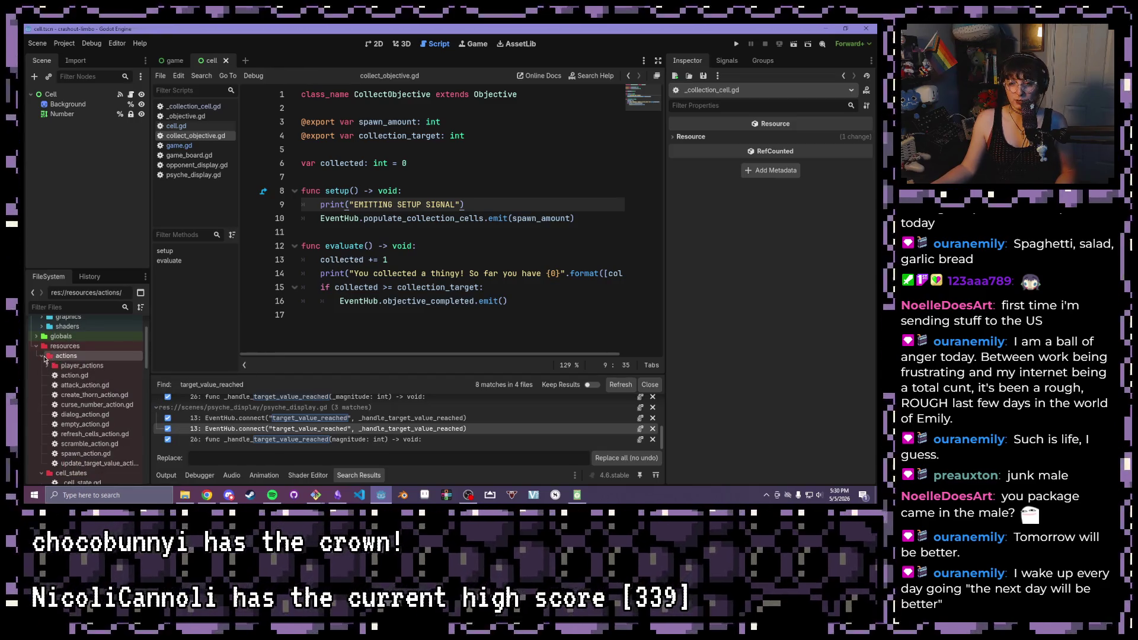
{"action": "left_click", "coordinate": [42, 355]}
{"action": "left_click", "coordinate": [43, 365]}
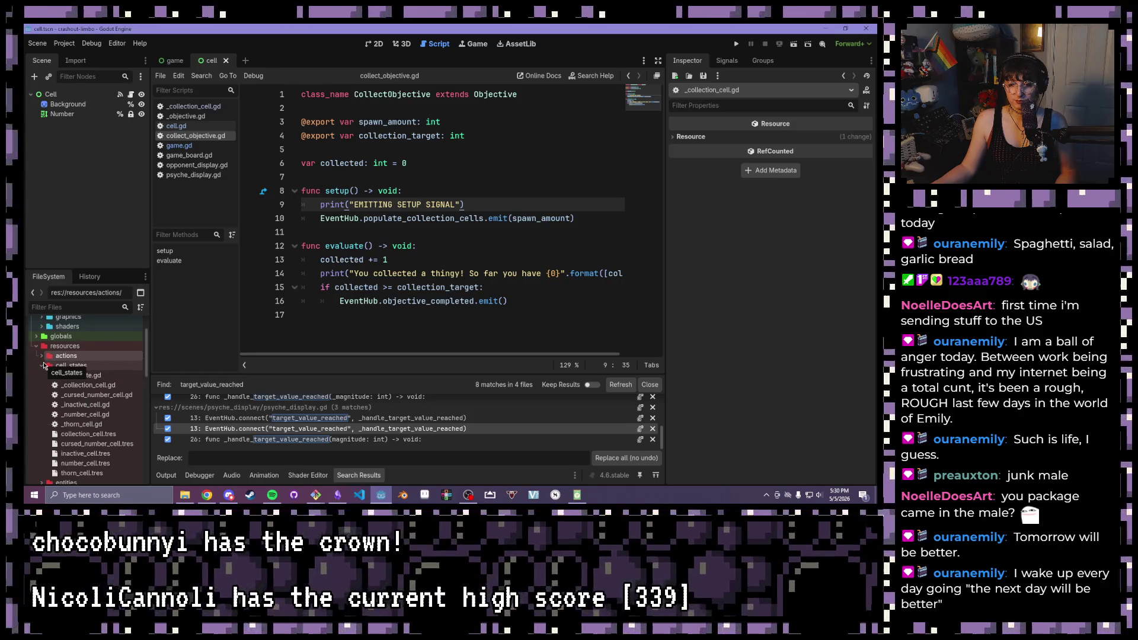
{"action": "left_click", "coordinate": [43, 365]}
Create outlast_objective.gd in the objectives folder, inheriting from Objective.
{"action": "right_click", "coordinate": [65, 385]}
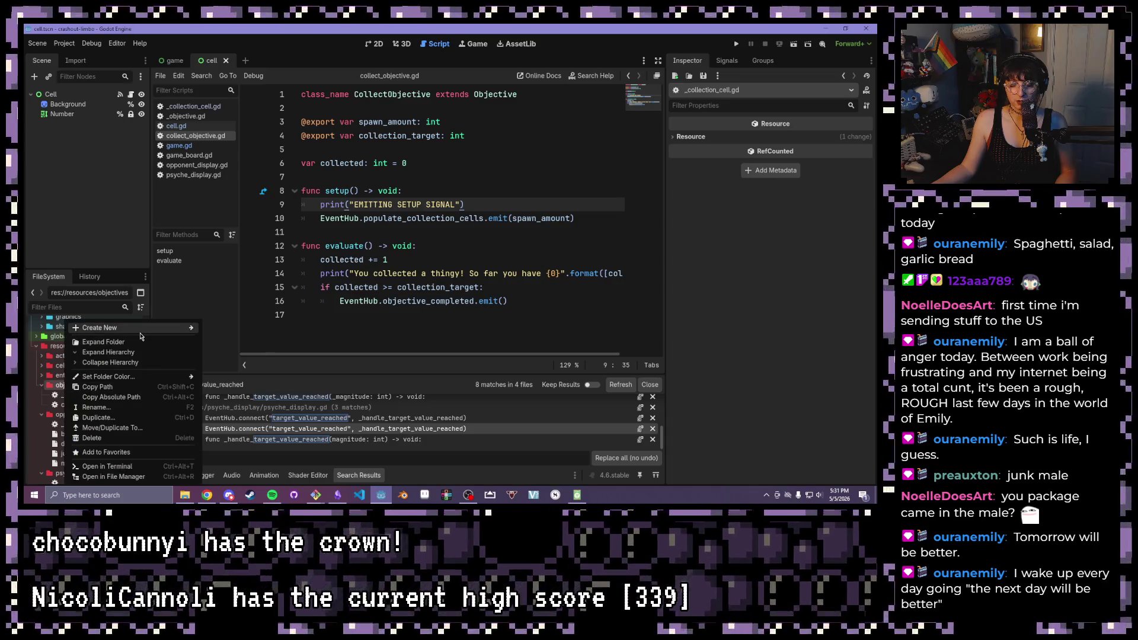
{"action": "mouse_move", "coordinate": [136, 327]}
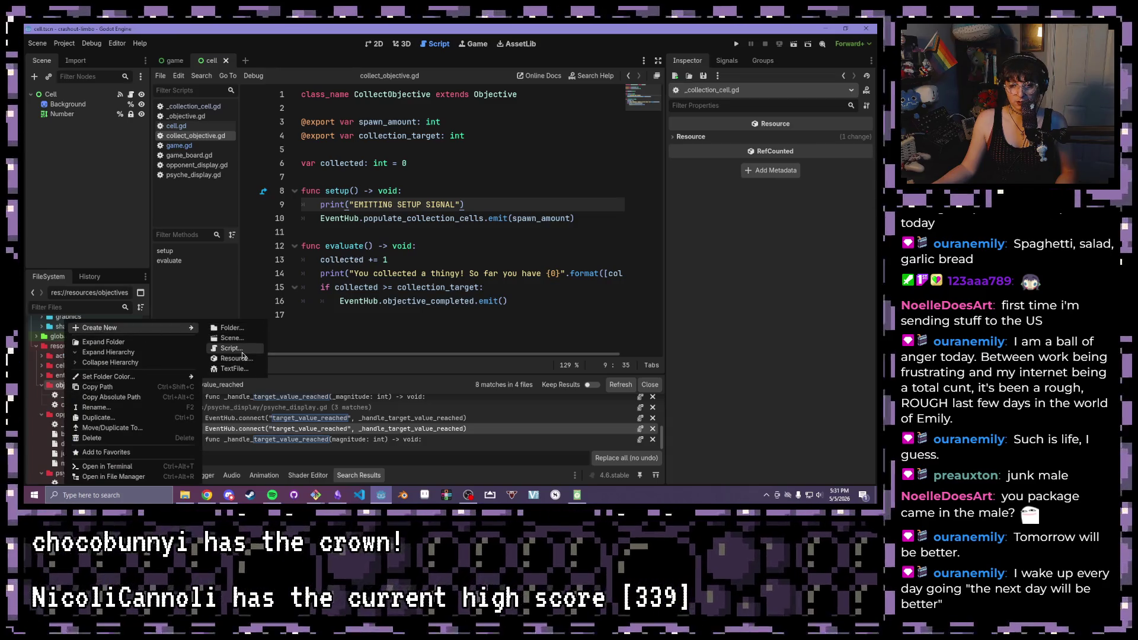
{"action": "left_click", "coordinate": [242, 353]}
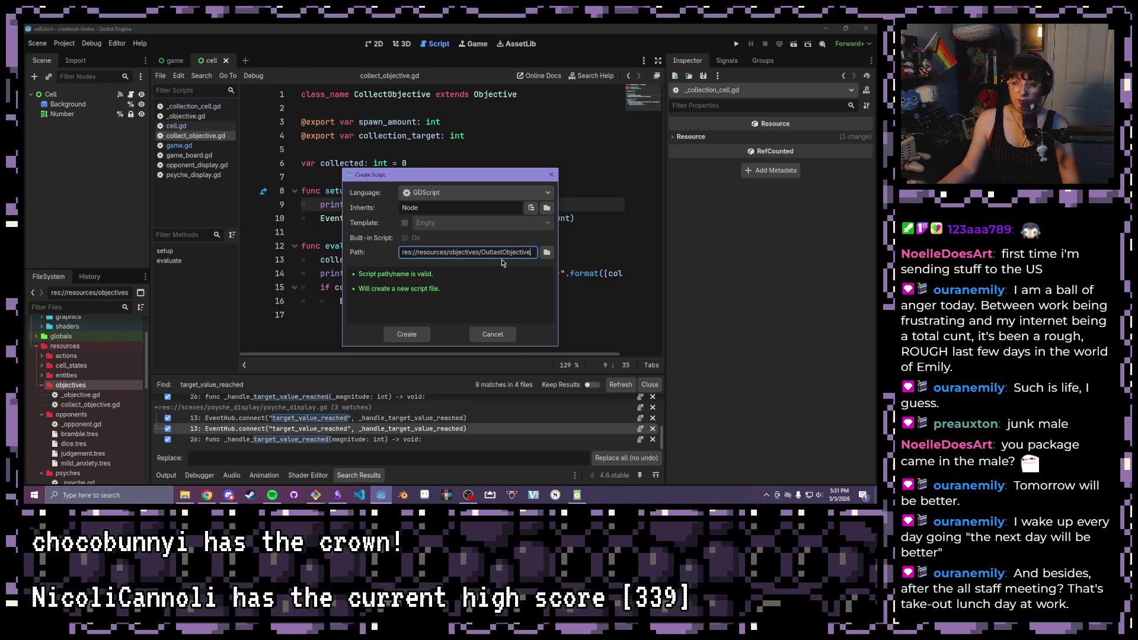
{"action": "key", "text": "BackSpace"}
{"action": "key", "text": "BackSpace"}
{"action": "key", "text": "BackSpace"}
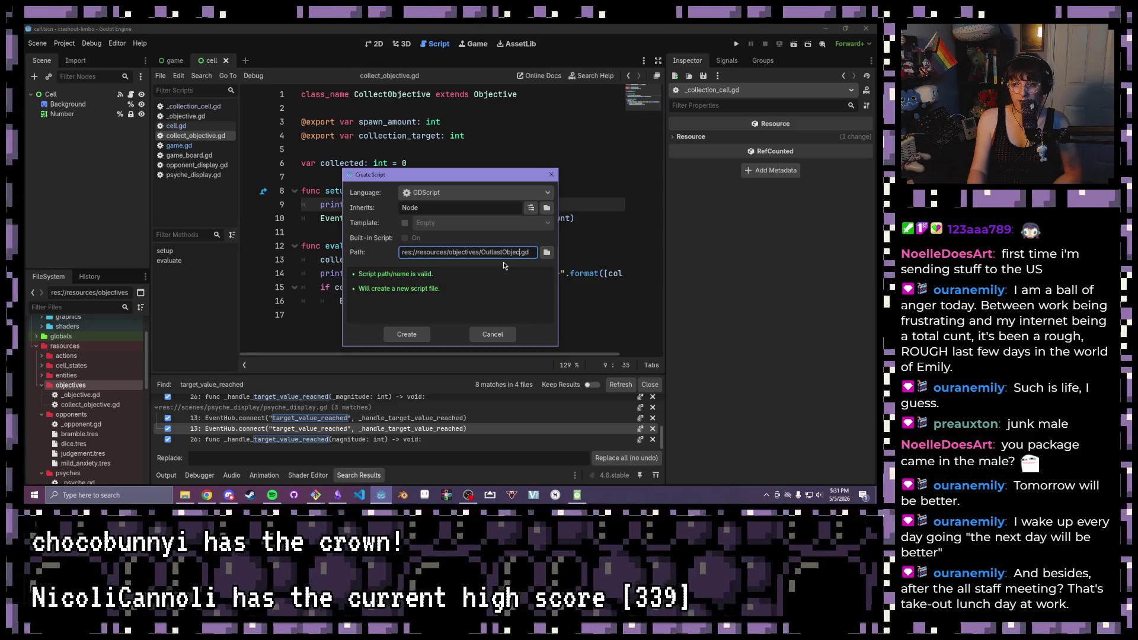
{"action": "key", "text": "BackSpace"}
{"action": "key", "text": "BackSpace"}
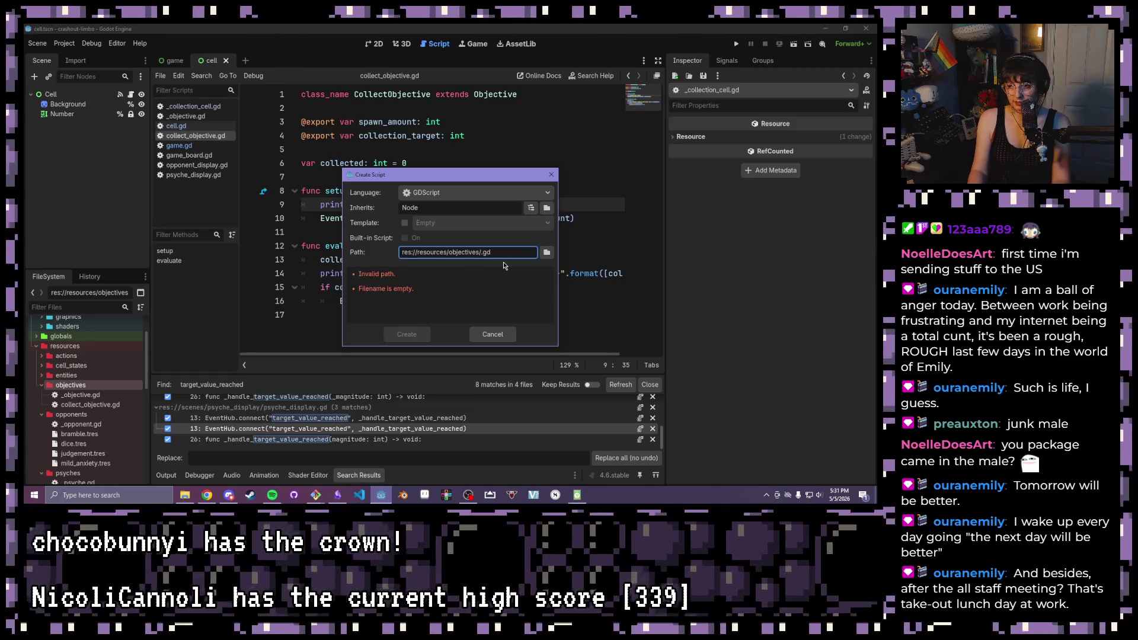
{"action": "type", "text": "outlast"}
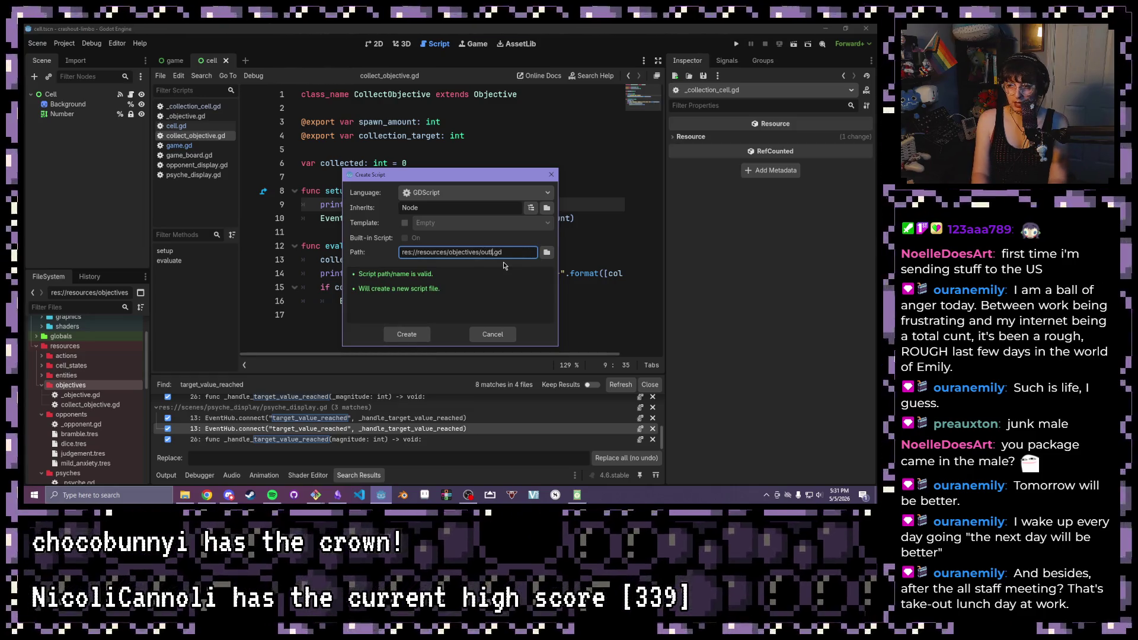
{"action": "type", "text": "_object"}
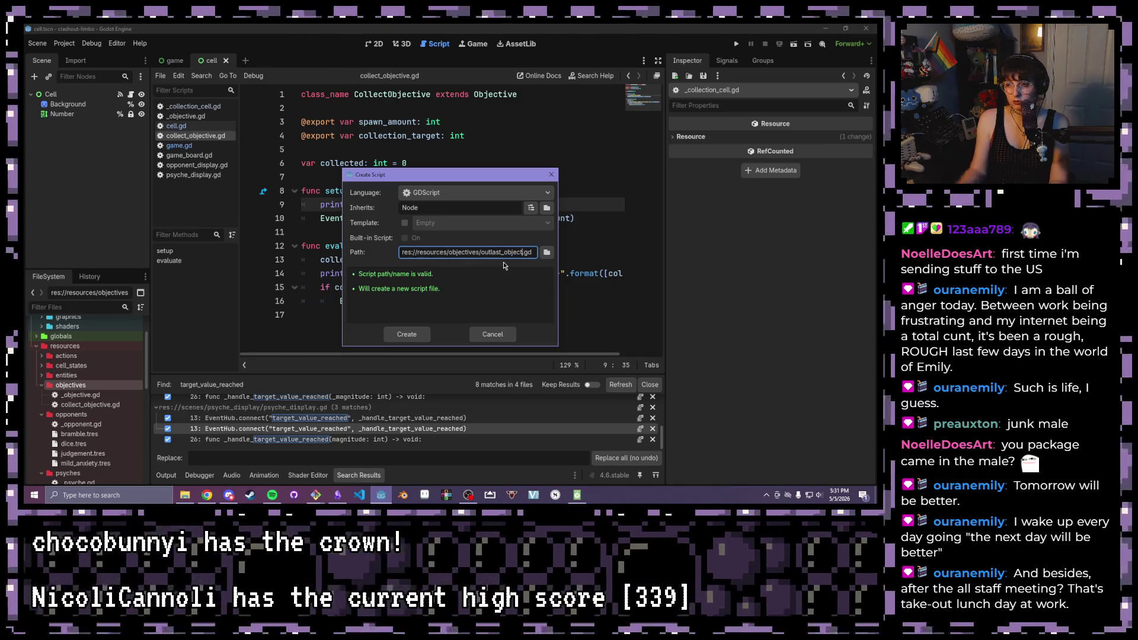
{"action": "type", "text": "ive"}
{"action": "left_click", "coordinate": [445, 209]}
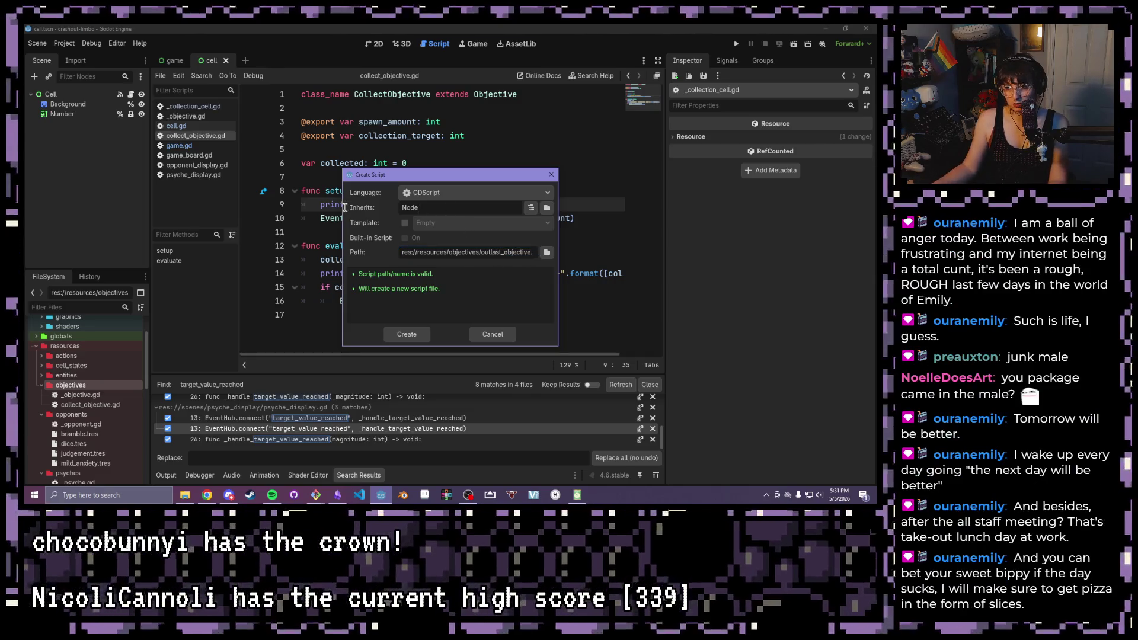
{"action": "type", "text": "Objective"}
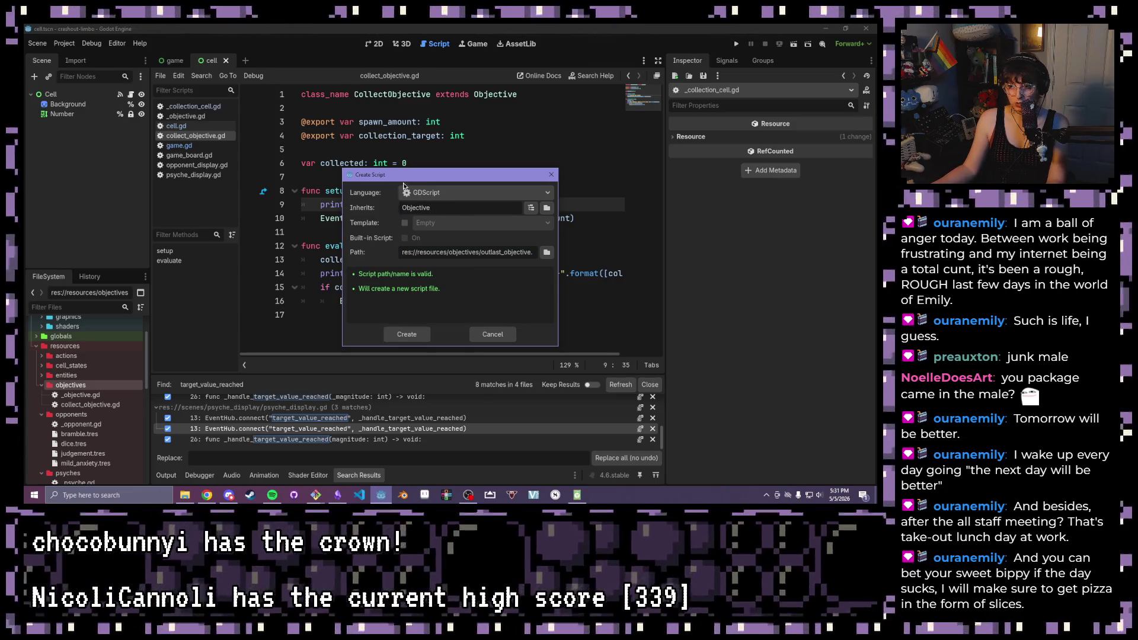
{"action": "left_click", "coordinate": [411, 334]}
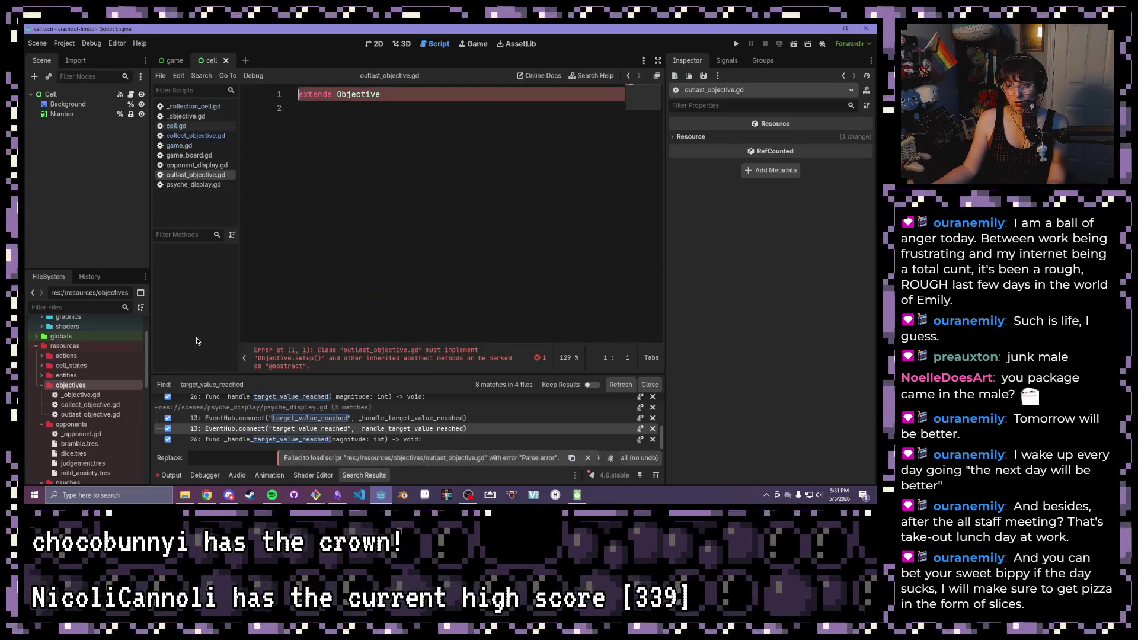
Add 'class_name OutlastObjective' and a 'func setup() -> void:' containing only pass.
{"action": "left_click", "coordinate": [93, 414]}
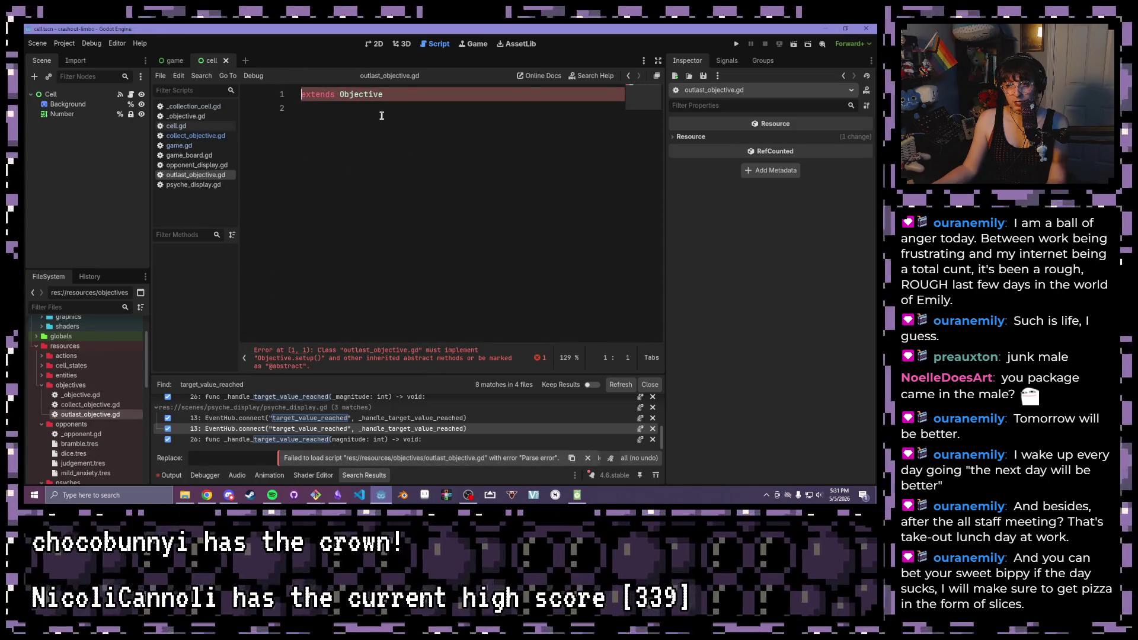
{"action": "type", "text": "class_"}
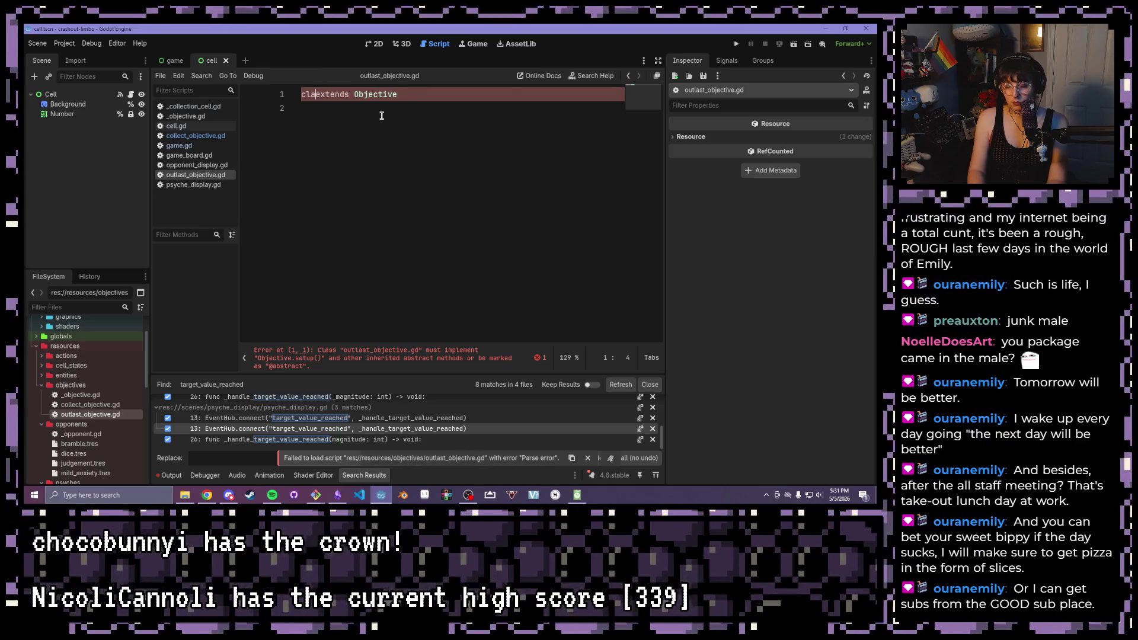
{"action": "type", "text": "name "}
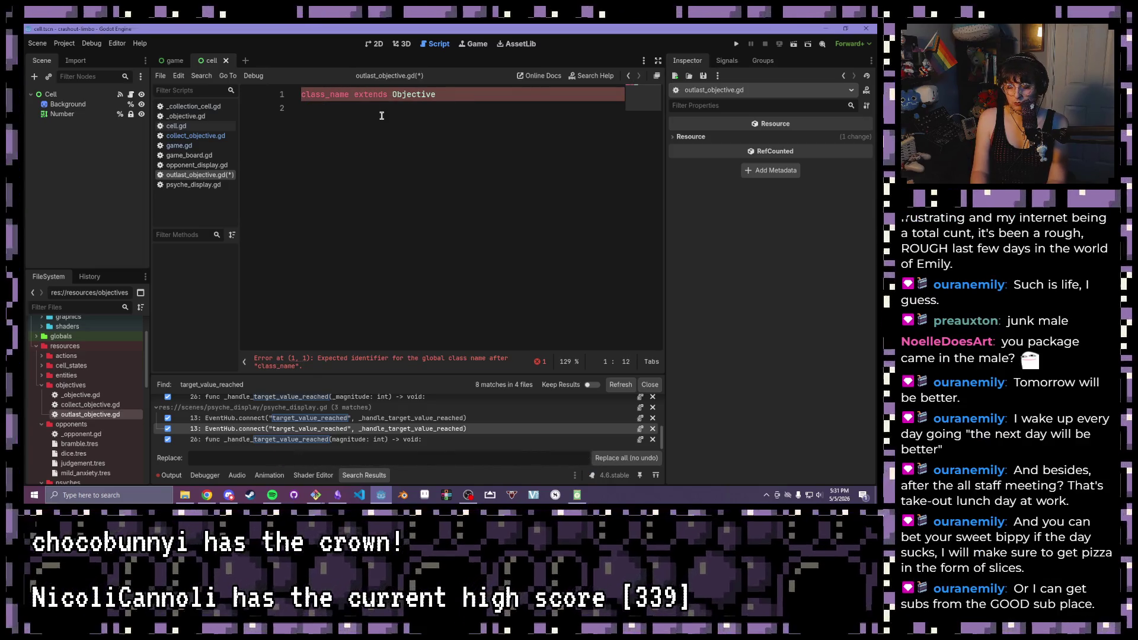
{"action": "type", "text": "Outlast"}
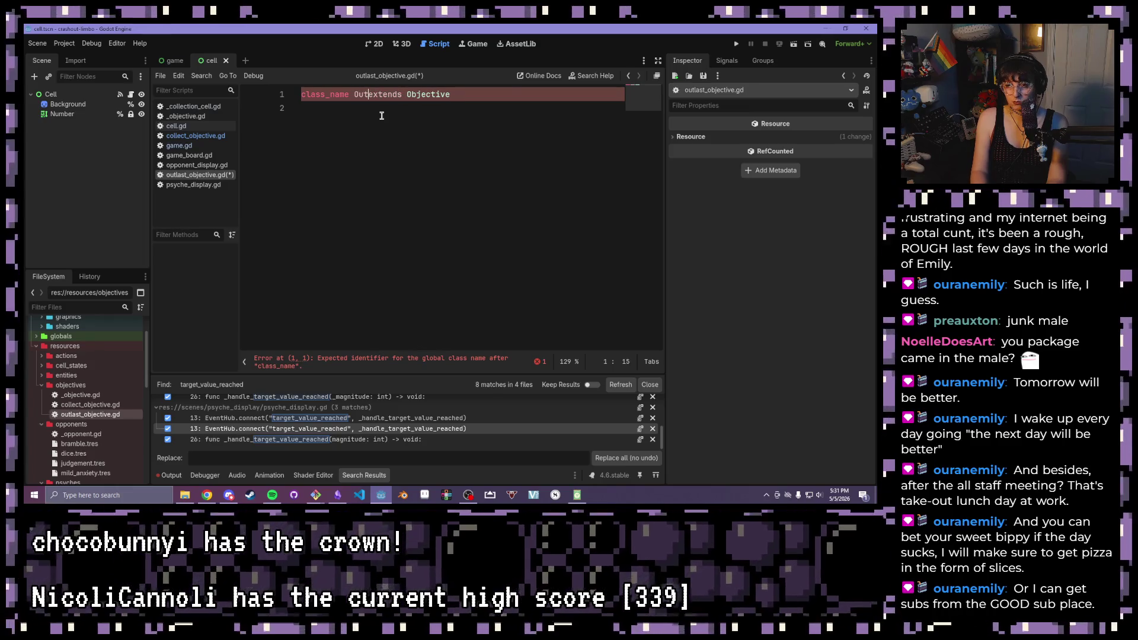
{"action": "type", "text": "Objective"}
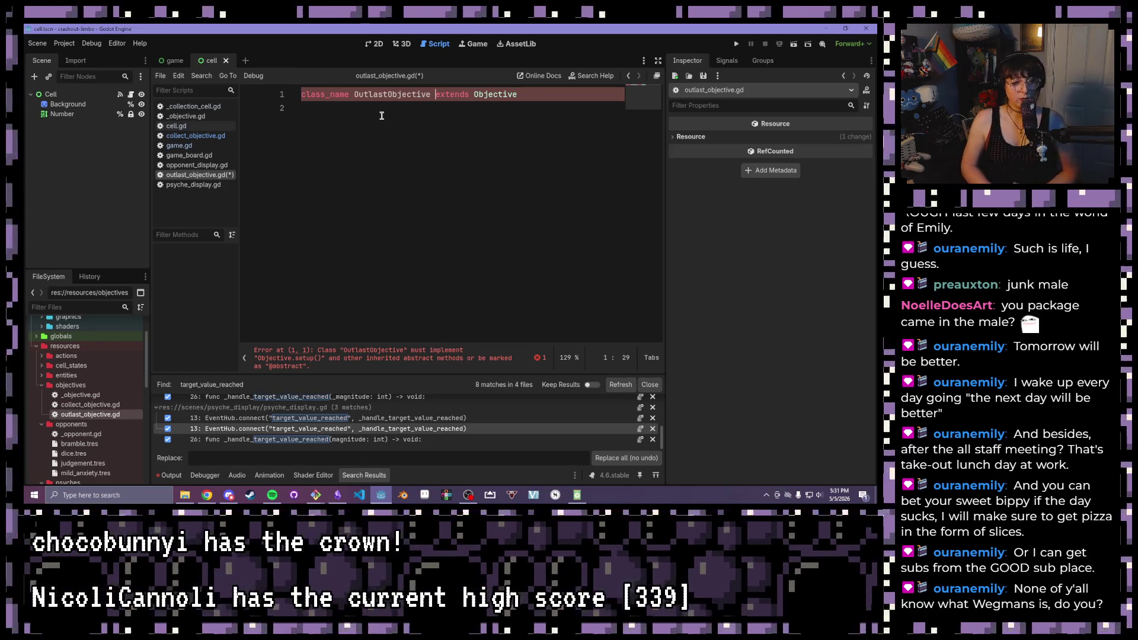
{"action": "left_click", "coordinate": [381, 116]}
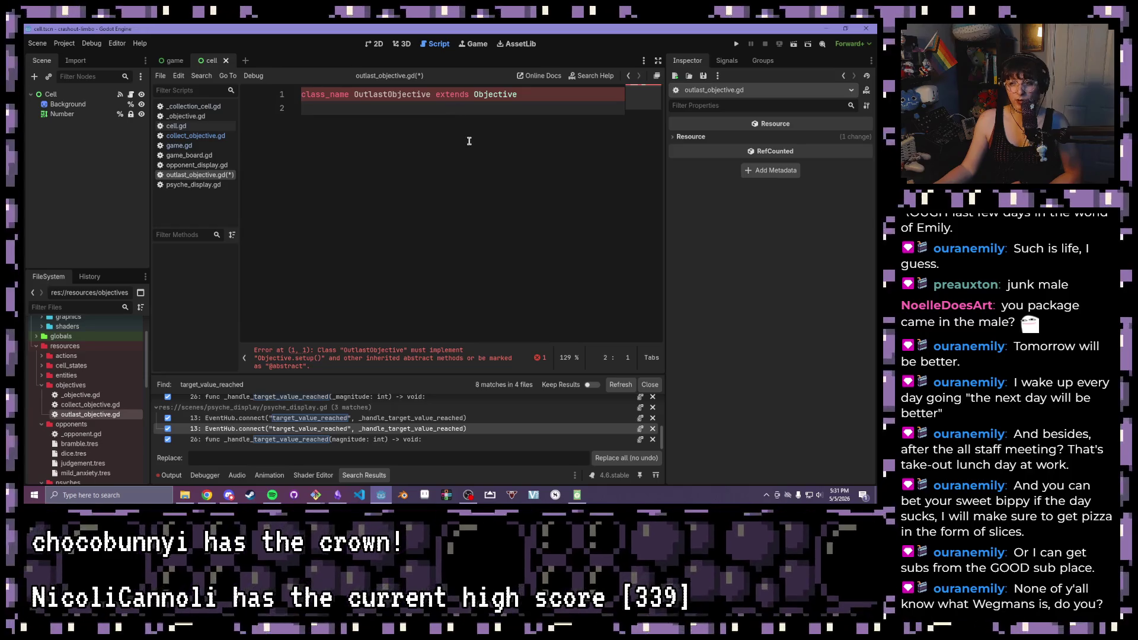
{"action": "key", "text": "Return"}
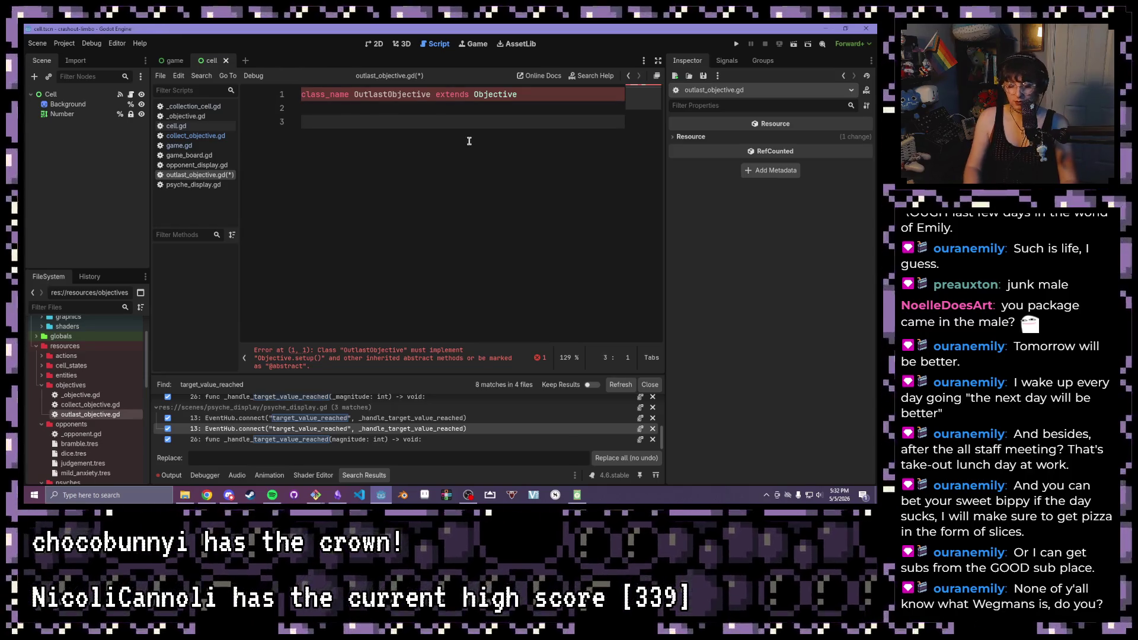
{"action": "type", "text": "func setup() -> void:"}
{"action": "key", "text": "Return"}
{"action": "type", "text": "pass"}
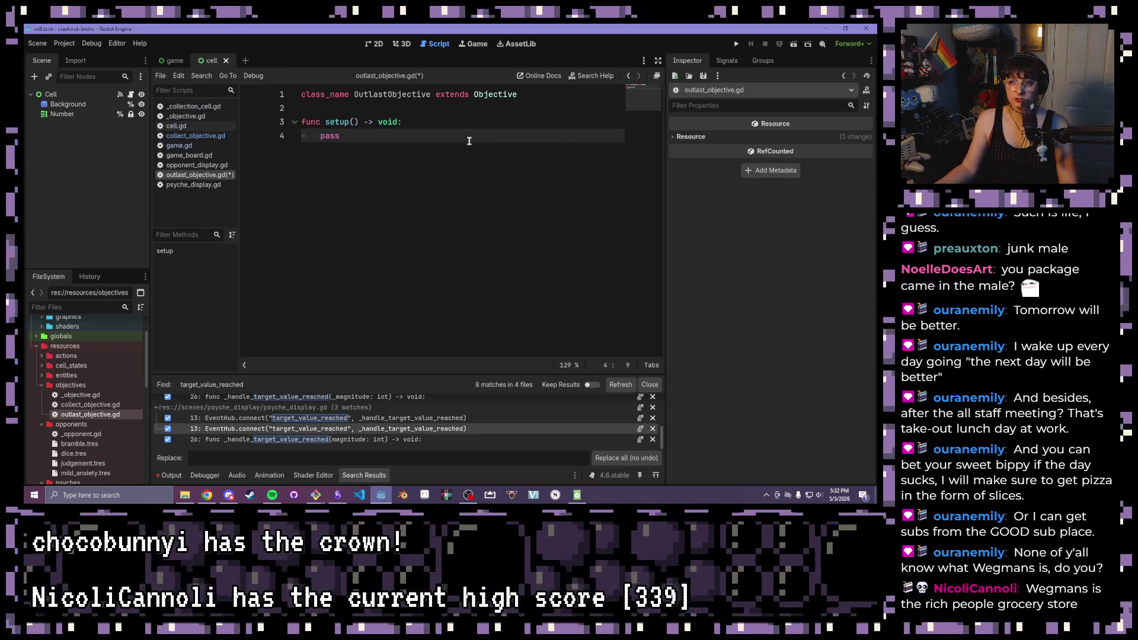
Save outlast_objective.gd and switch to opponent_display.gd.
{"action": "left_click", "coordinate": [395, 126]}
{"action": "key", "text": "ctrl+s"}
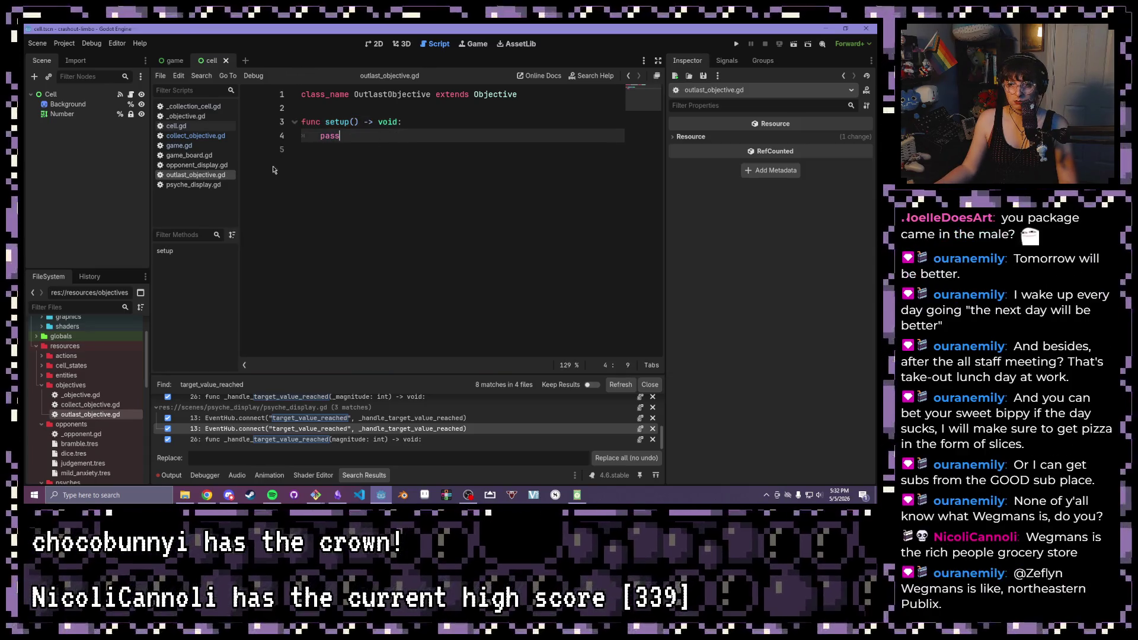
{"action": "left_click", "coordinate": [200, 166]}
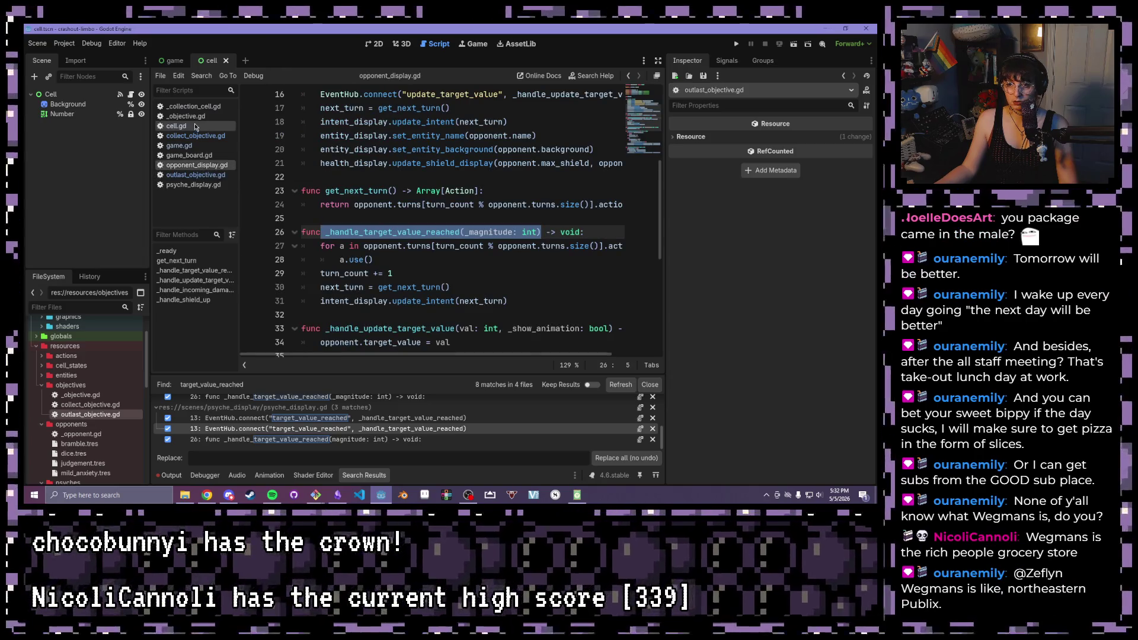
{"action": "left_click", "coordinate": [196, 135]}
{"action": "left_click", "coordinate": [421, 218]}
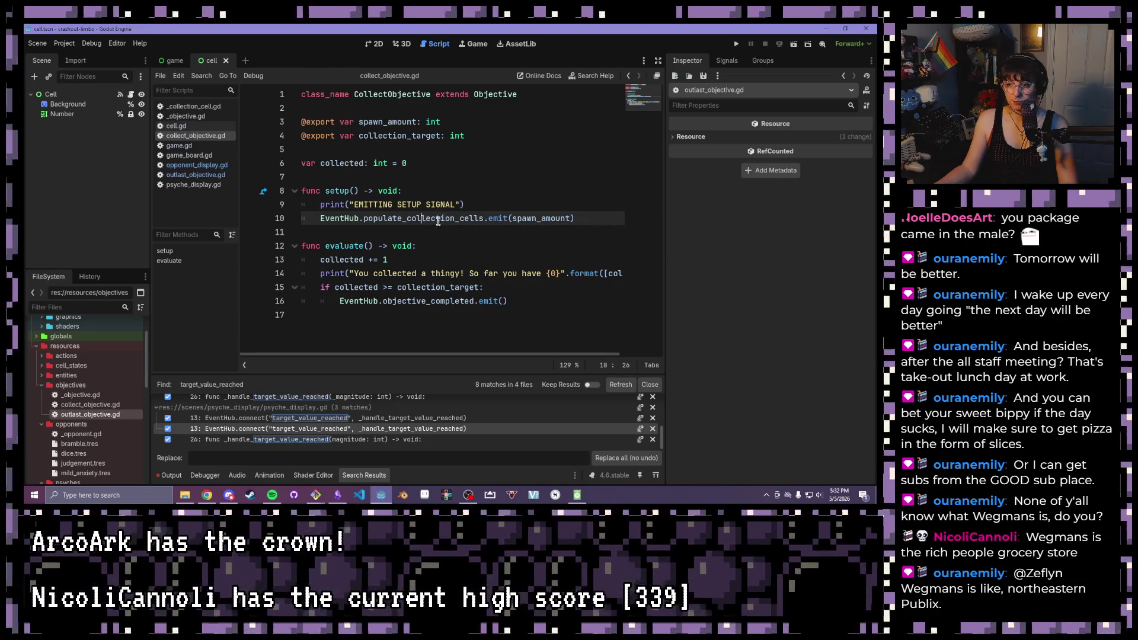
{"action": "left_click_drag", "start_coordinate": [592, 218], "coordinate": [244, 211]}
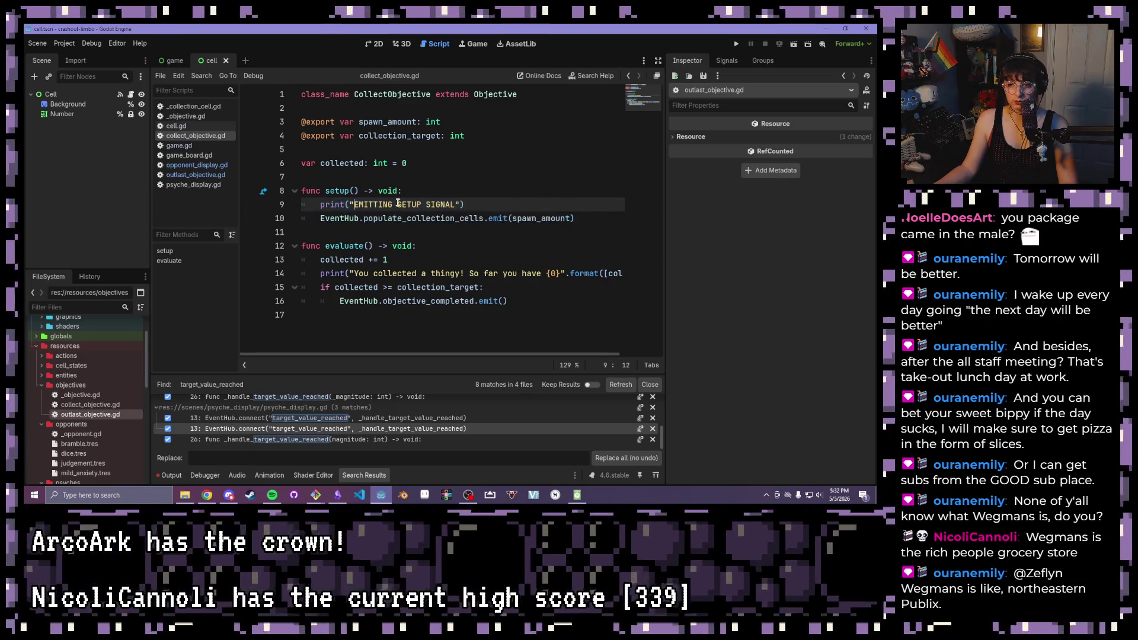
{"action": "left_click_drag", "start_coordinate": [613, 220], "coordinate": [334, 205]}
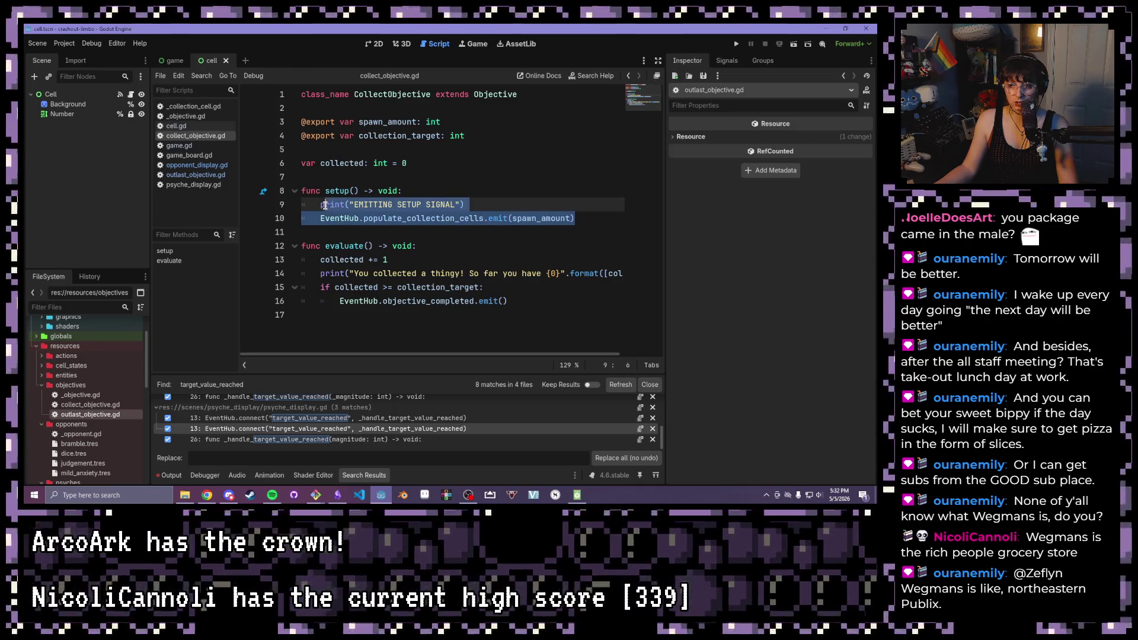
{"action": "left_click", "coordinate": [432, 203]}
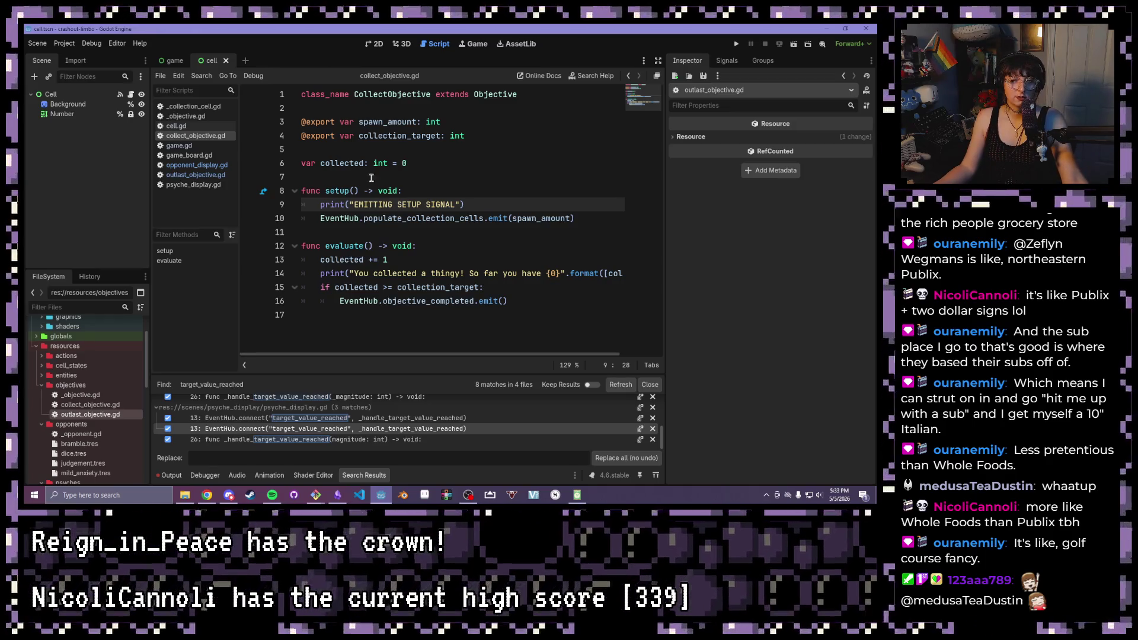
{"action": "left_click", "coordinate": [420, 187]}
{"action": "left_click", "coordinate": [408, 164]}
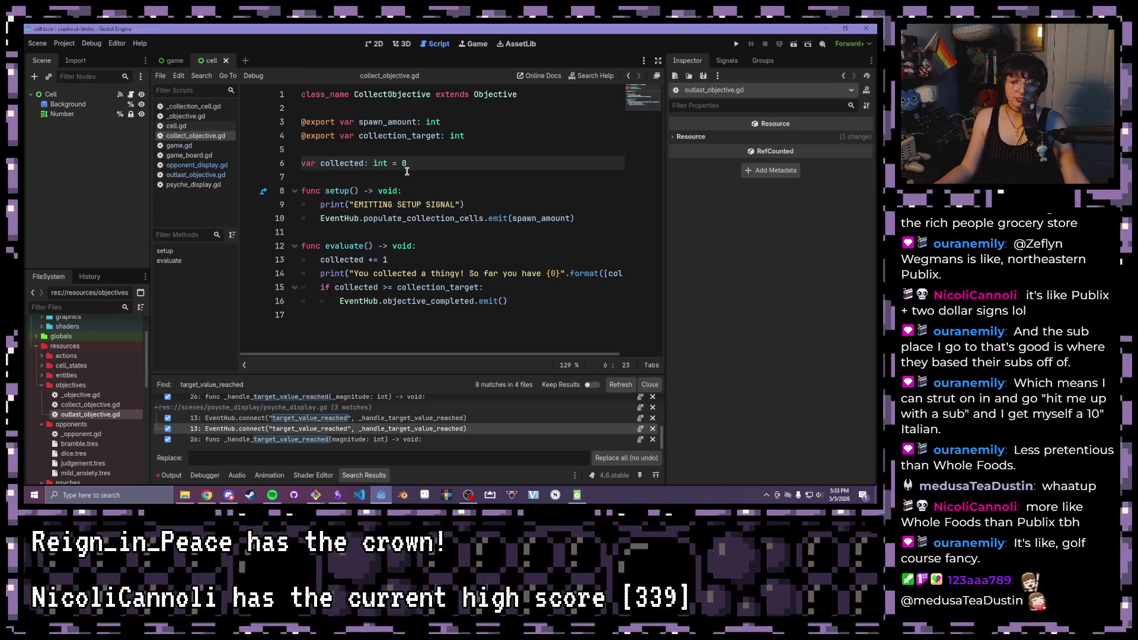
{"action": "left_click", "coordinate": [407, 173]}
{"action": "left_click", "coordinate": [424, 152]}
{"action": "left_click", "coordinate": [444, 108]}
{"action": "left_click", "coordinate": [455, 123]}
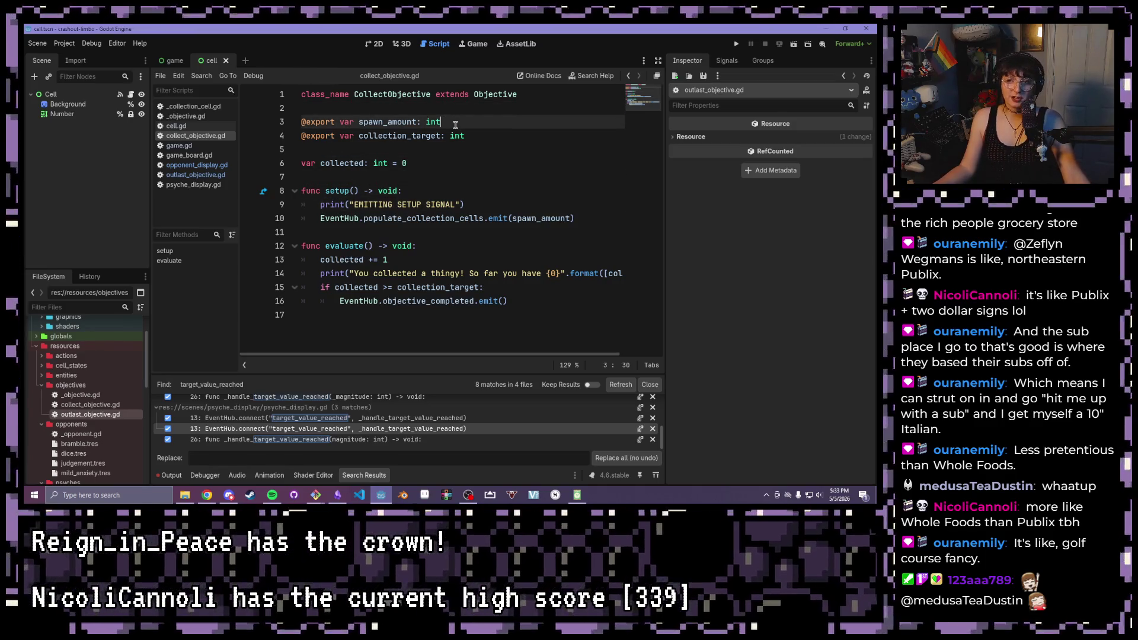
{"action": "left_click", "coordinate": [463, 135]}
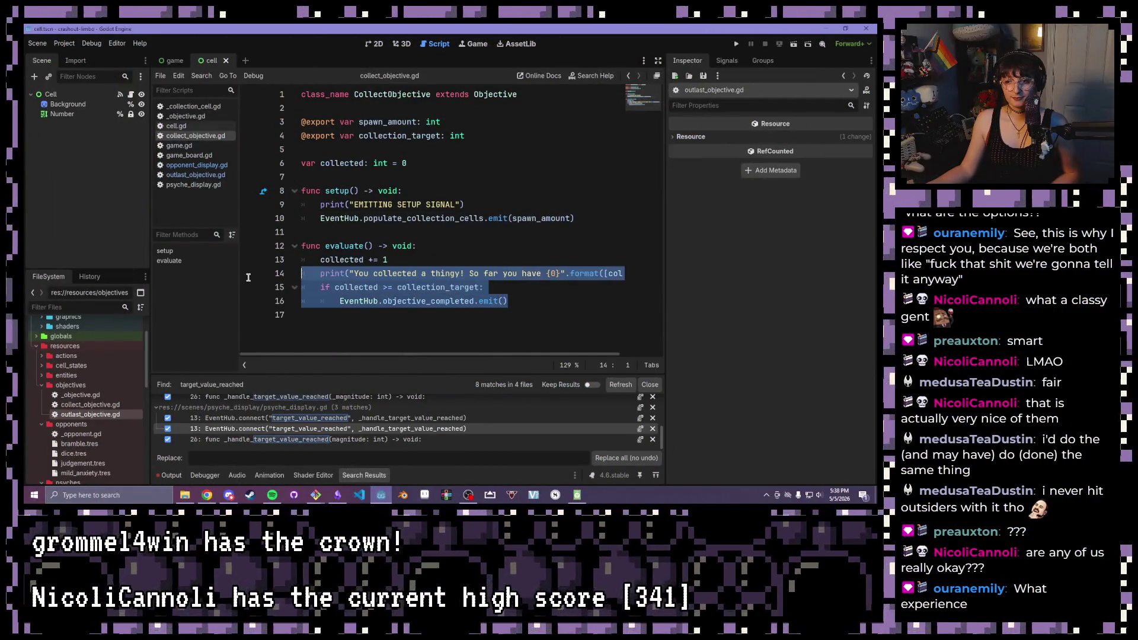
{"action": "left_click", "coordinate": [491, 257]}
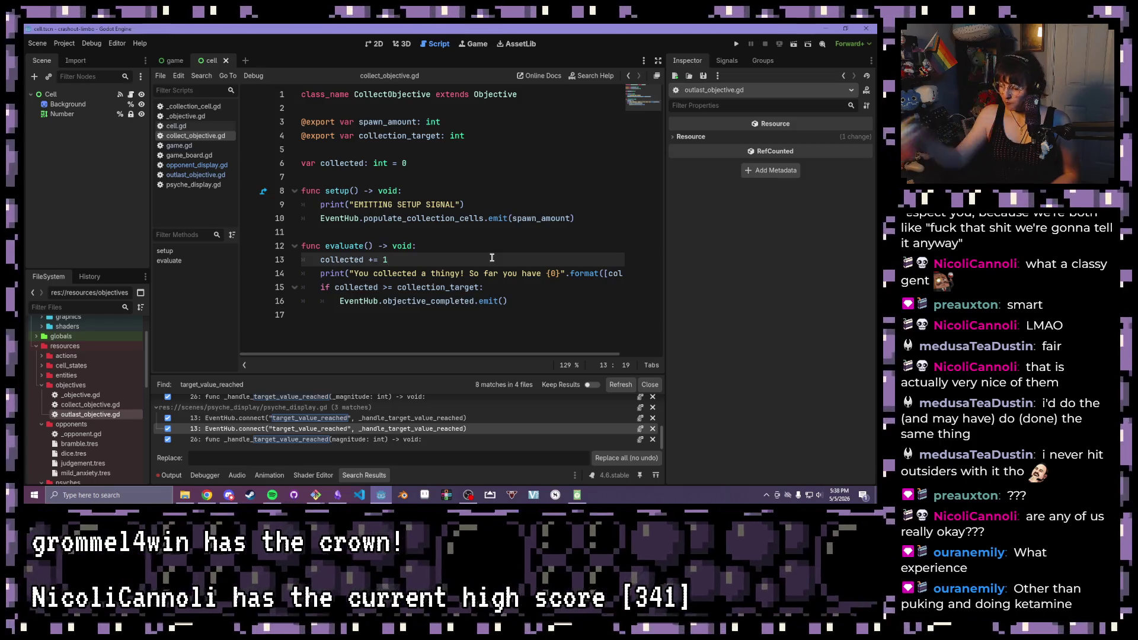
{"action": "left_click", "coordinate": [509, 301]}
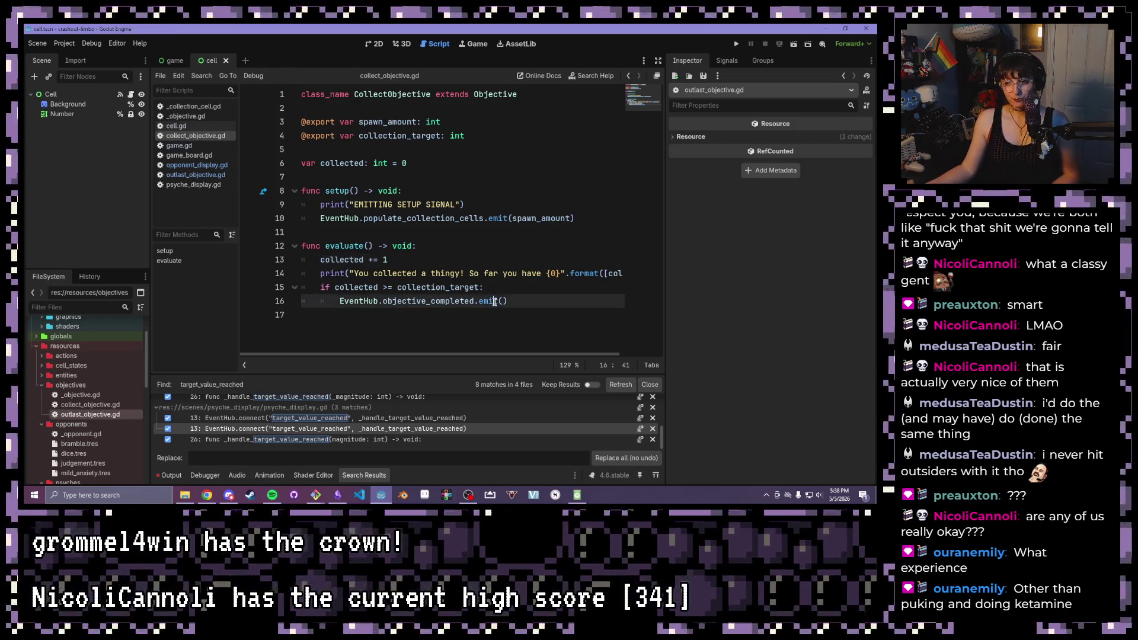
{"action": "left_click_drag", "start_coordinate": [508, 301], "coordinate": [301, 246]}
{"action": "left_click", "coordinate": [336, 259]}
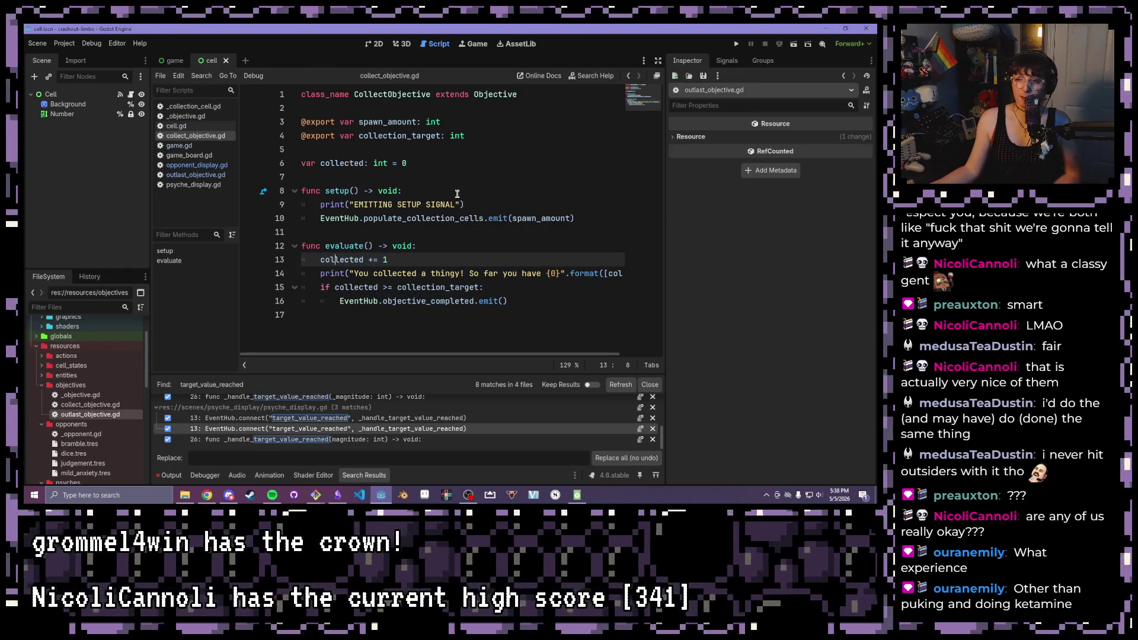
{"action": "left_click", "coordinate": [424, 178]}
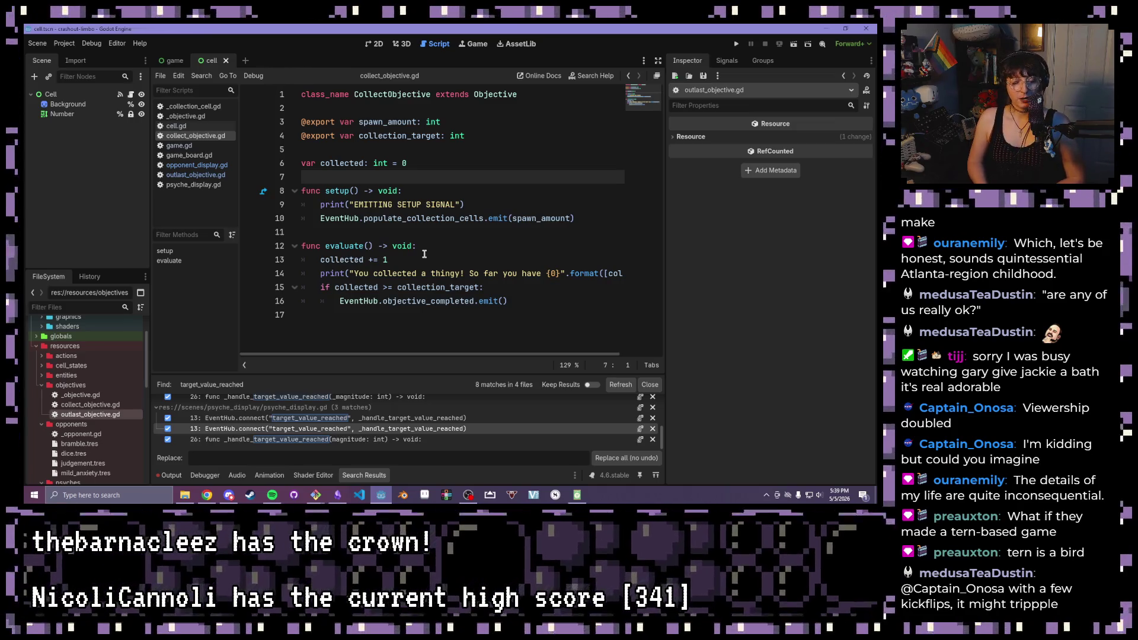
{"action": "left_click", "coordinate": [424, 254]}
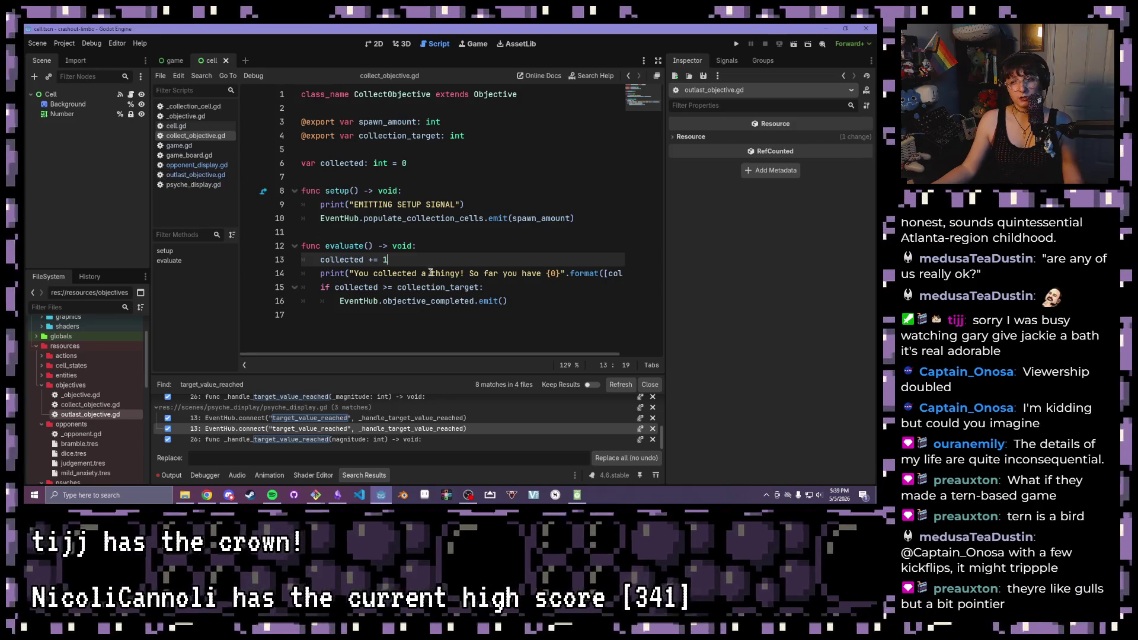
{"action": "left_click_drag", "start_coordinate": [574, 218], "coordinate": [232, 196]}
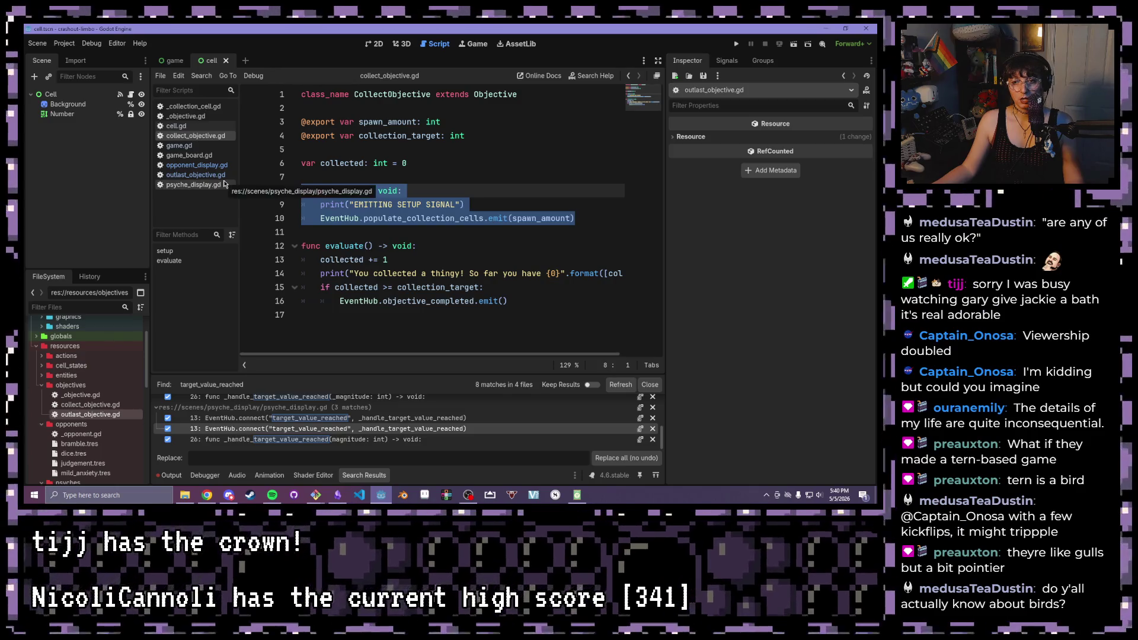
{"action": "left_click", "coordinate": [216, 175]}
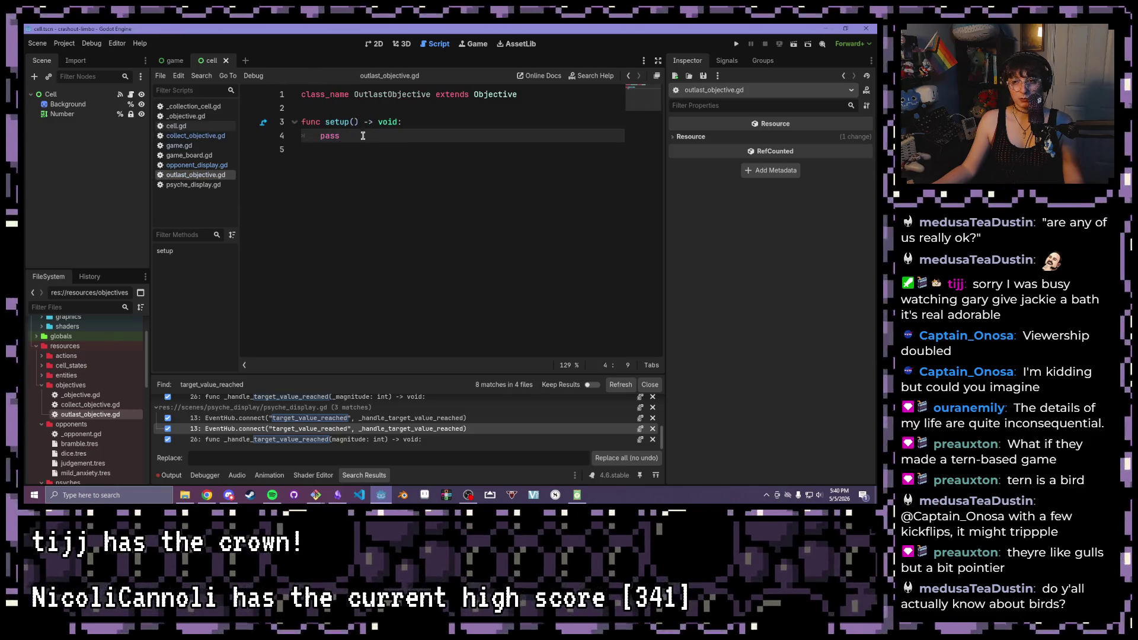
{"action": "left_click_drag", "start_coordinate": [340, 136], "coordinate": [322, 136]}
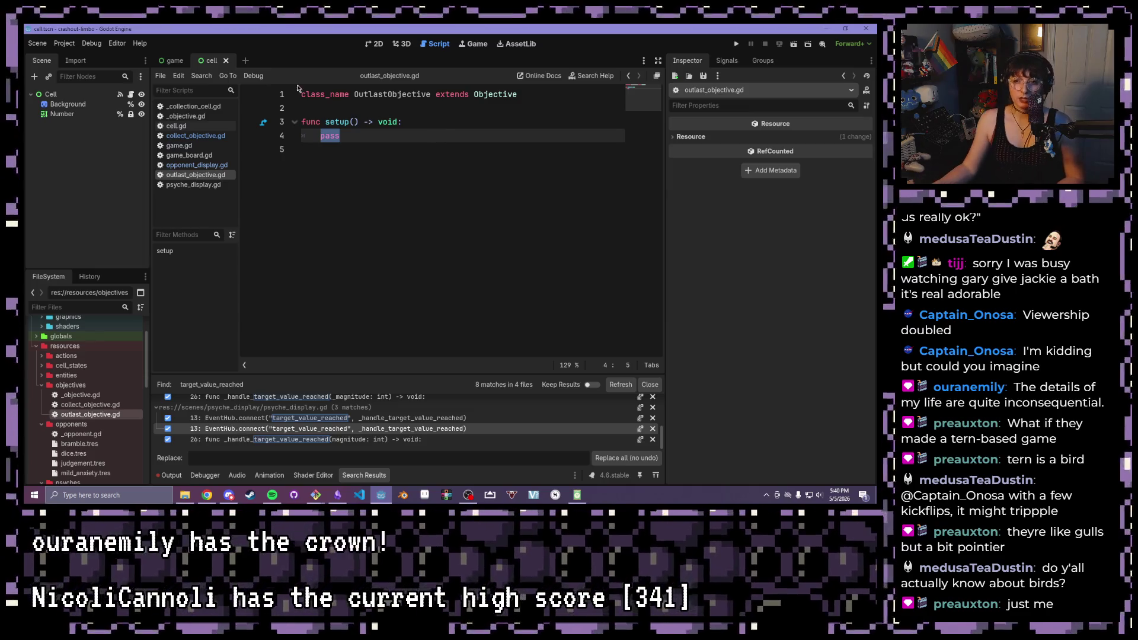
{"action": "left_click", "coordinate": [186, 117]}
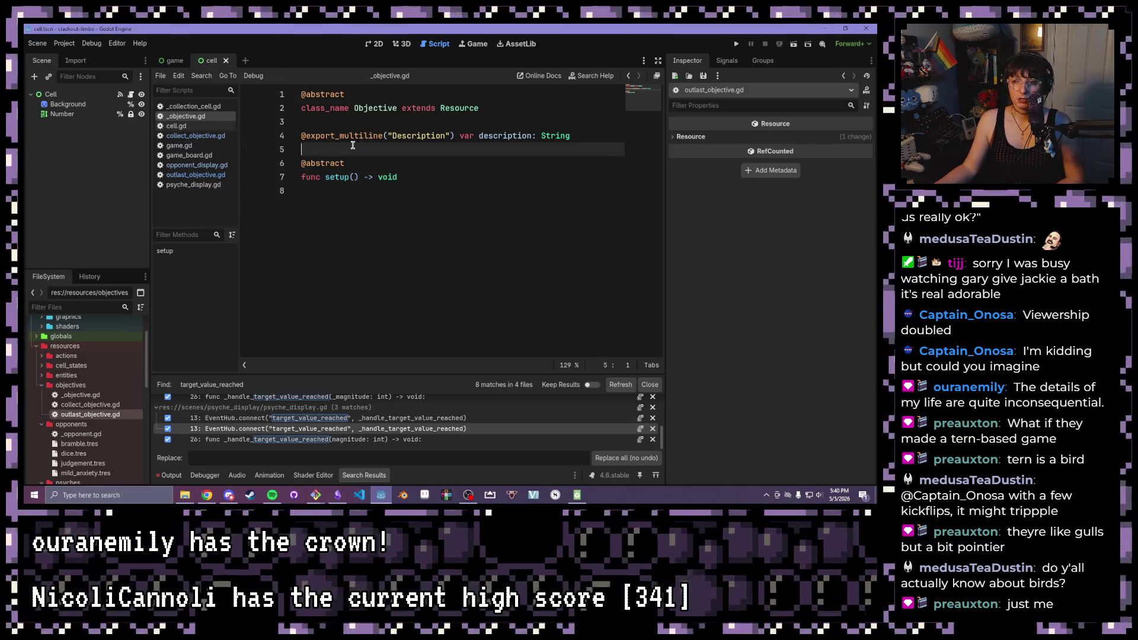
{"action": "left_click_drag", "start_coordinate": [400, 176], "coordinate": [365, 176]}
{"action": "key", "text": "shift+Up"}
{"action": "key", "text": "shift+Home"}
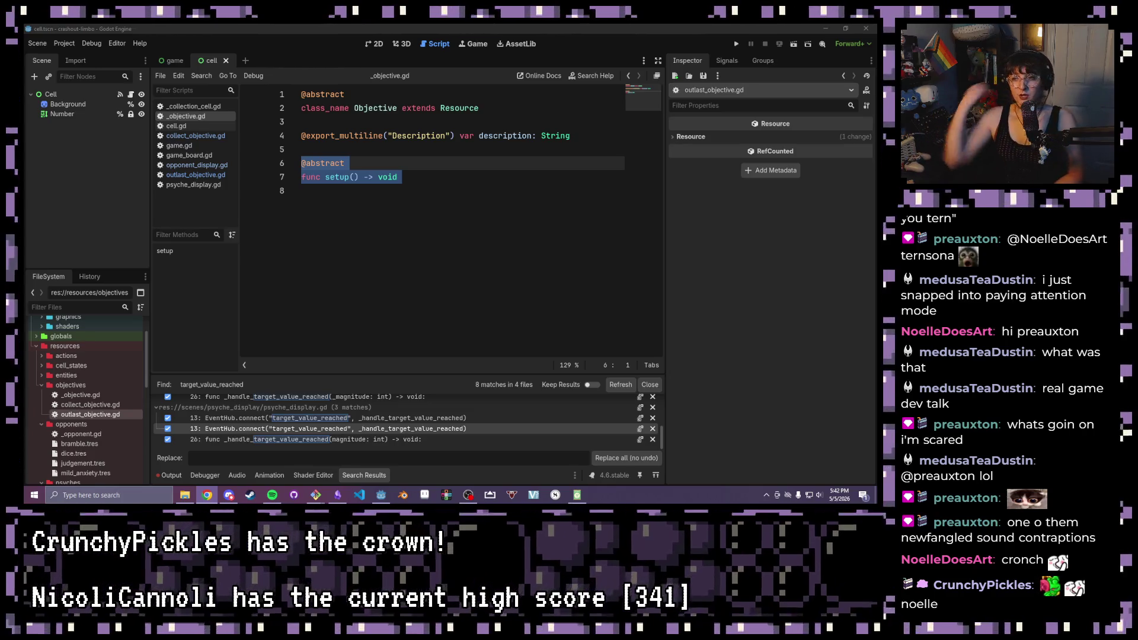
{"action": "mouse_move", "coordinate": [429, 178]}
{"action": "left_mouse_down"}
{"action": "mouse_move", "coordinate": [298, 169]}
{"action": "mouse_move", "coordinate": [315, 169]}
{"action": "left_mouse_up"}
{"action": "left_click", "coordinate": [452, 182]}
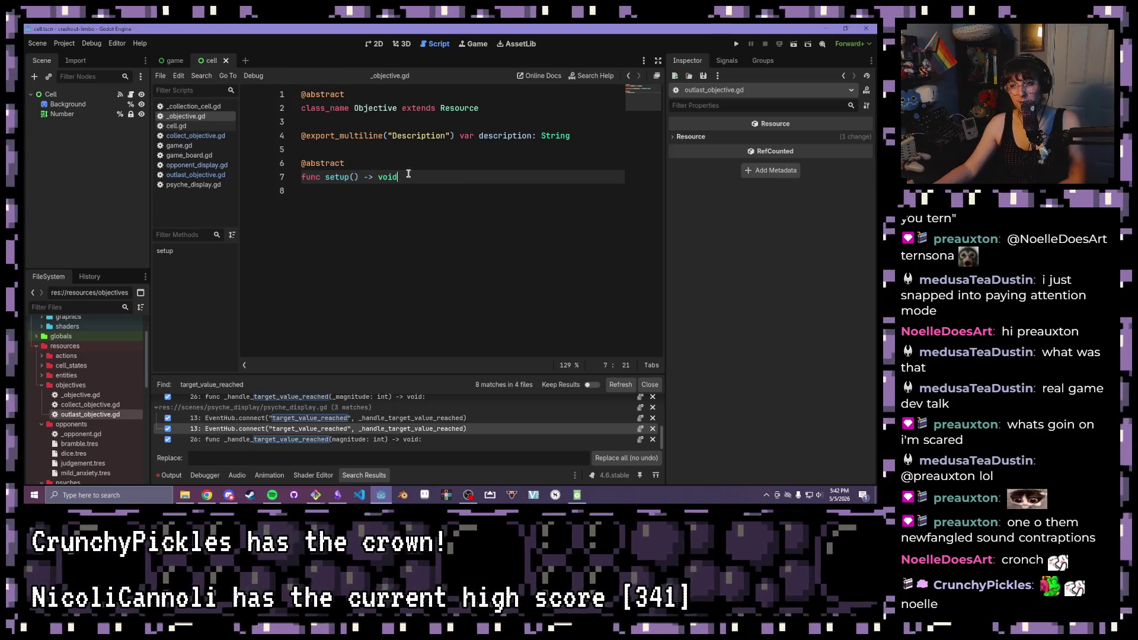
{"action": "mouse_move", "coordinate": [391, 173]}
{"action": "left_mouse_down"}
{"action": "mouse_move", "coordinate": [418, 164]}
{"action": "mouse_move", "coordinate": [253, 162]}
{"action": "left_mouse_up"}
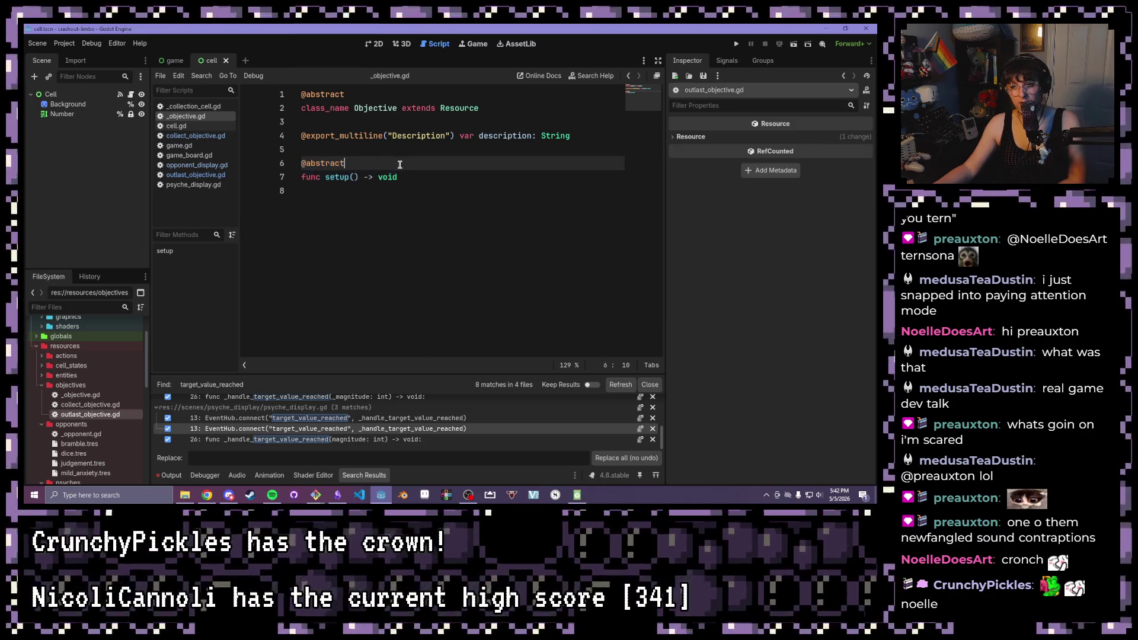
{"action": "double_click", "coordinate": [255, 168]}
{"action": "key", "text": "shift+Down"}
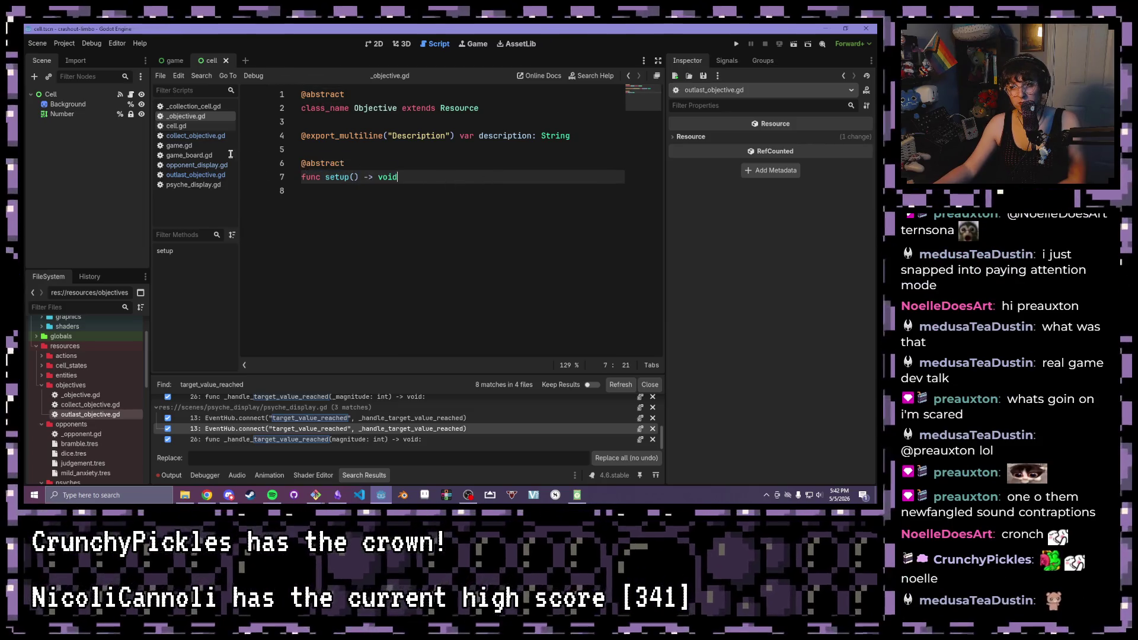
{"action": "key", "text": "shift+End"}
{"action": "key", "text": "BackSpace"}
{"action": "key", "text": "BackSpace"}
{"action": "key", "text": "BackSpace"}
{"action": "key", "text": "ctrl+s"}
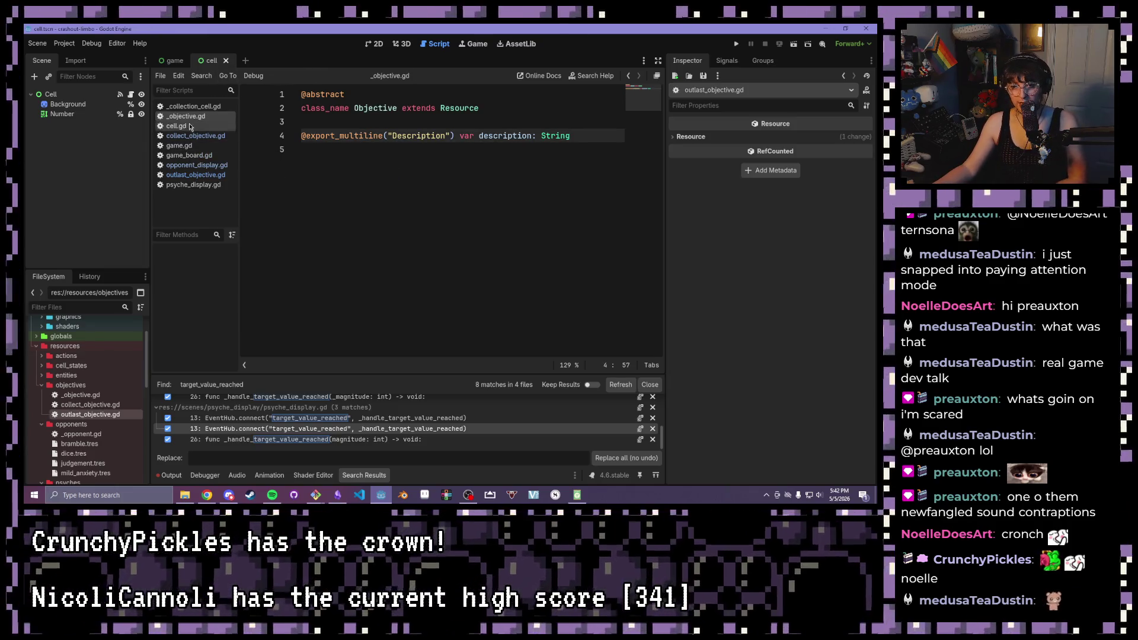
{"action": "left_click", "coordinate": [189, 106]}
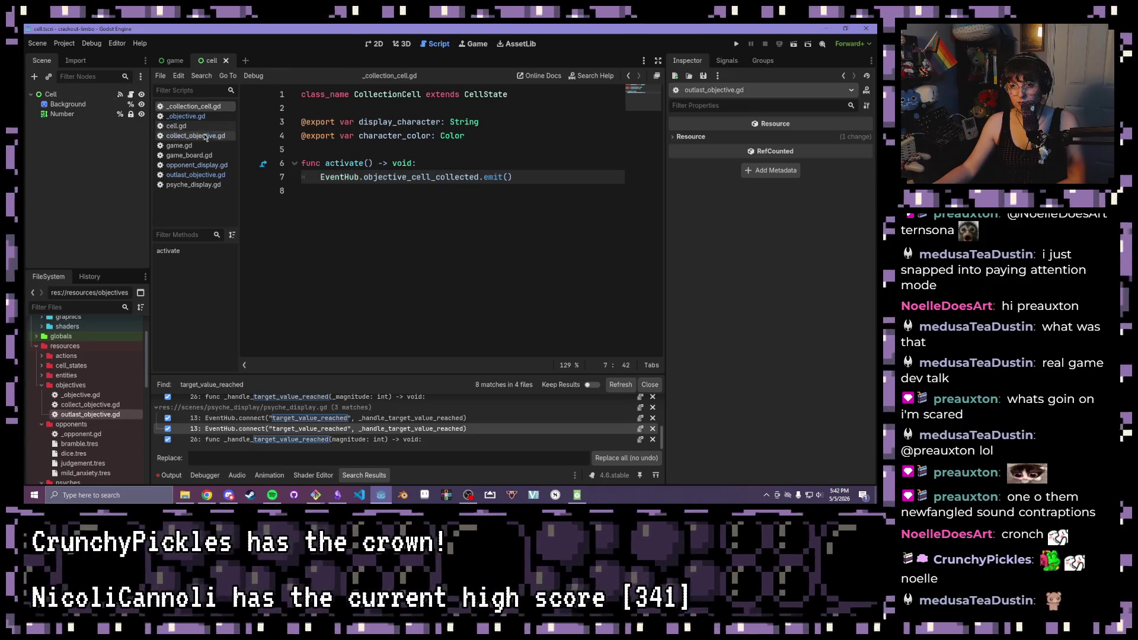
Review collect_objective.gd's setup() and evaluate() code, including its two emit lines.
{"action": "left_click", "coordinate": [205, 137]}
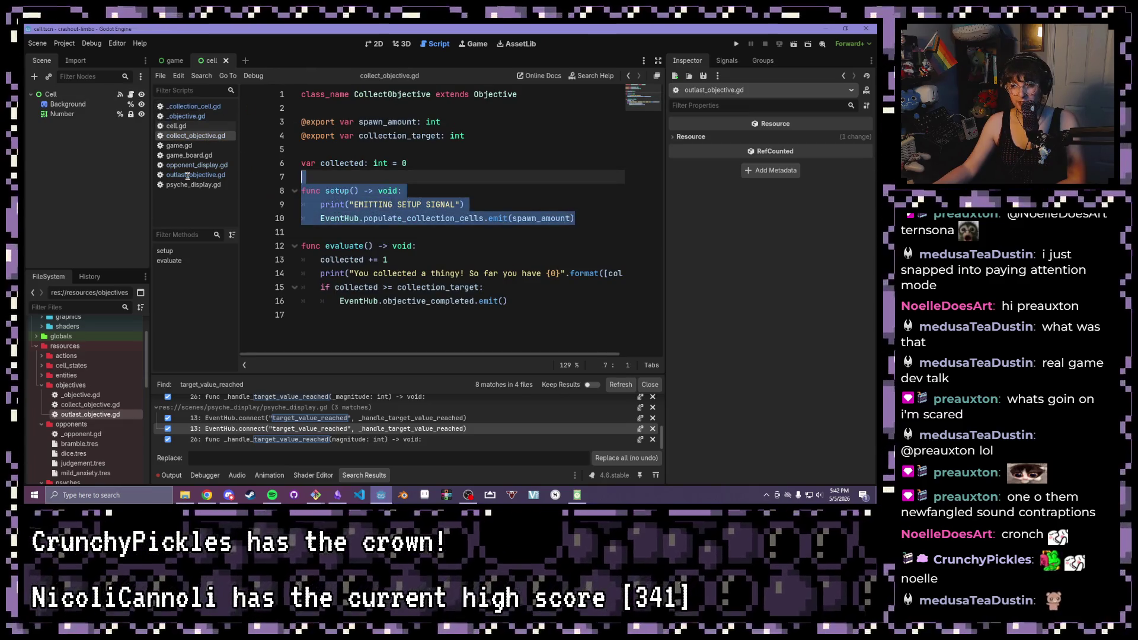
{"action": "left_click", "coordinate": [385, 197]}
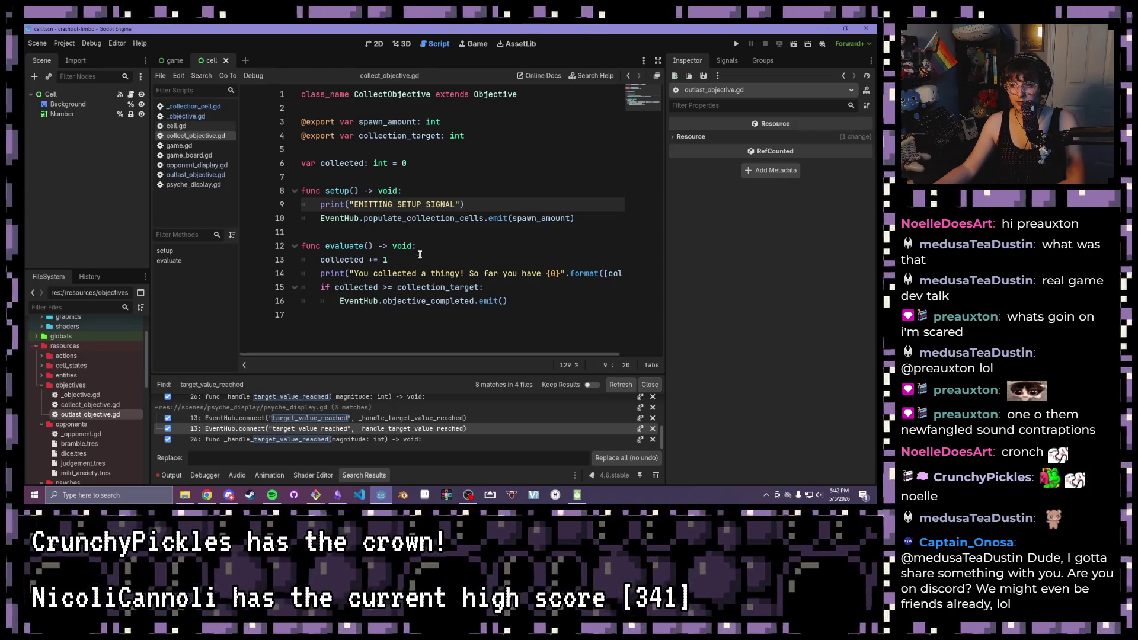
{"action": "mouse_move", "coordinate": [517, 301]}
{"action": "left_mouse_down"}
{"action": "mouse_move", "coordinate": [414, 259]}
{"action": "mouse_move", "coordinate": [434, 243]}
{"action": "left_mouse_up"}
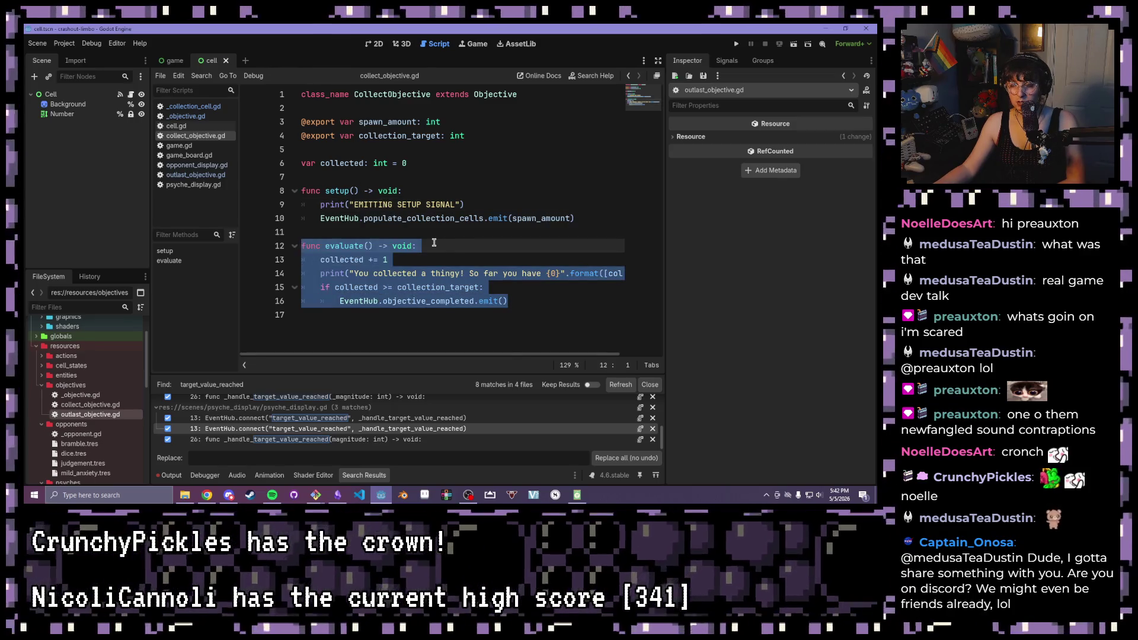
{"action": "left_click", "coordinate": [435, 243]}
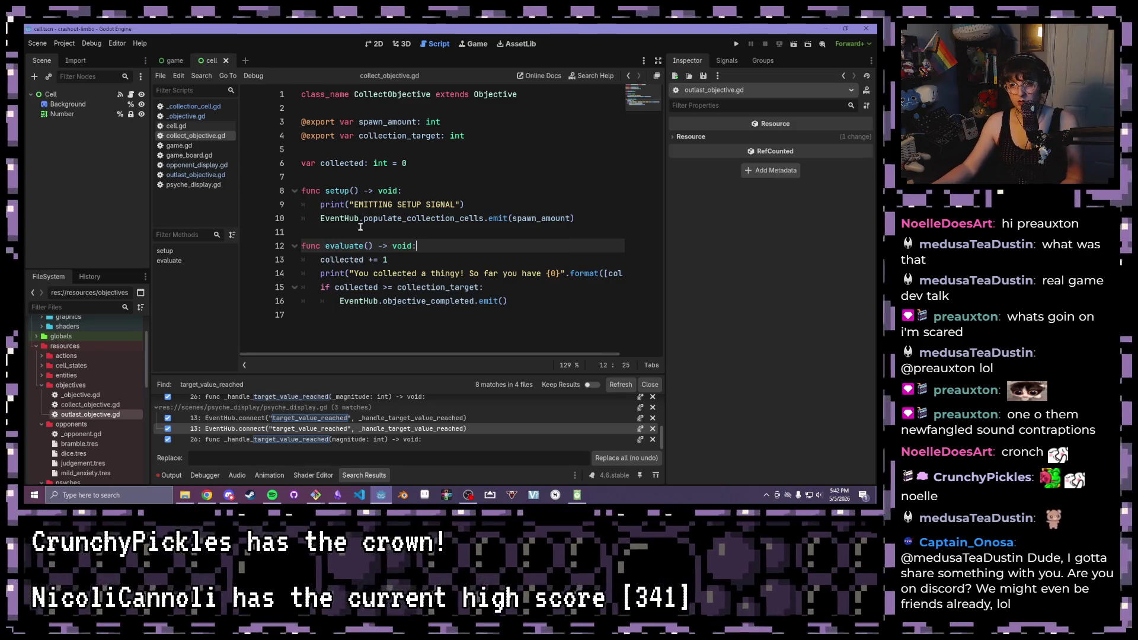
{"action": "mouse_move", "coordinate": [354, 221]}
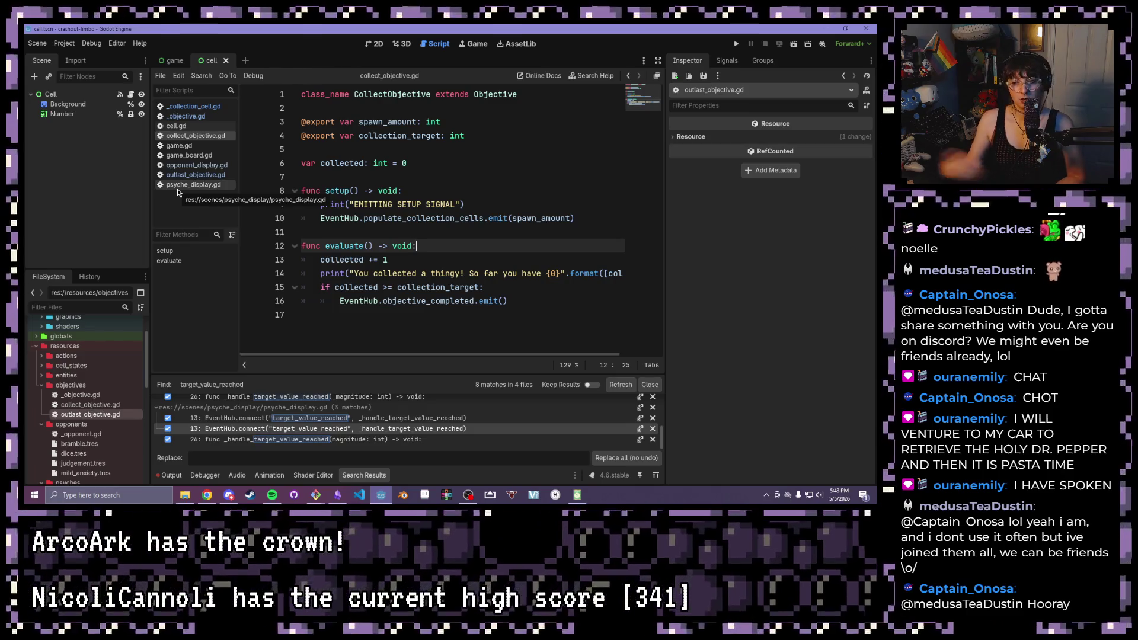
{"action": "mouse_move", "coordinate": [509, 301]}
{"action": "left_mouse_down"}
{"action": "mouse_move", "coordinate": [235, 217]}
{"action": "mouse_move", "coordinate": [255, 241]}
{"action": "left_mouse_up"}
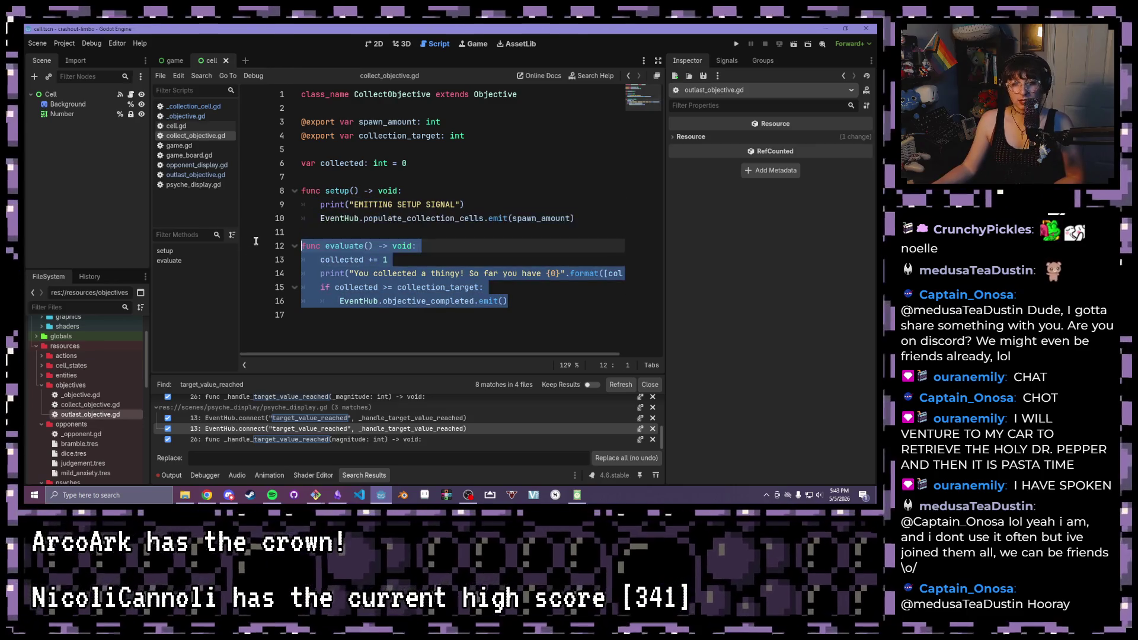
{"action": "left_click", "coordinate": [385, 231]}
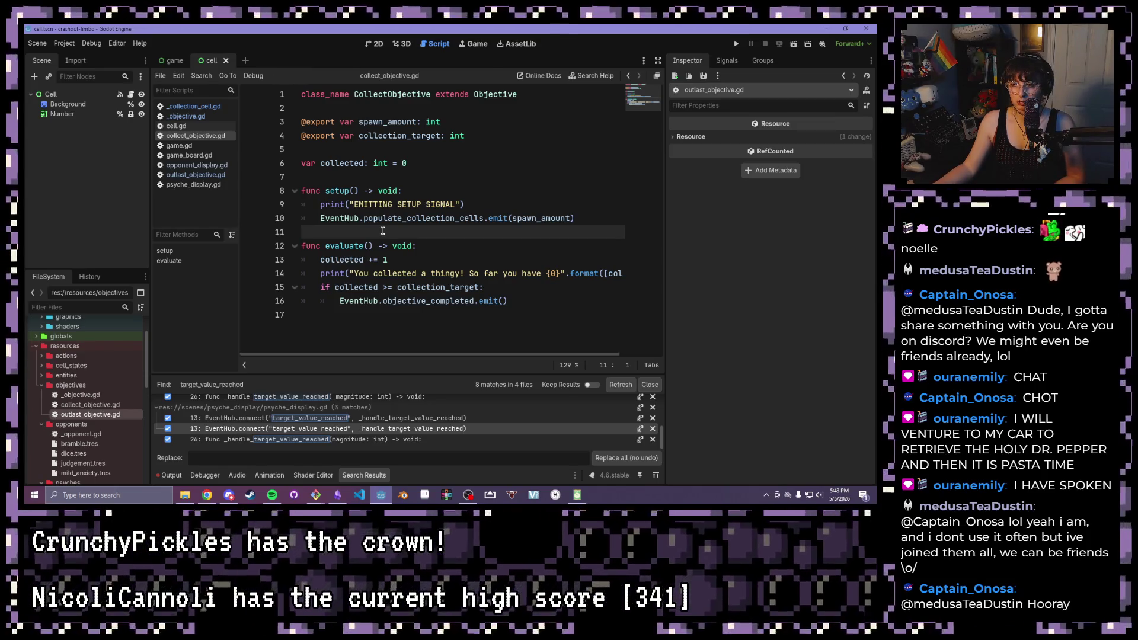
{"action": "left_click", "coordinate": [523, 299]}
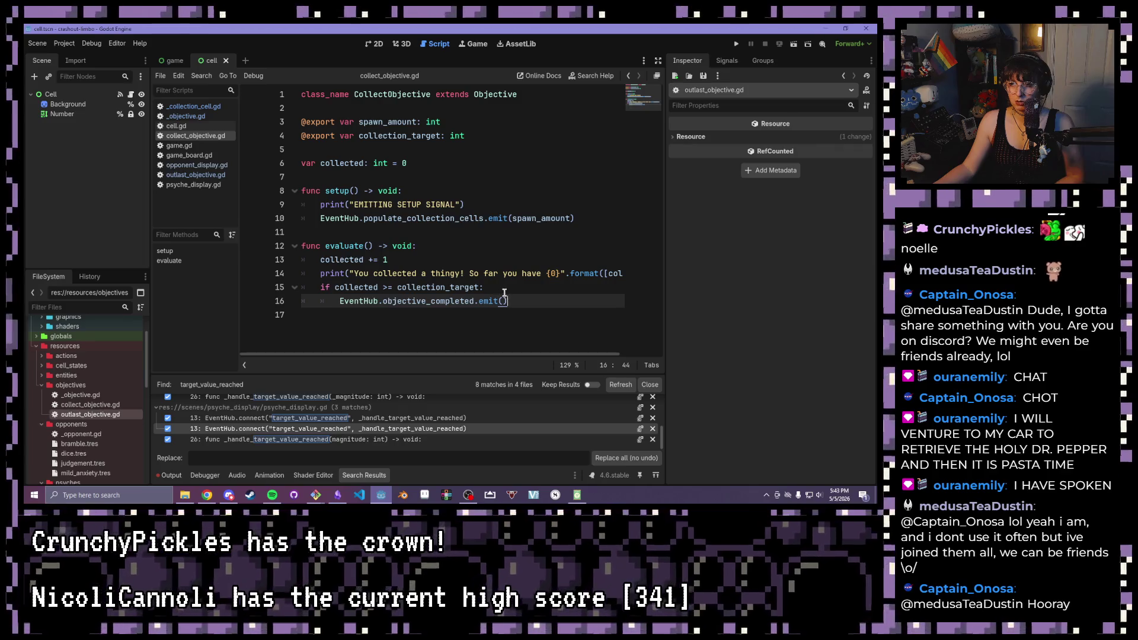
{"action": "left_click", "coordinate": [580, 221]}
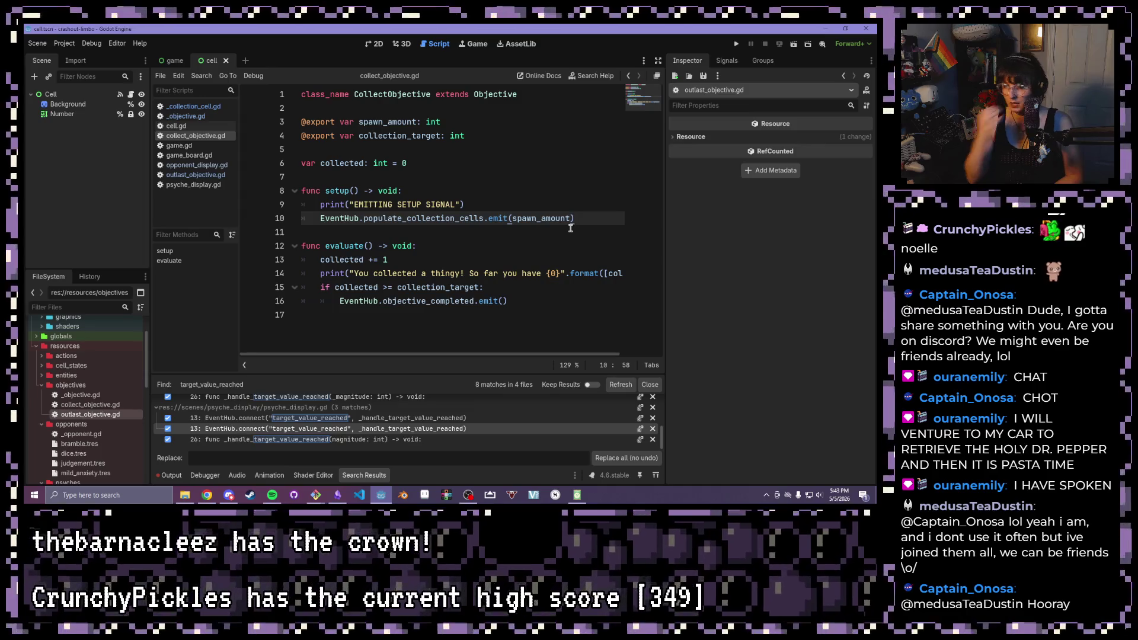
{"action": "left_click", "coordinate": [194, 117]}
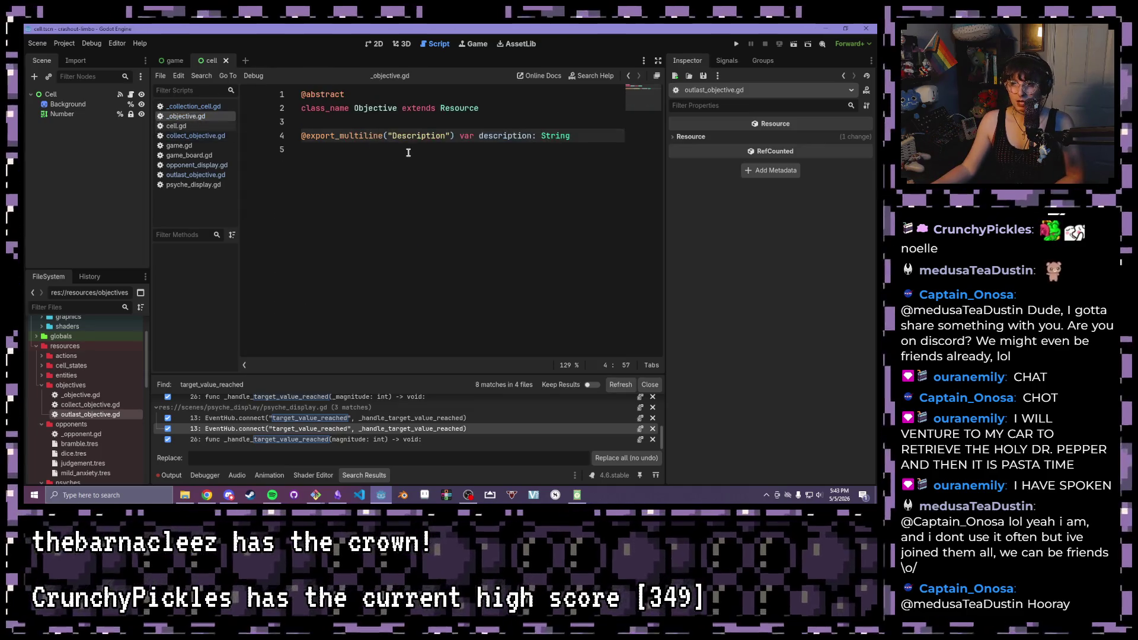
{"action": "left_click", "coordinate": [408, 152]}
{"action": "key", "text": "Return"}
{"action": "type", "text": "@abra"}
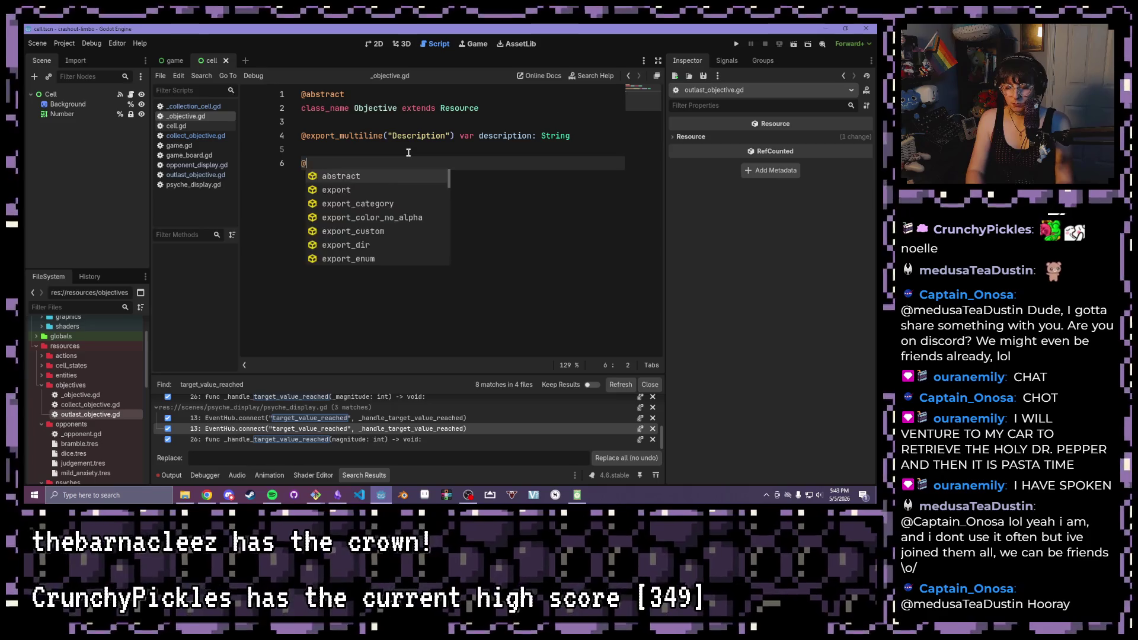
{"action": "type", "text": "s"}
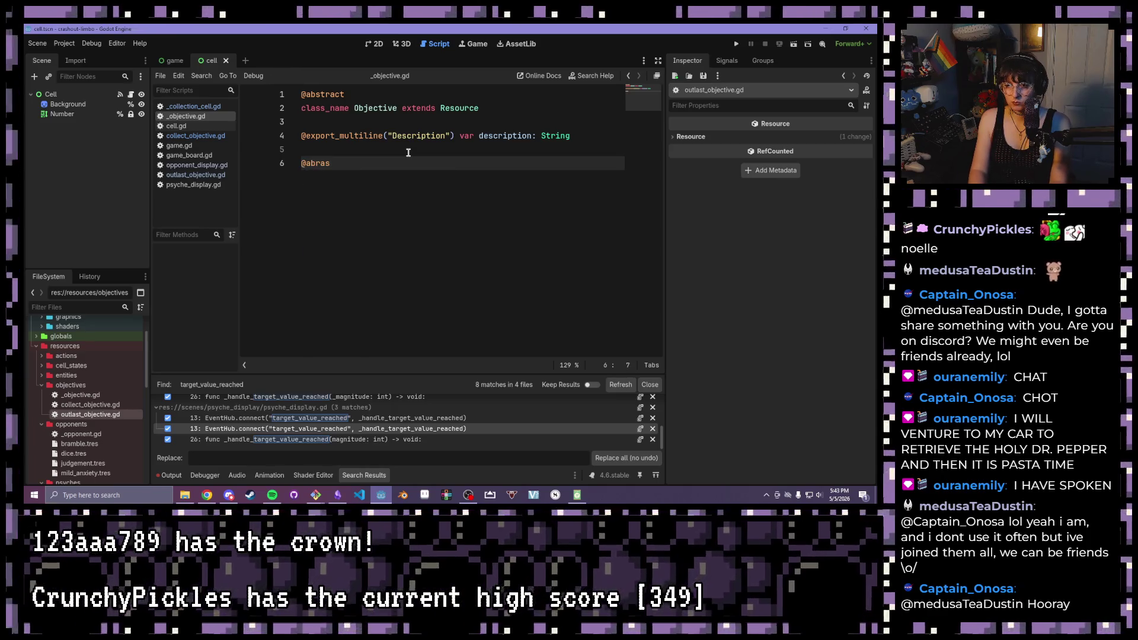
{"action": "key", "text": "BackSpace"}
{"action": "key", "text": "BackSpace"}
{"action": "key", "text": "BackSpace"}
{"action": "type", "text": "stra"}
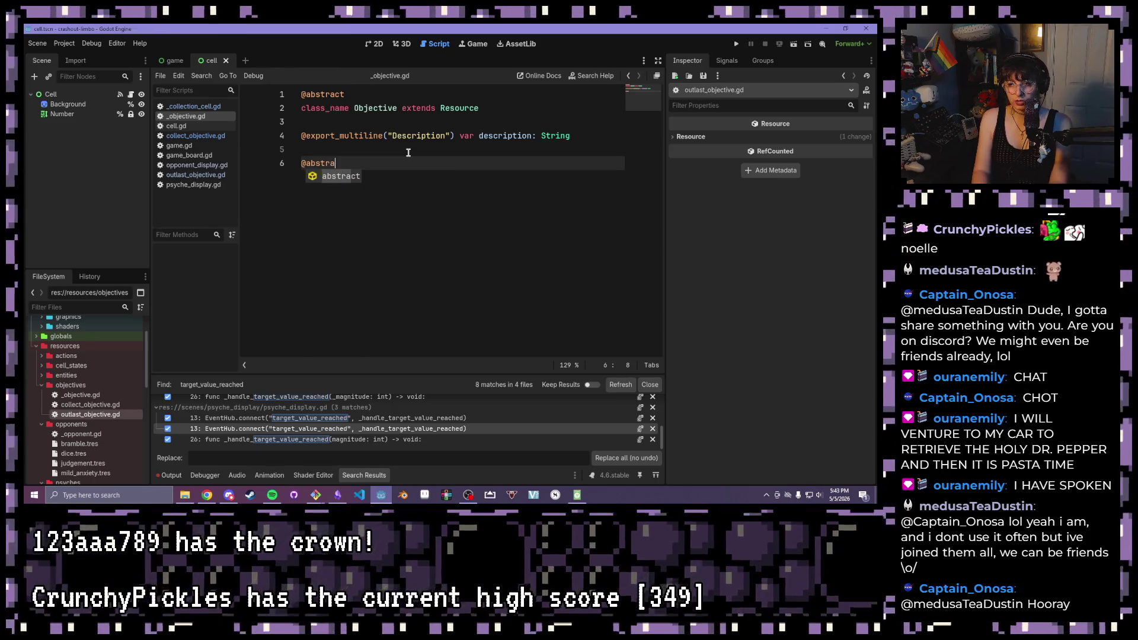
{"action": "type", "text": "ct func setup"}
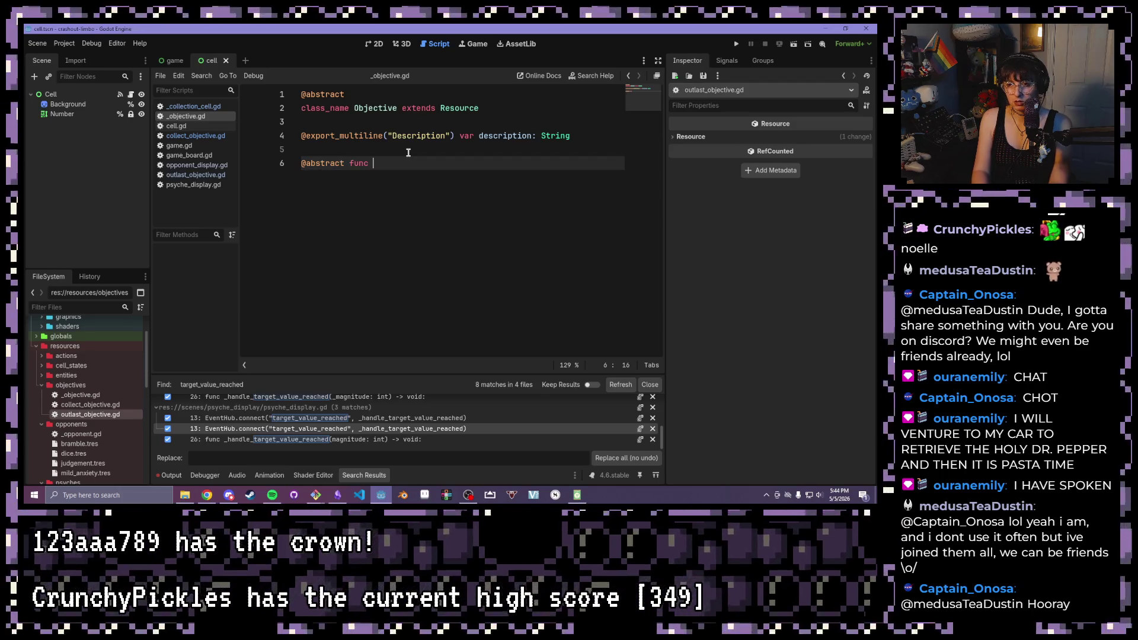
{"action": "type", "text": "() -> vo"}
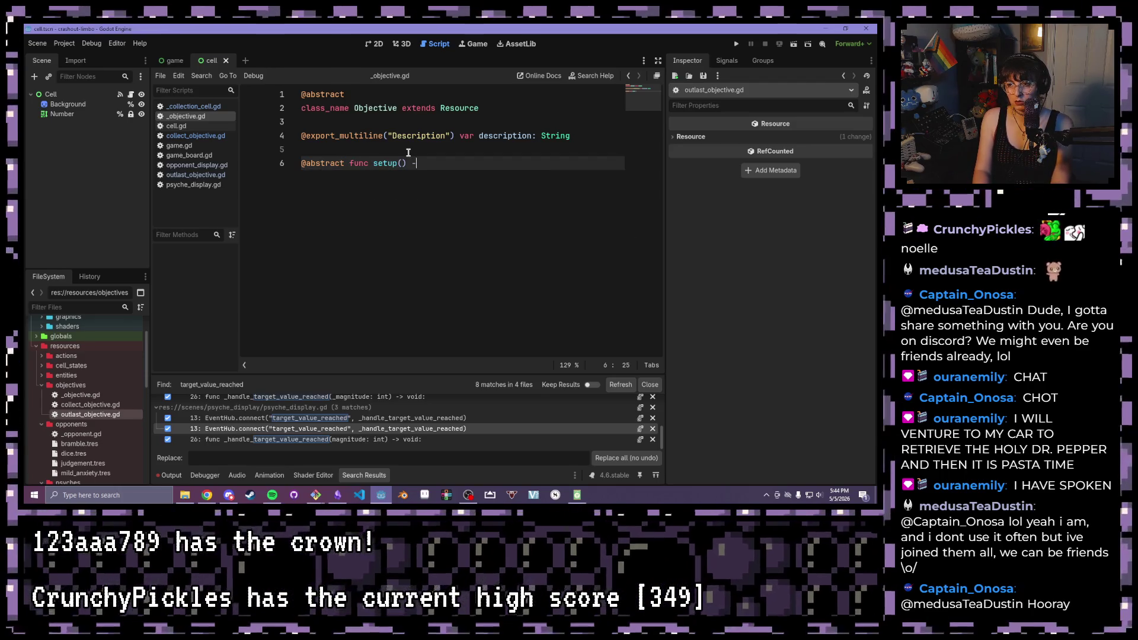
{"action": "type", "text": "id"}
{"action": "key", "text": "Return"}
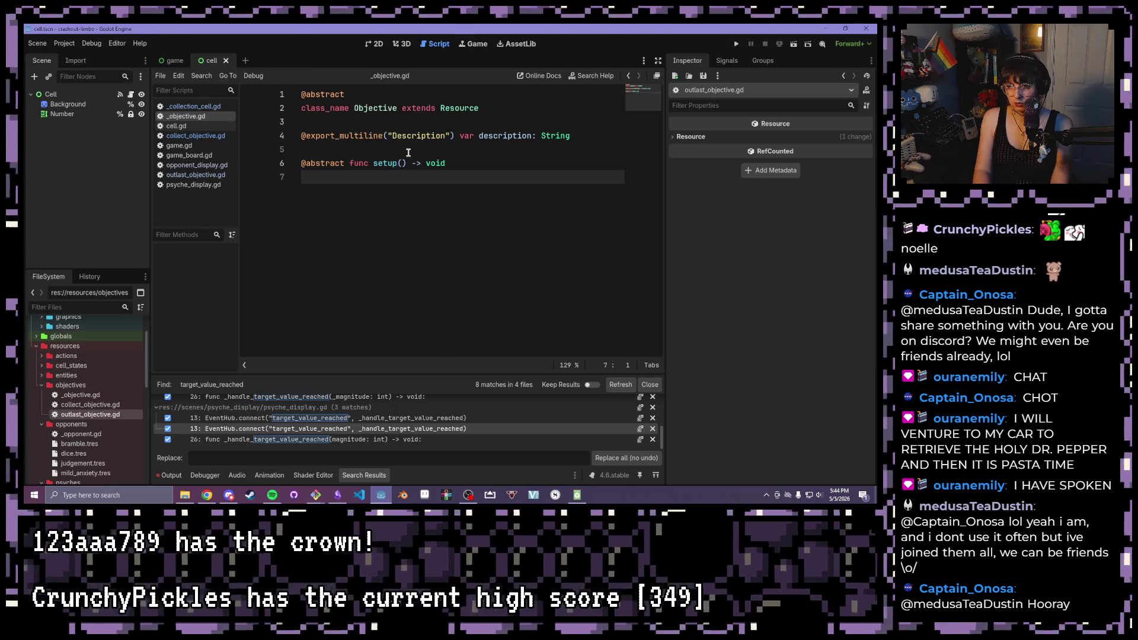
{"action": "key", "text": "Return"}
{"action": "left_click", "coordinate": [349, 164]}
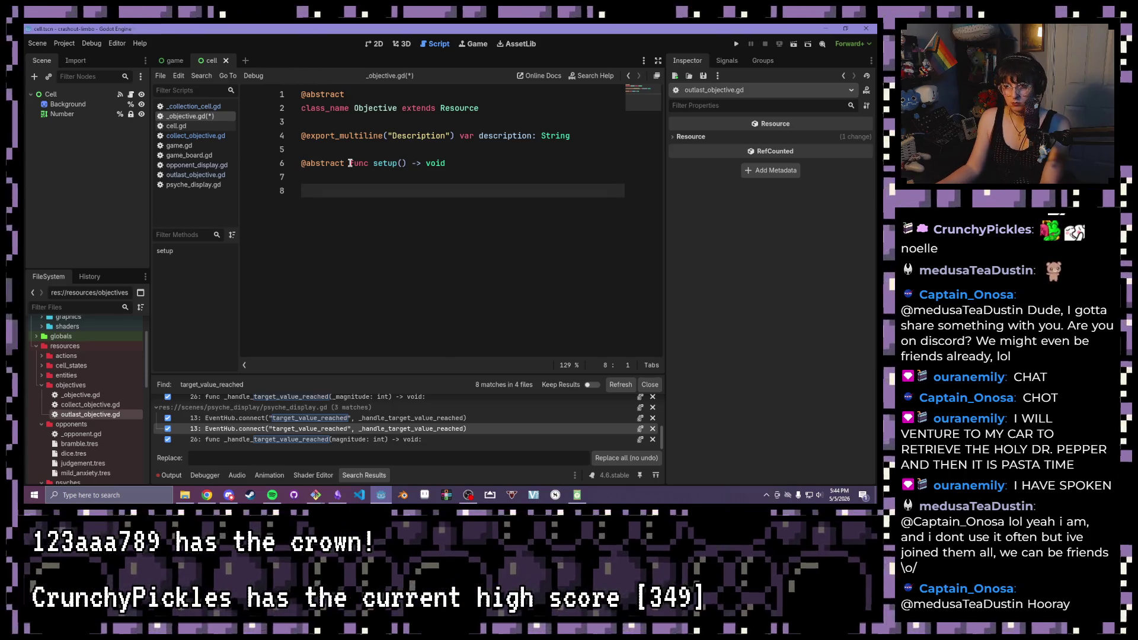
{"action": "key", "text": "Return"}
{"action": "left_click", "coordinate": [354, 184]}
{"action": "left_click", "coordinate": [362, 212]}
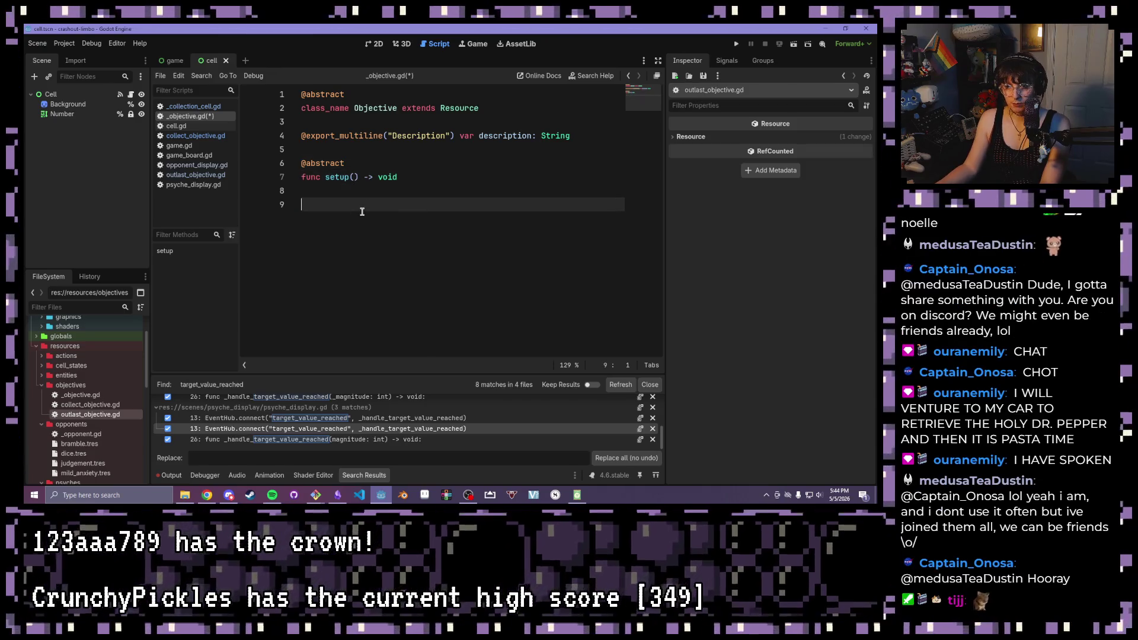
Add an abstract 'func trigger() -> void' declaration below setup and save the script.
{"action": "type", "text": "@abstract"}
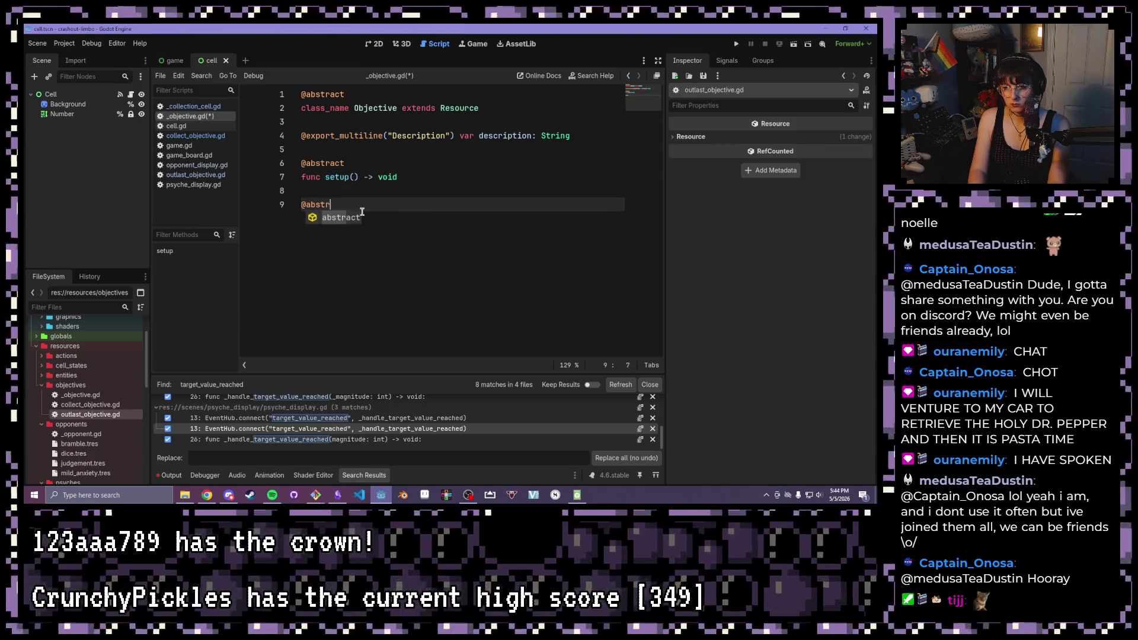
{"action": "key", "text": "Return"}
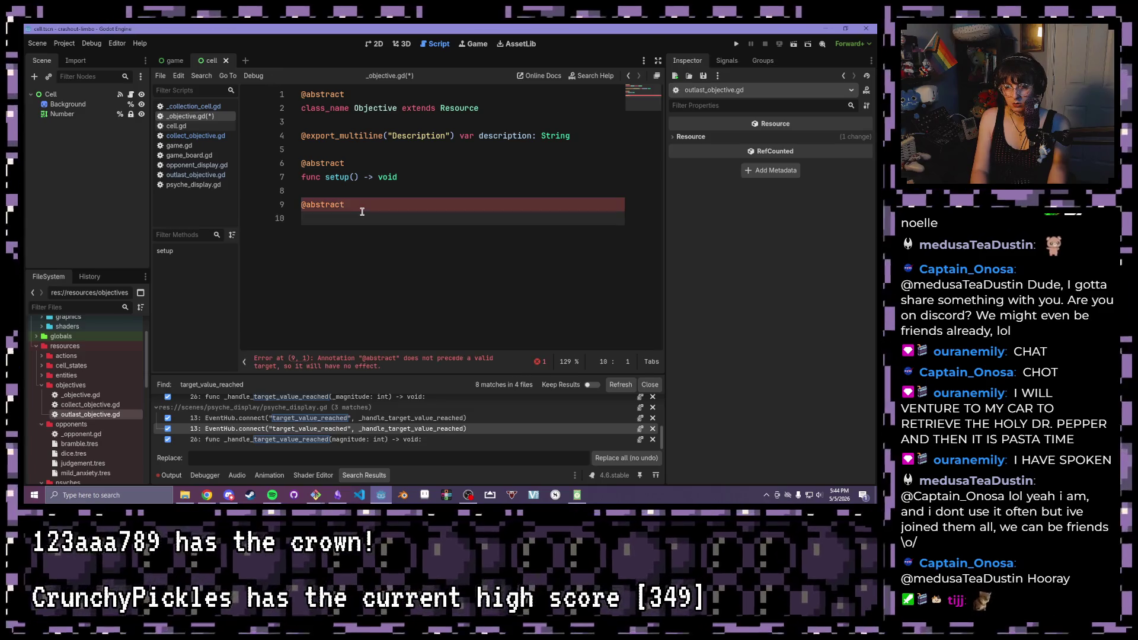
{"action": "type", "text": "func"}
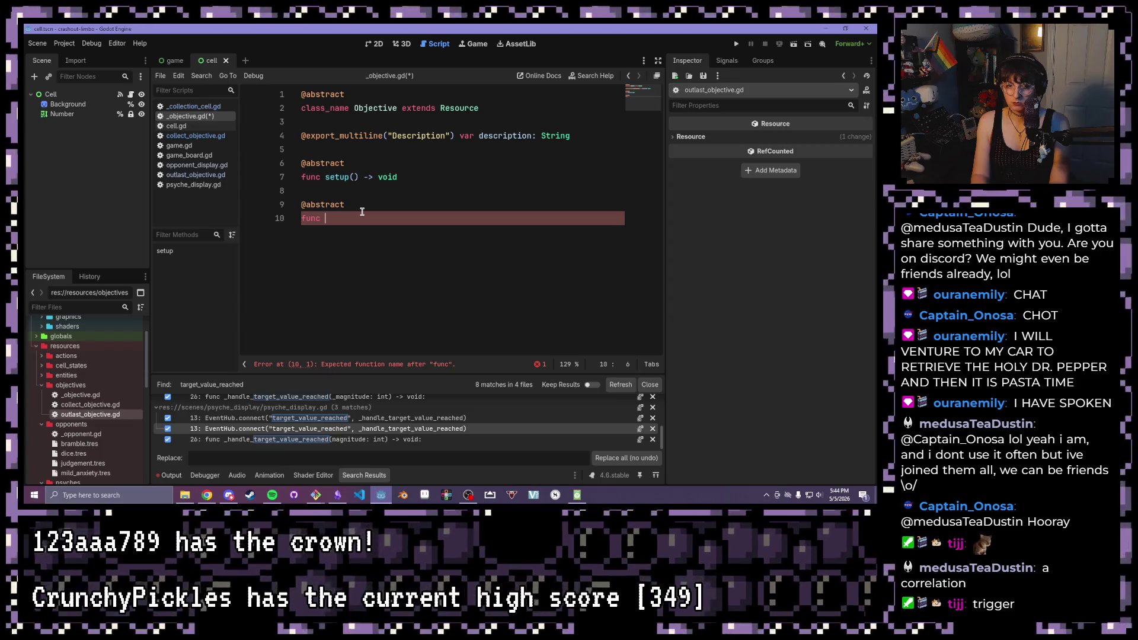
{"action": "type", "text": "trigger("}
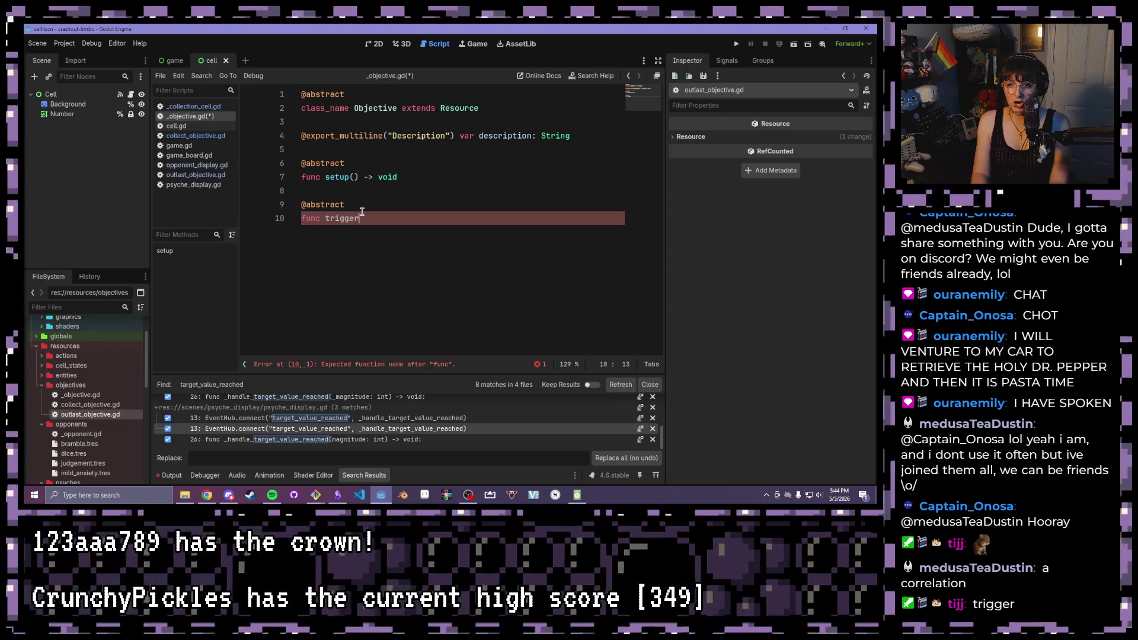
{"action": "type", "text": ") -> void"}
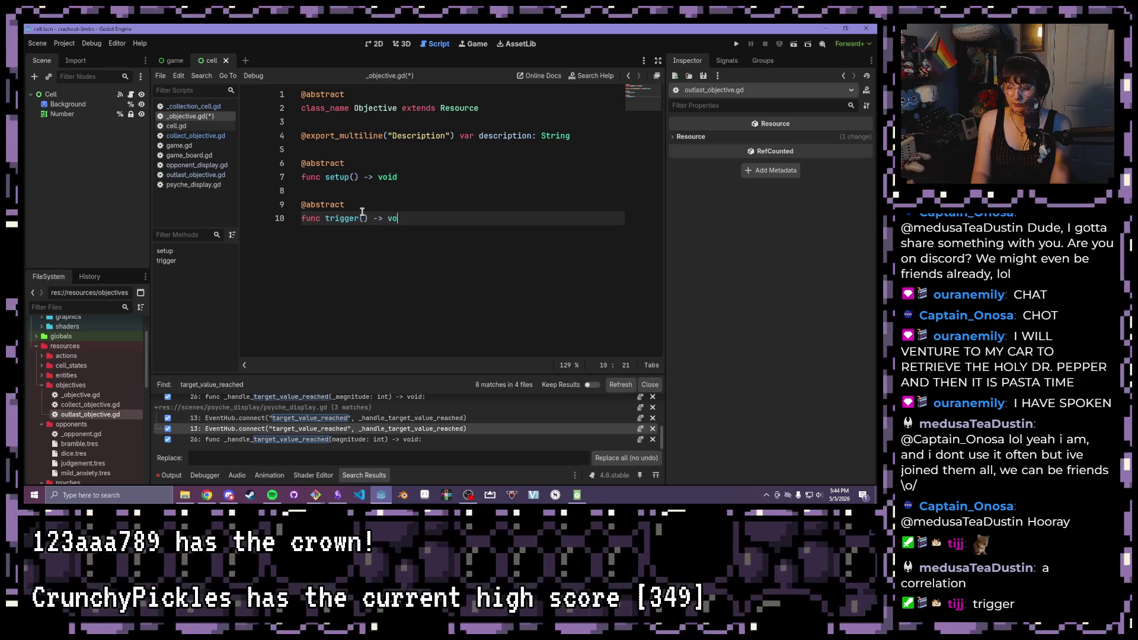
{"action": "type", "text": ":"}
{"action": "key", "text": "Return"}
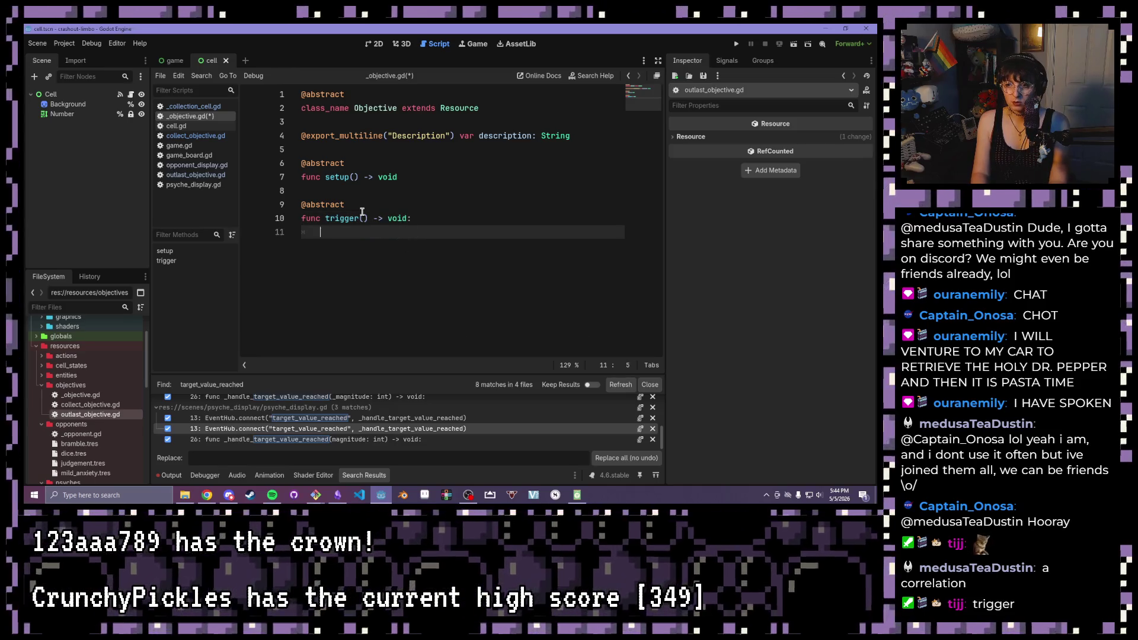
{"action": "key", "text": "BackSpace"}
{"action": "key", "text": "BackSpace"}
{"action": "key", "text": "BackSpace"}
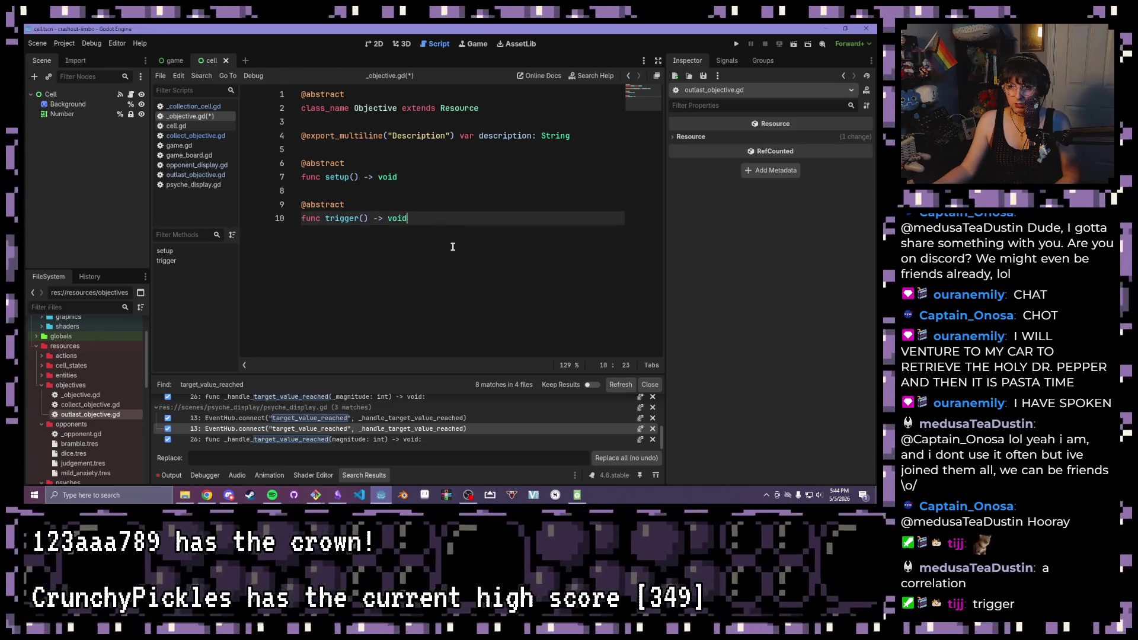
{"action": "key", "text": "ctrl+s"}
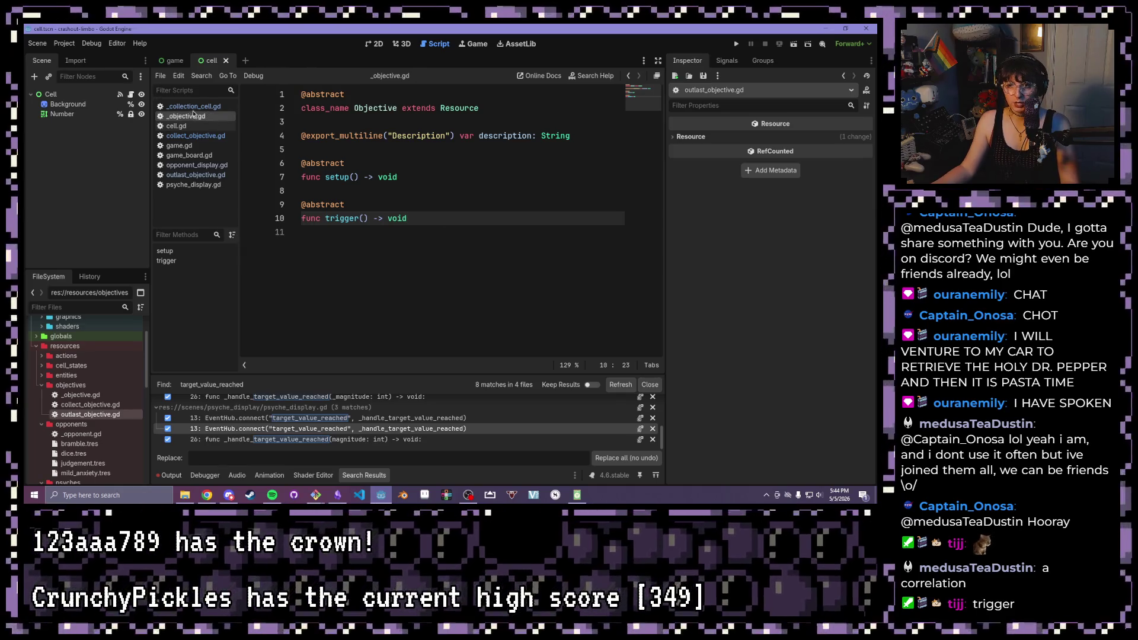
Add 'func trigger() -> void:' with a pass body below setup() in collect_objective.gd and save.
{"action": "left_click", "coordinate": [206, 107]}
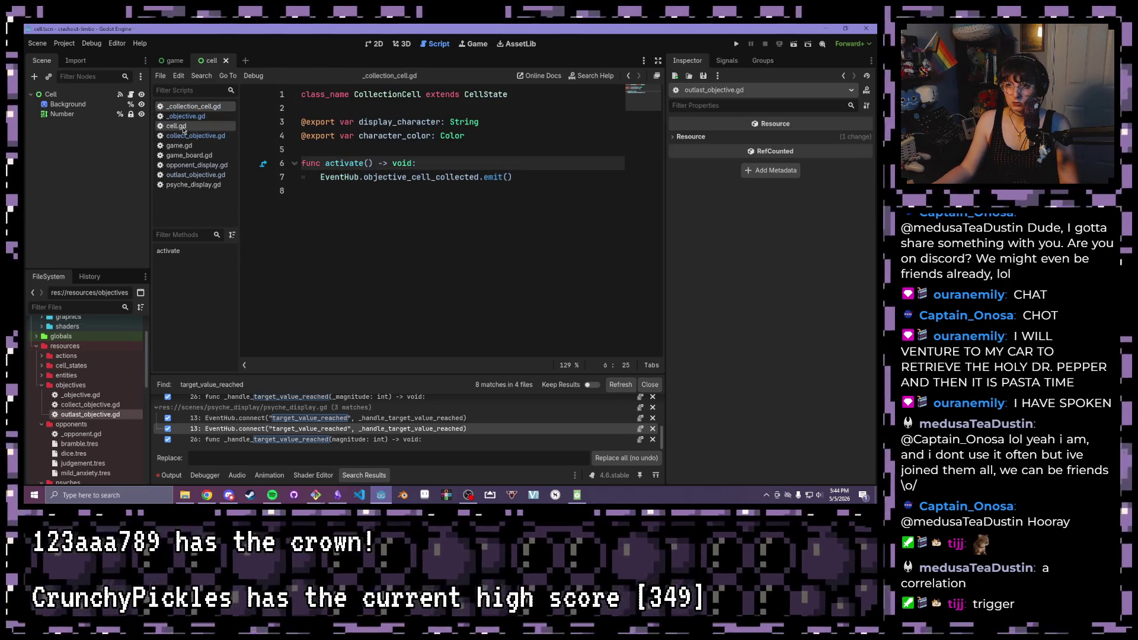
{"action": "left_click", "coordinate": [204, 137]}
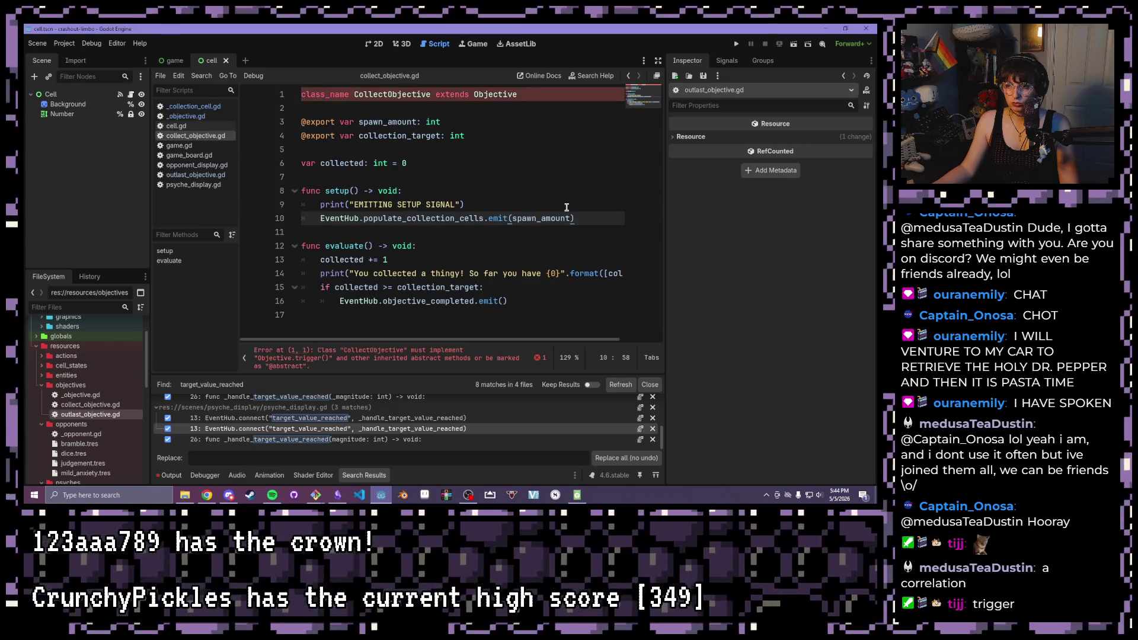
{"action": "key", "text": "Return"}
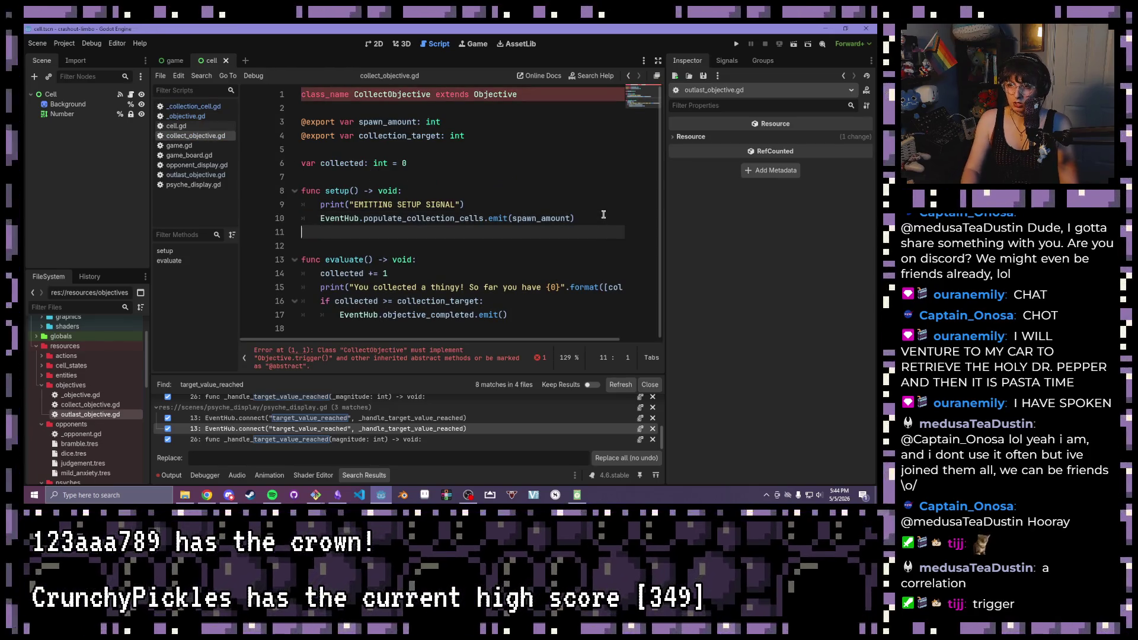
{"action": "key", "text": "Return"}
{"action": "type", "text": "func "}
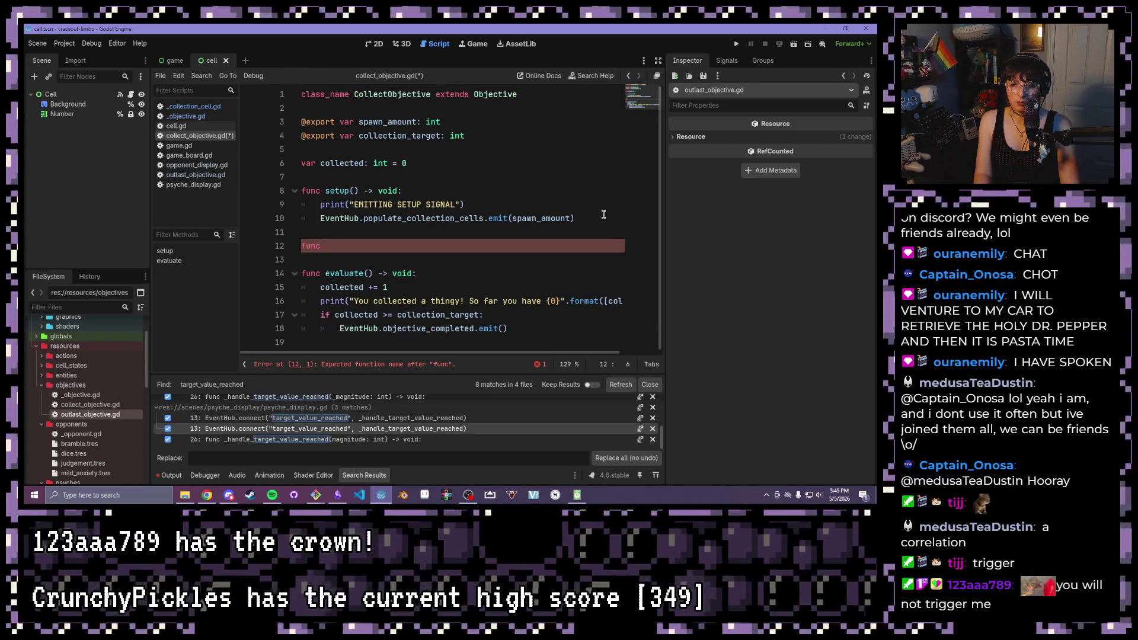
{"action": "type", "text": "trigger() "}
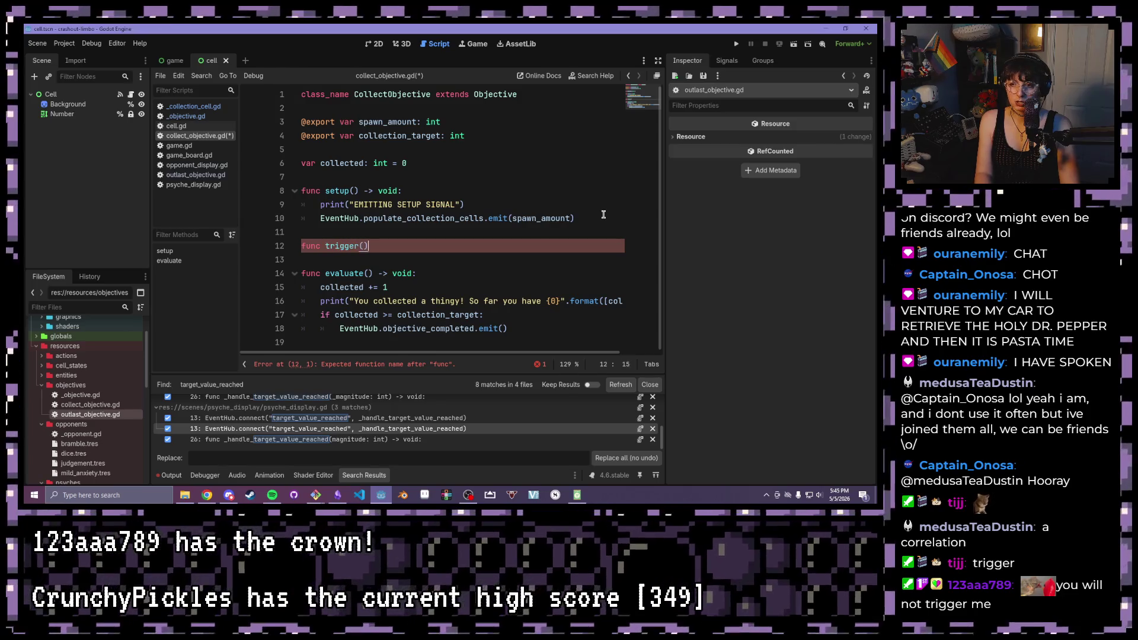
{"action": "type", "text": "-> void:"}
{"action": "key", "text": "Return"}
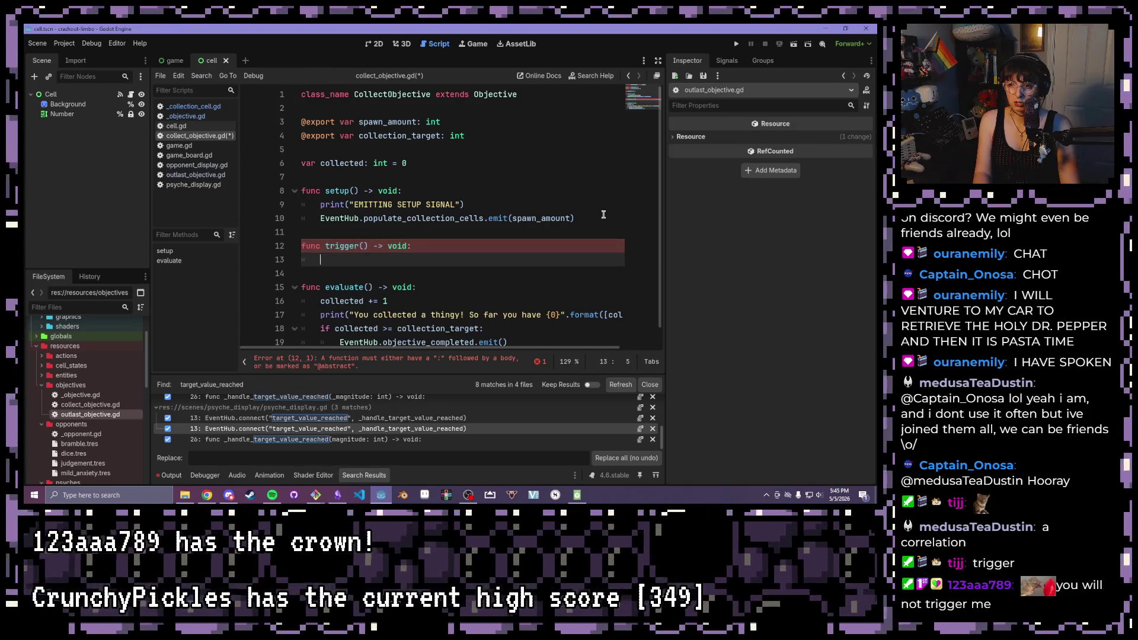
{"action": "type", "text": "pass"}
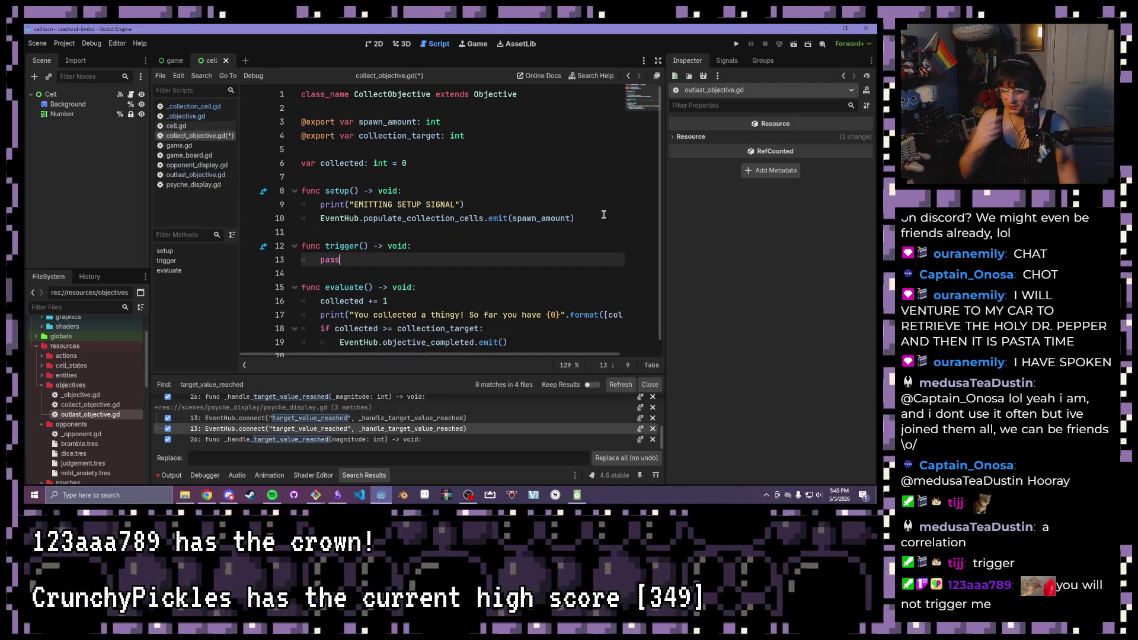
{"action": "left_click_drag", "start_coordinate": [351, 262], "coordinate": [300, 249]}
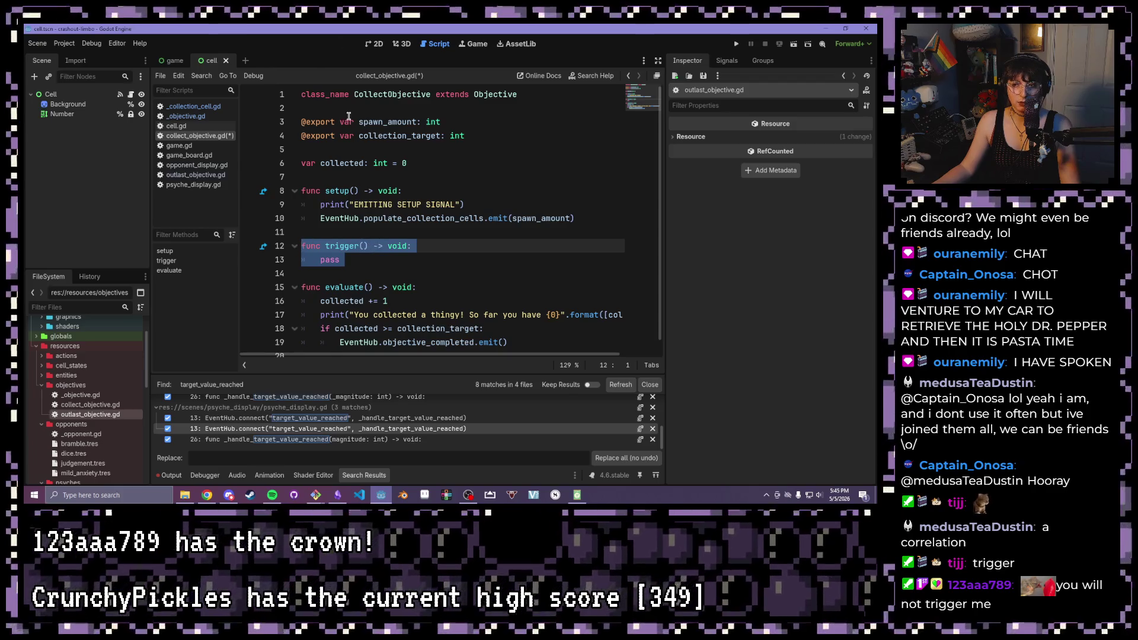
{"action": "left_click", "coordinate": [348, 108]}
{"action": "scroll", "coordinate": [308, 107], "scroll_direction": "down", "scroll_amount": 1}
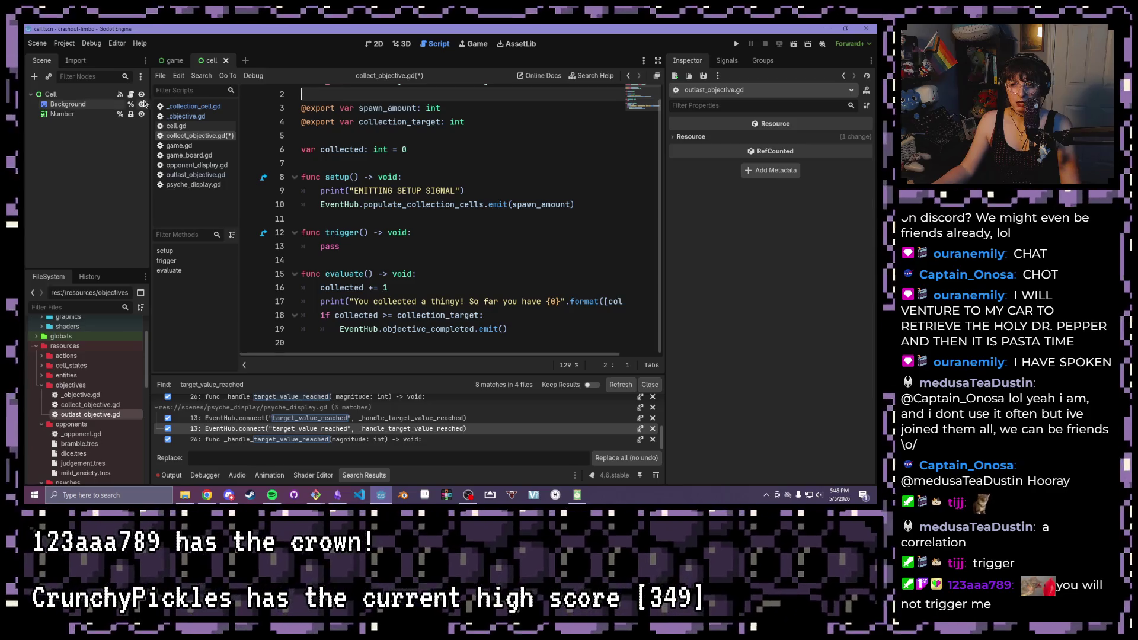
{"action": "key", "text": "ctrl+s"}
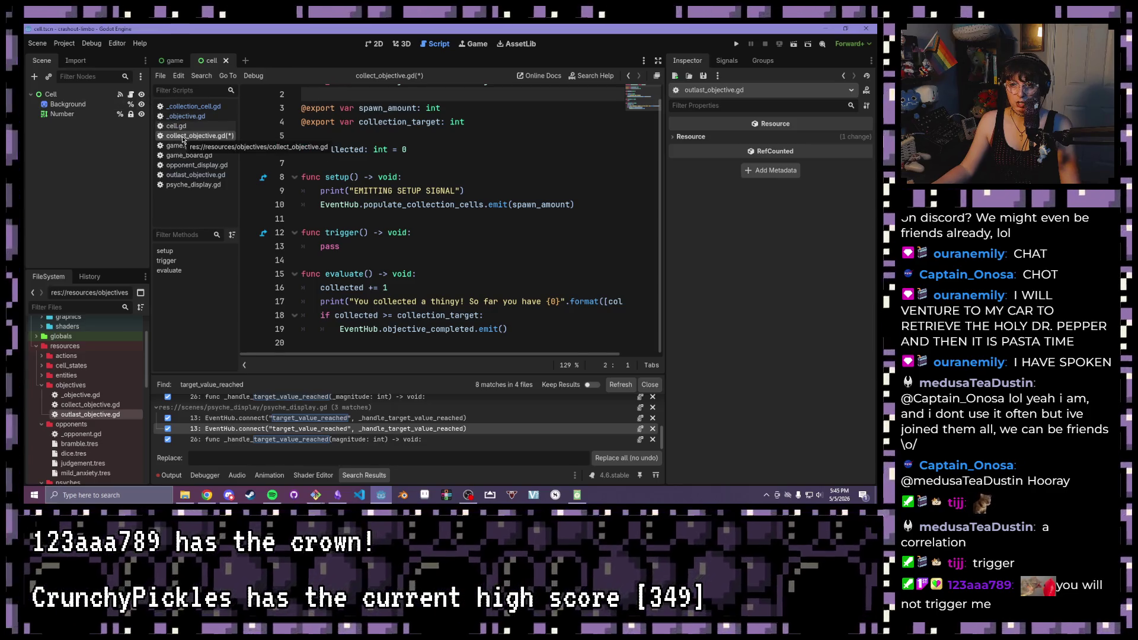
In outlast_objective.gd, add a pass-only trigger() -> void and open a line below class_name.
{"action": "left_click", "coordinate": [195, 175]}
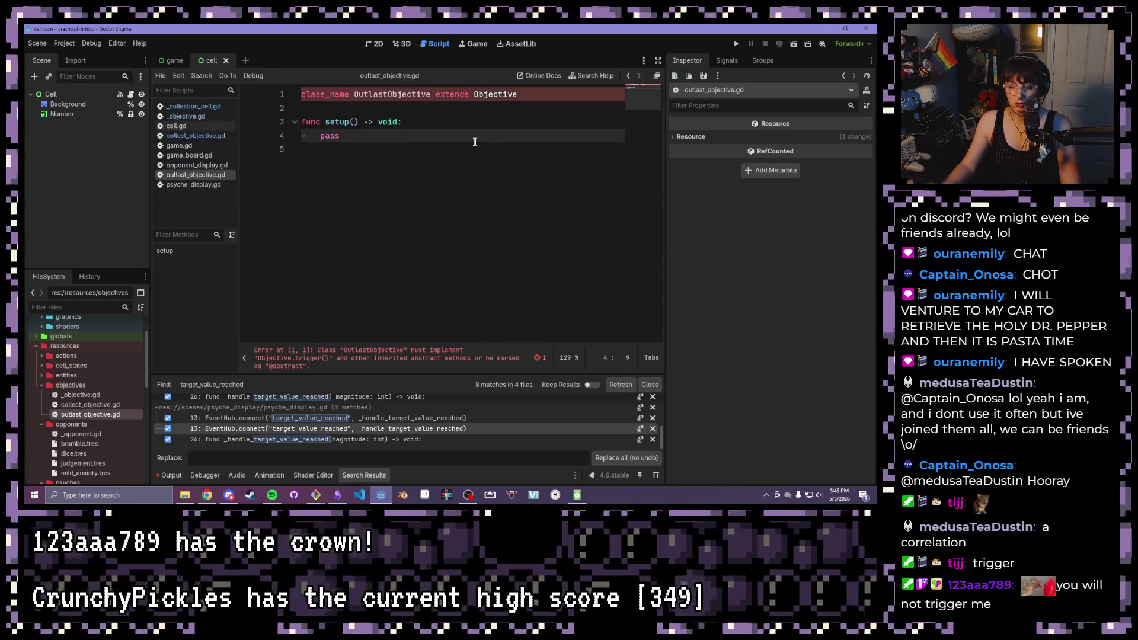
{"action": "key", "text": "Return"}
{"action": "key", "text": "Return"}
{"action": "type", "text": "func t"}
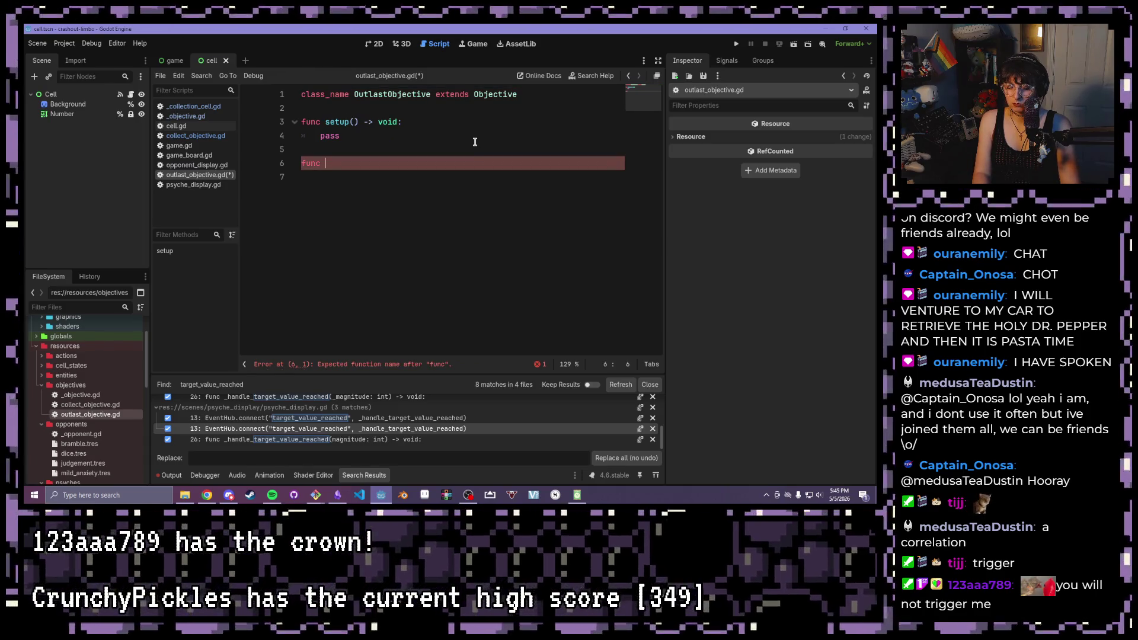
{"action": "type", "text": "rigger()"}
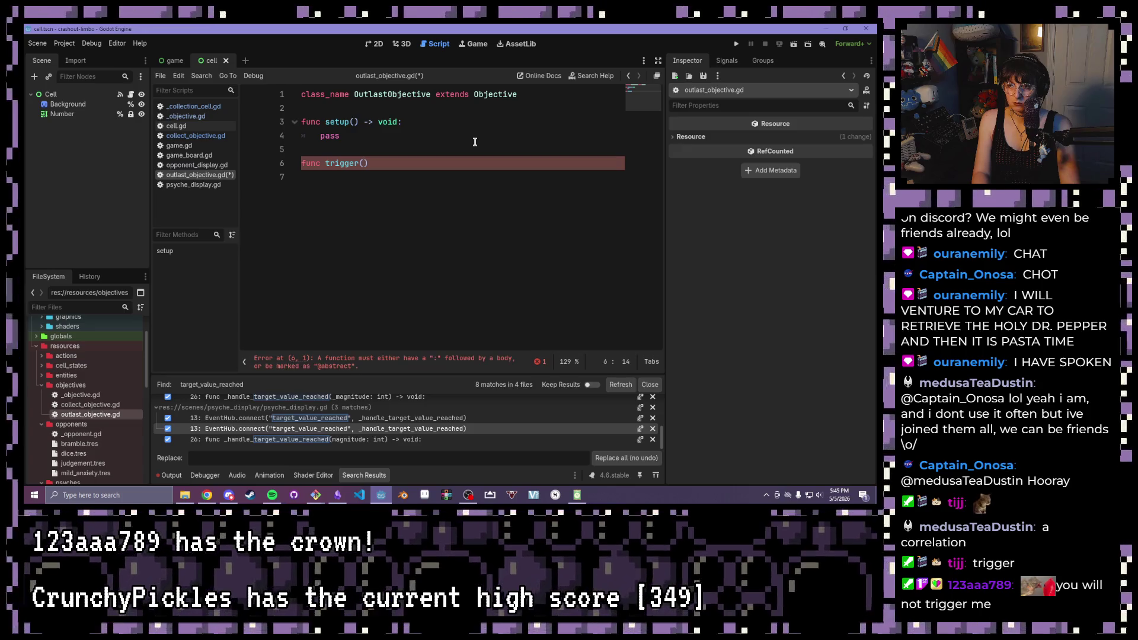
{"action": "type", "text": " -> void:"}
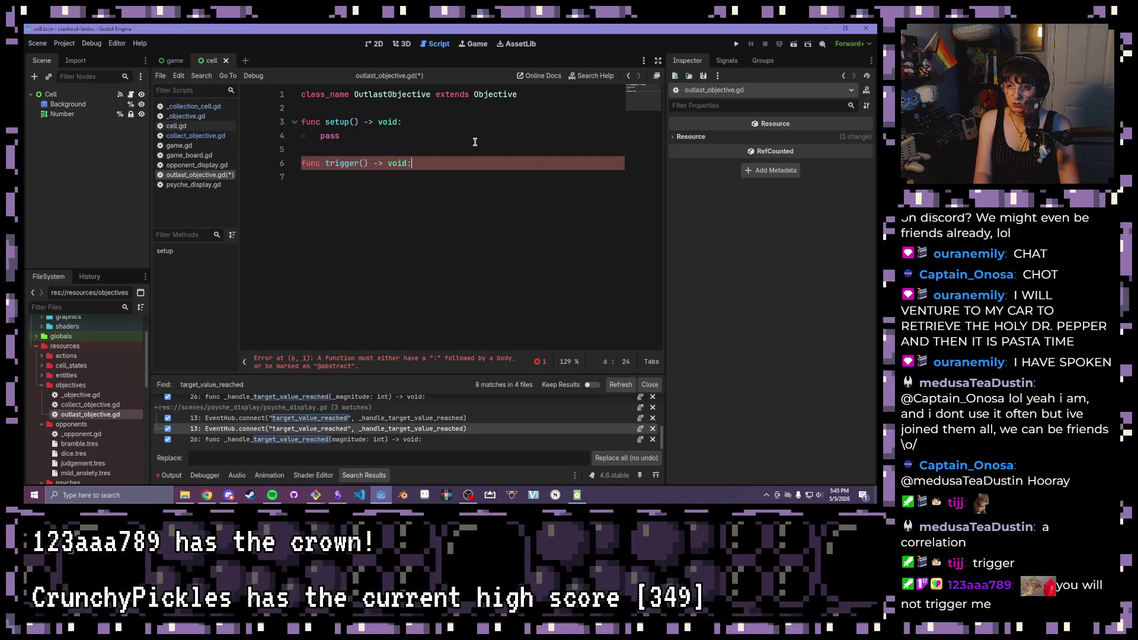
{"action": "key", "text": "Return"}
{"action": "type", "text": "pass"}
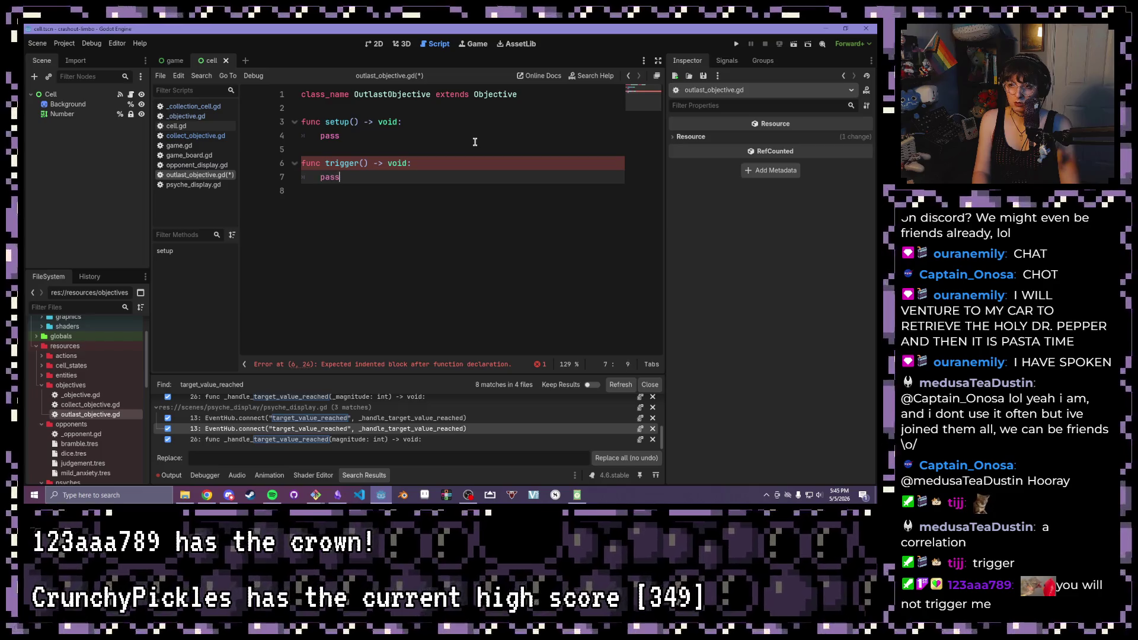
{"action": "left_click_drag", "start_coordinate": [362, 178], "coordinate": [283, 170]}
{"action": "left_click", "coordinate": [441, 205]}
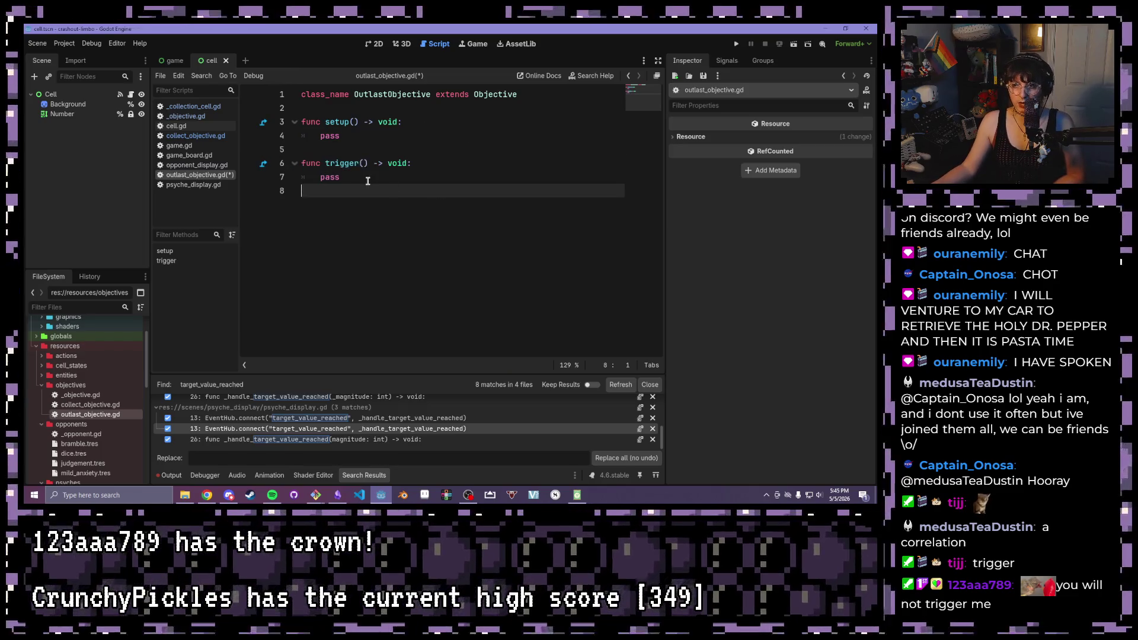
{"action": "left_click", "coordinate": [557, 94]}
{"action": "key", "text": "Return"}
{"action": "key", "text": "Return"}
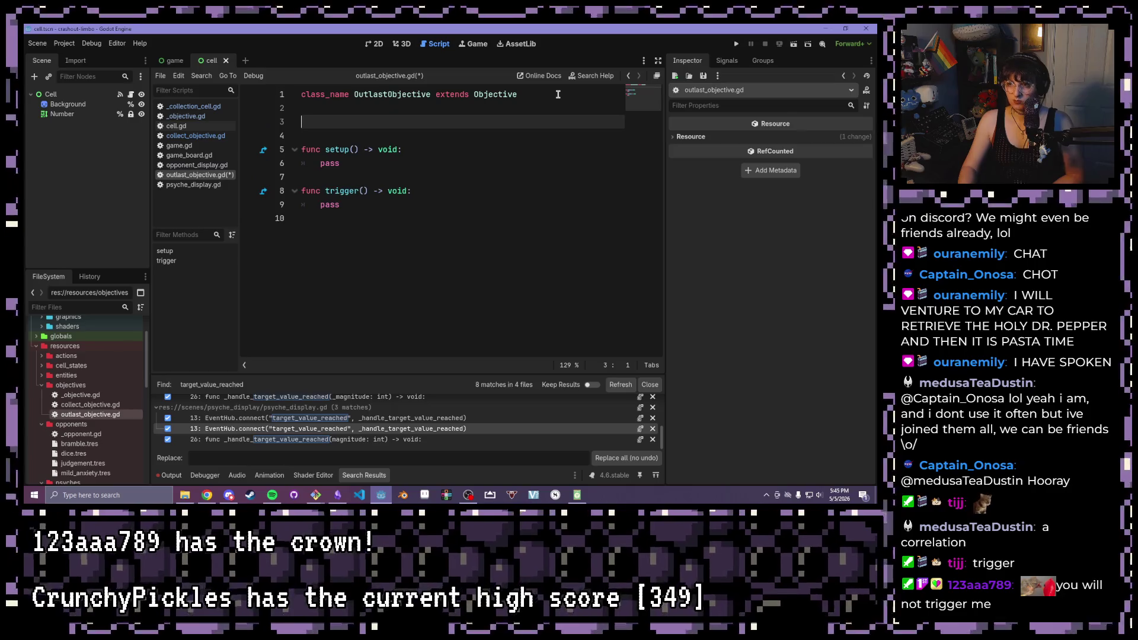
{"action": "type", "text": "@"}
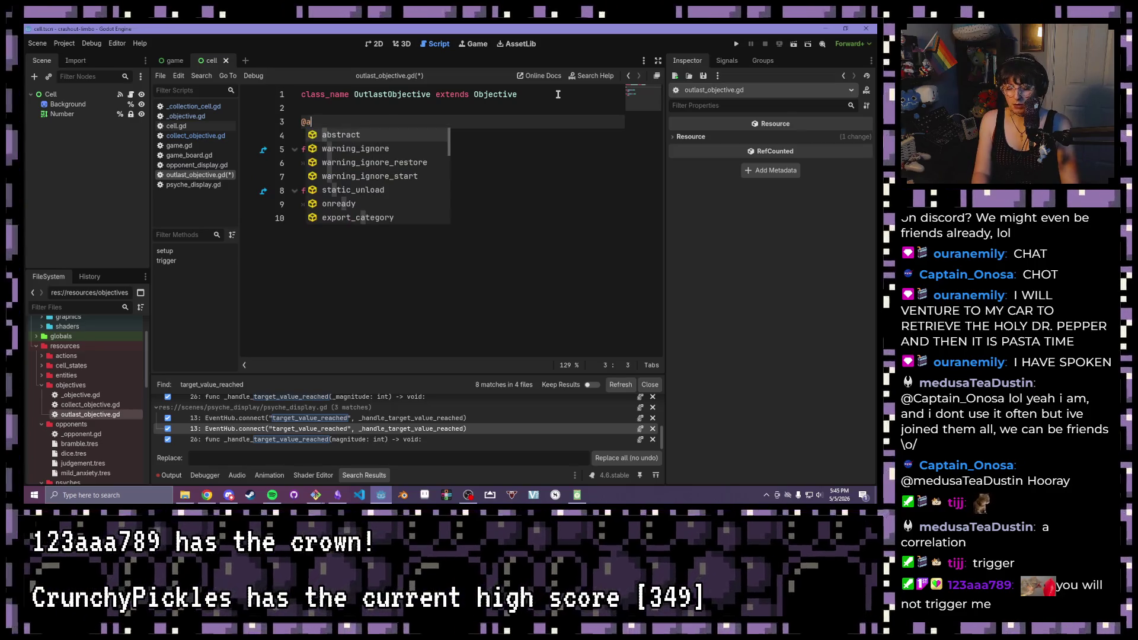
{"action": "key", "text": "BackSpace"}
{"action": "type", "text": "@exp"}
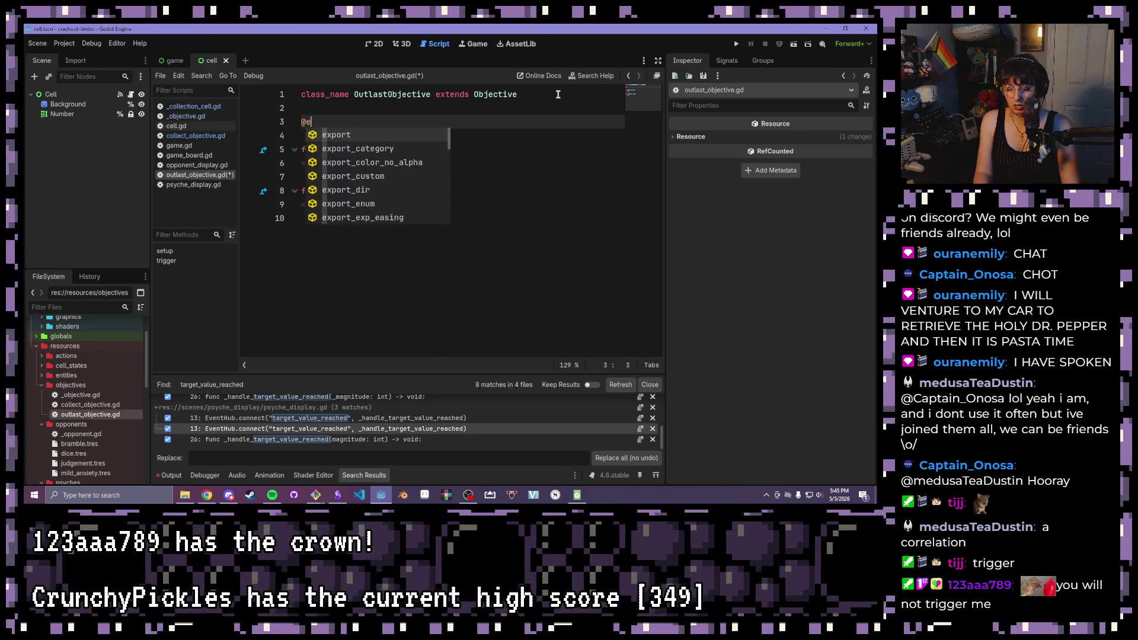
{"action": "type", "text": "ort"}
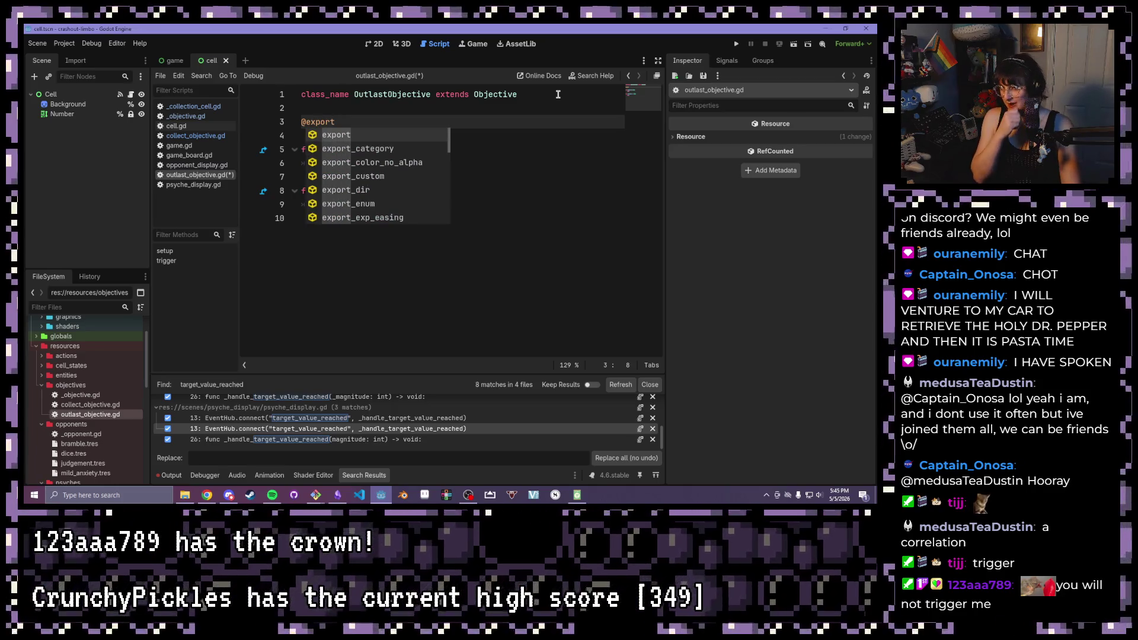
{"action": "type", "text": " var "}
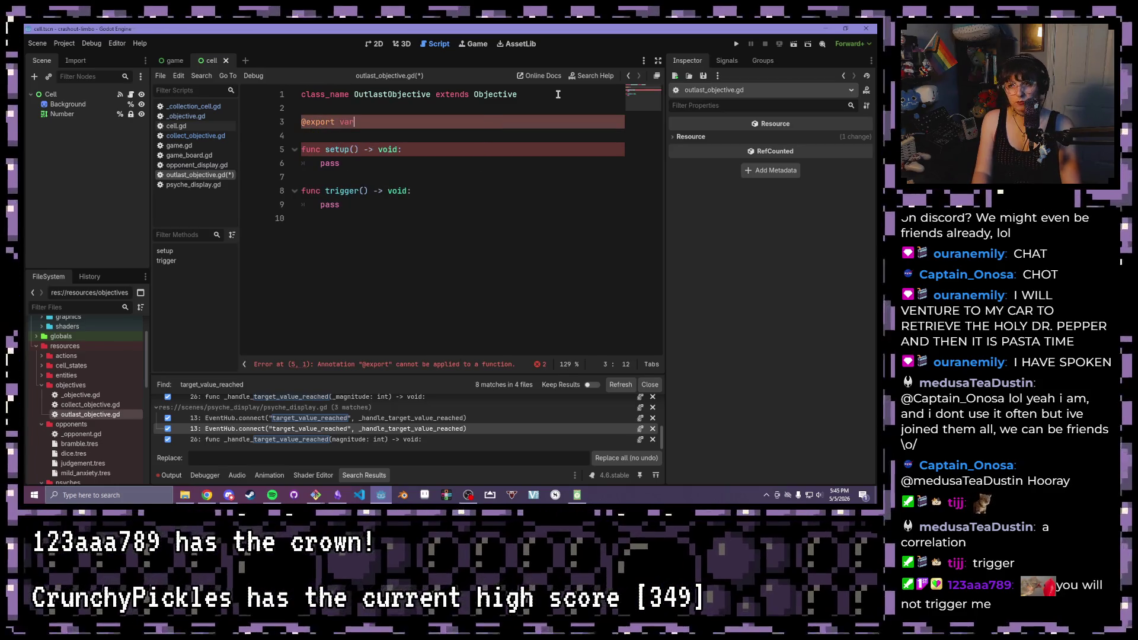
{"action": "type", "text": "rounds ="}
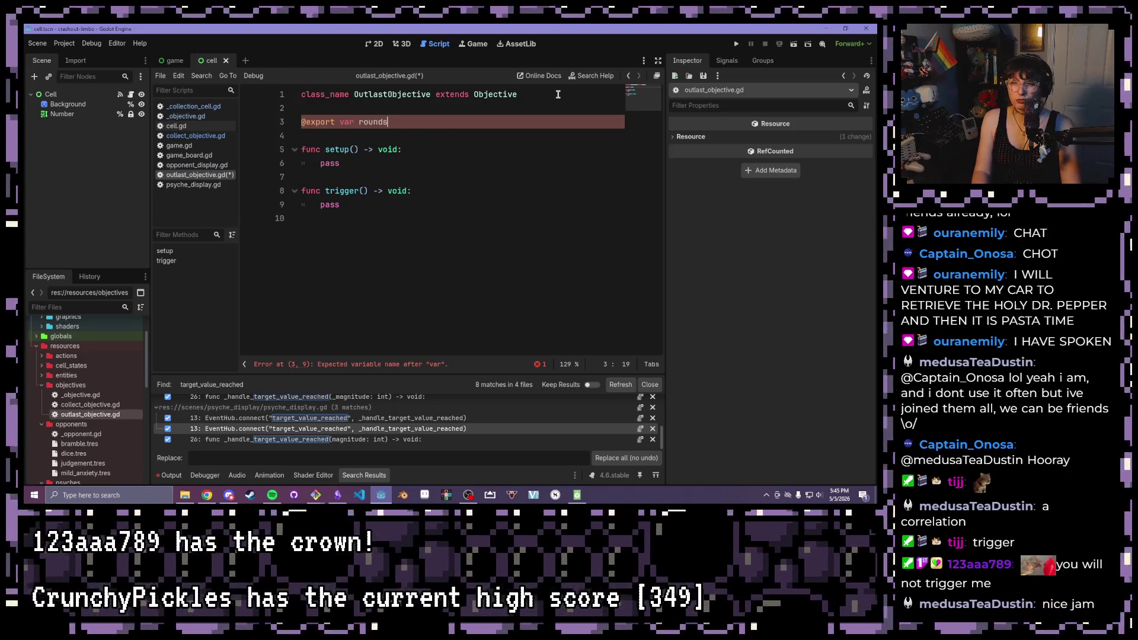
{"action": "key", "text": "BackSpace"}
{"action": "key", "text": "BackSpace"}
{"action": "type", "text": ": int"}
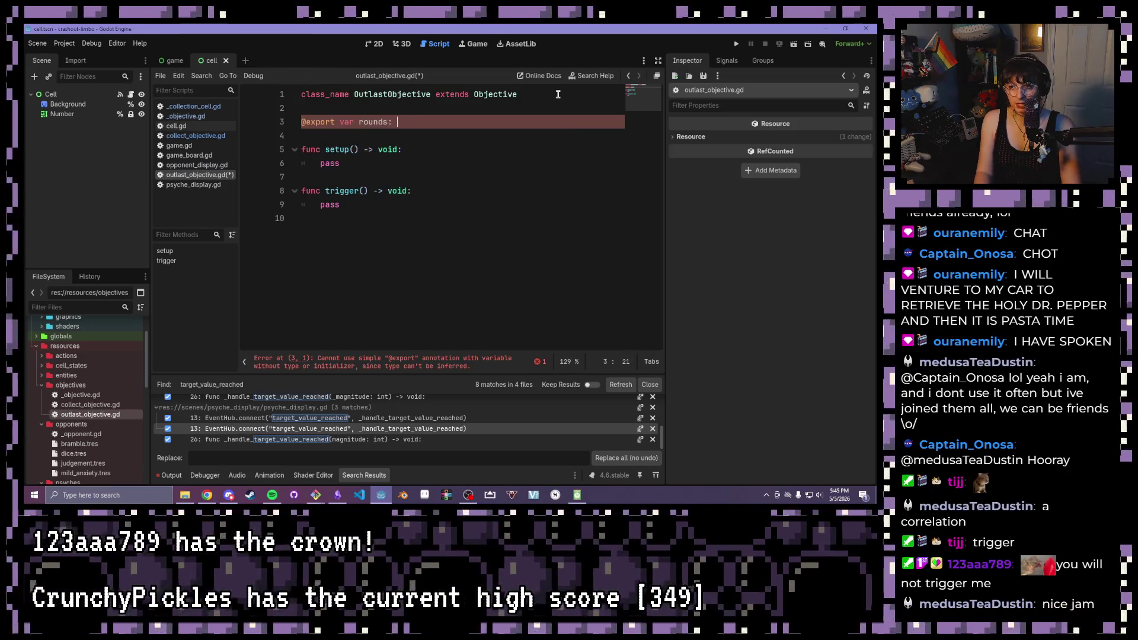
{"action": "type", "text": " = 0"}
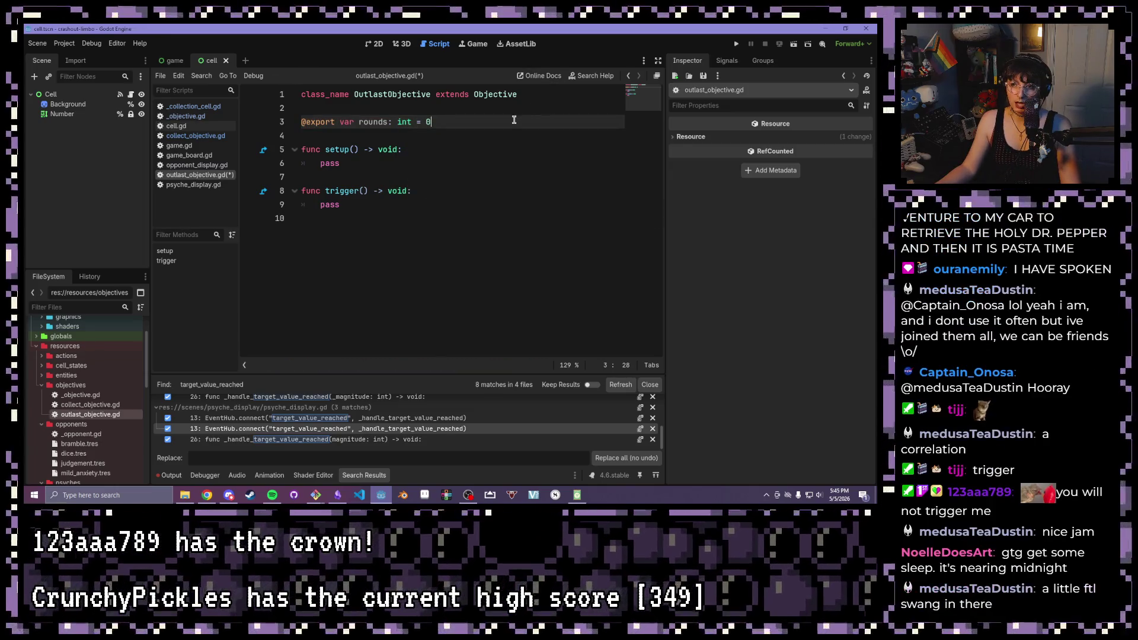
{"action": "key", "text": "BackSpace"}
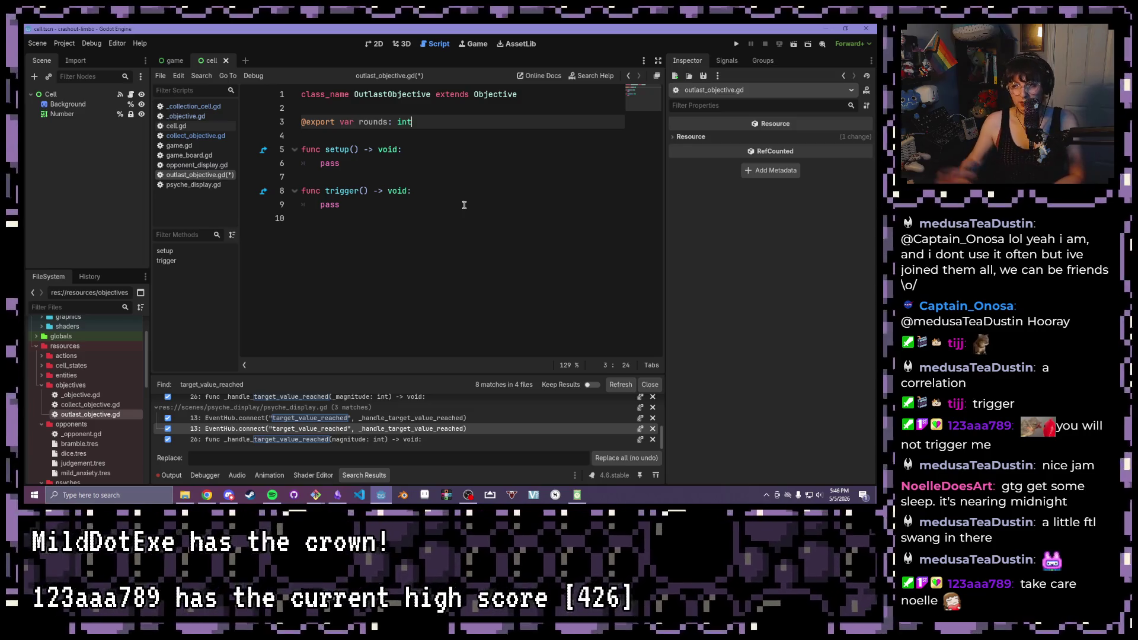
{"action": "key", "text": "ctrl+s"}
Select the pass placeholder inside trigger() to replace it.
{"action": "left_click", "coordinate": [464, 204]}
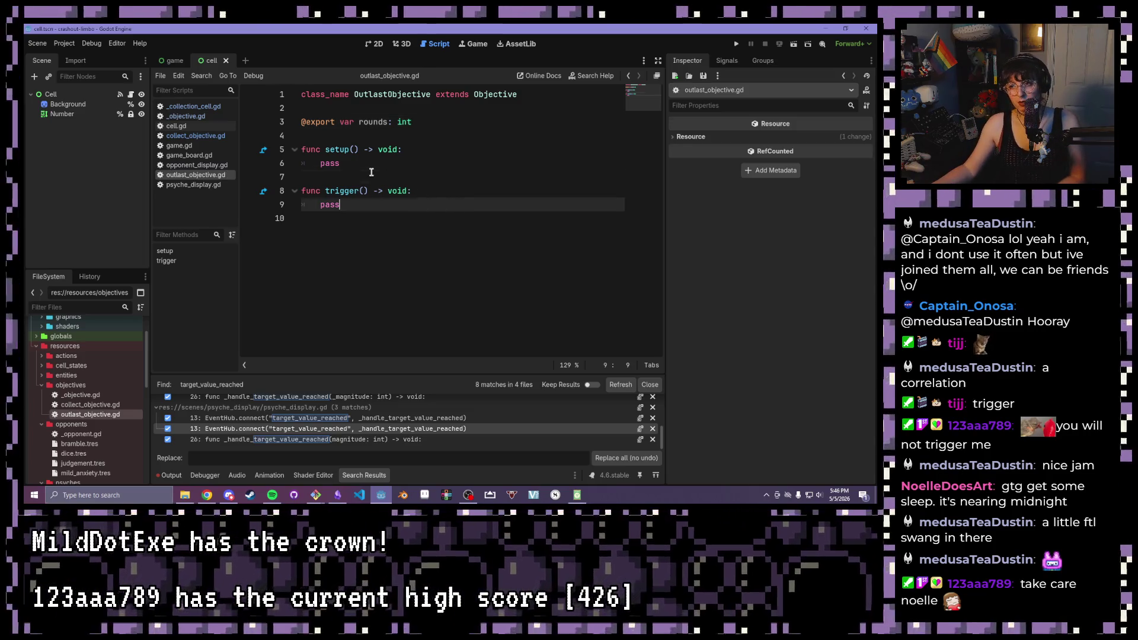
{"action": "left_click", "coordinate": [374, 179]}
{"action": "left_click", "coordinate": [384, 204]}
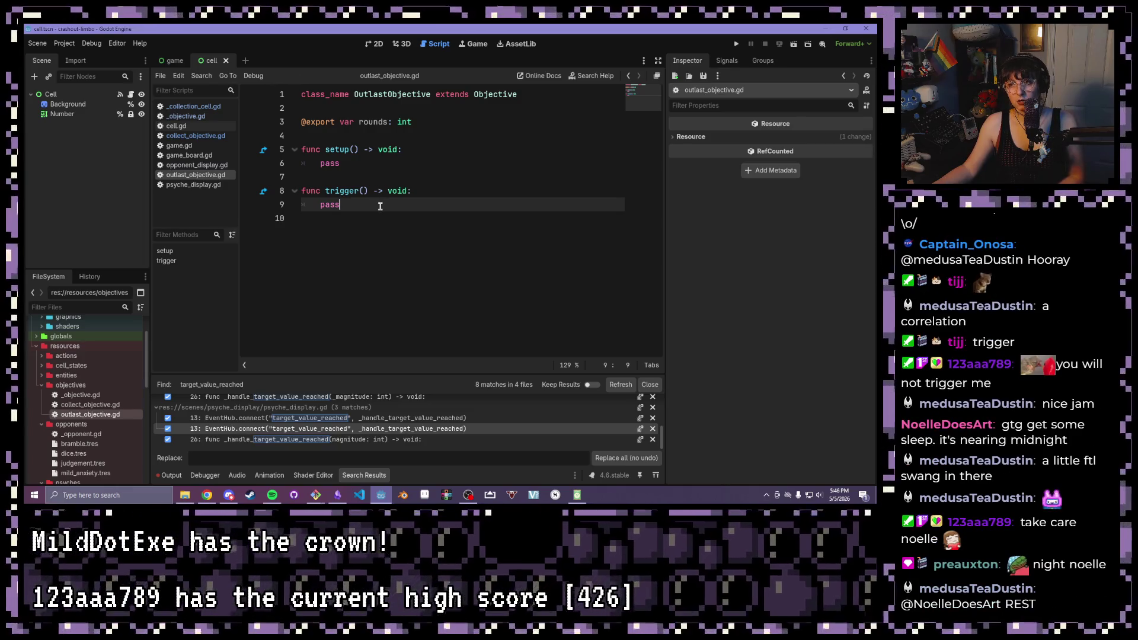
{"action": "left_click", "coordinate": [437, 109]}
{"action": "left_click", "coordinate": [438, 120]}
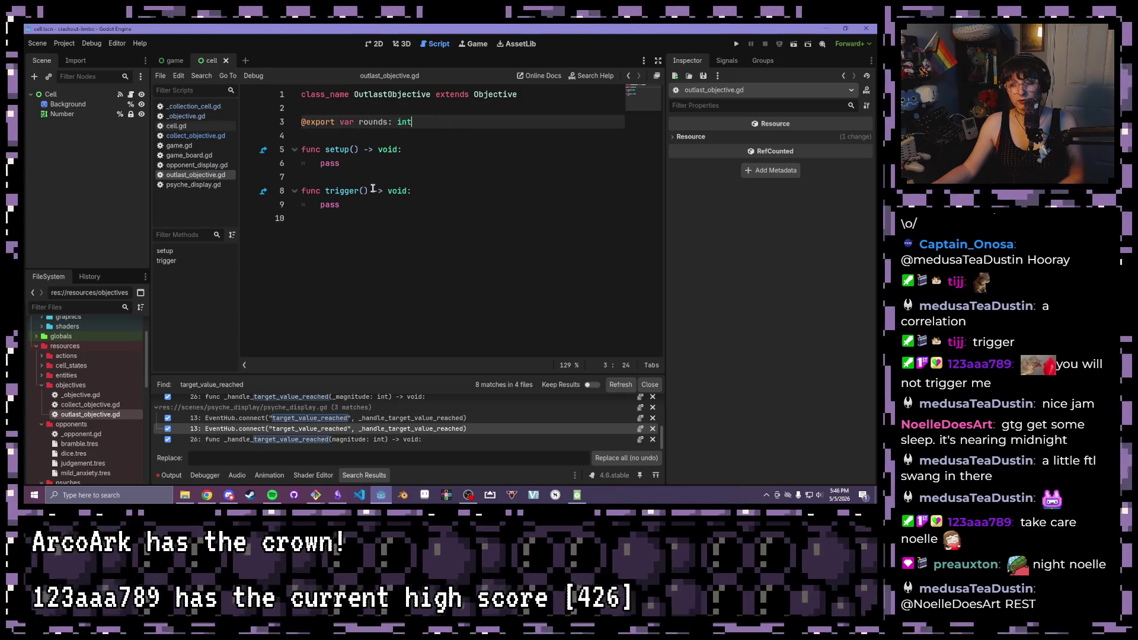
{"action": "left_click", "coordinate": [376, 205]}
{"action": "double_click", "coordinate": [331, 205]}
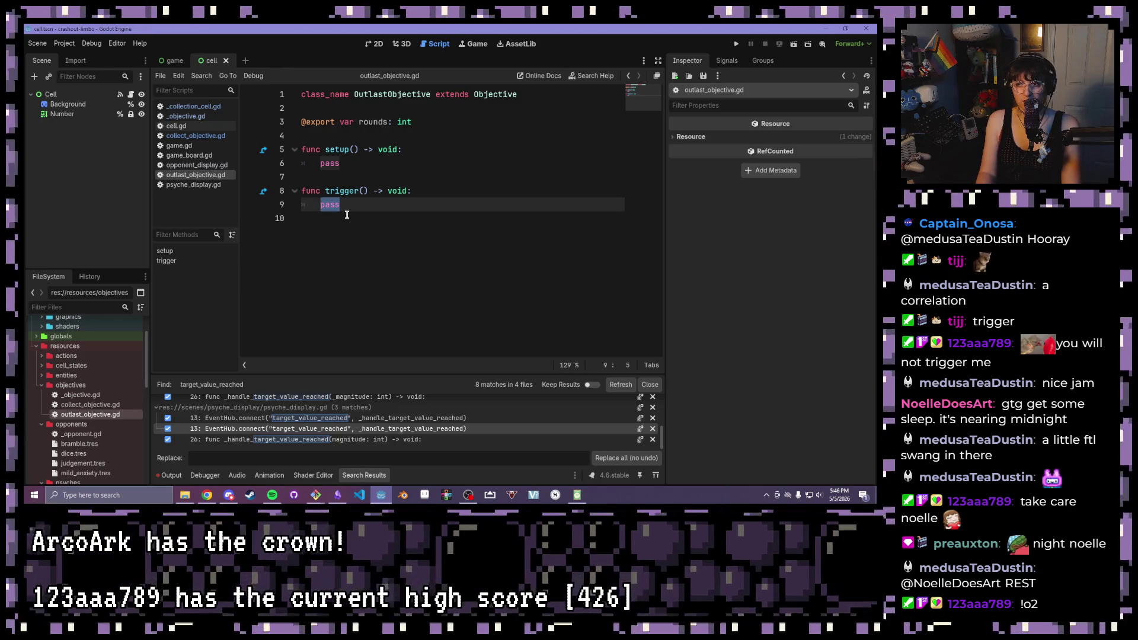
Replace pass in trigger() with 'rounds += 1'.
{"action": "type", "text": "roundes"}
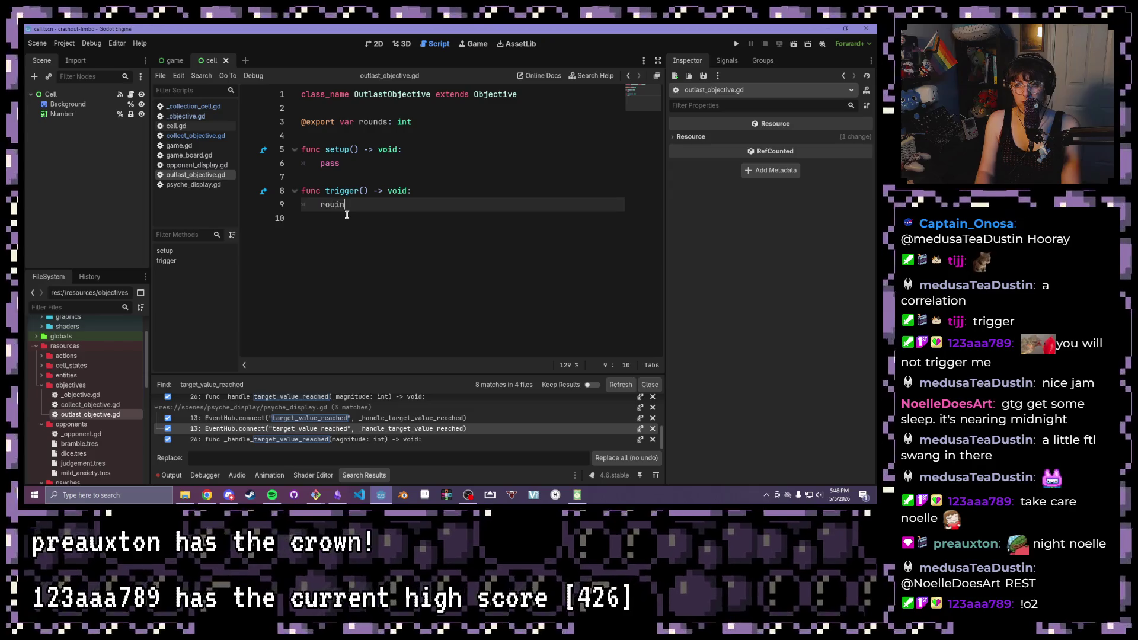
{"action": "key", "text": "BackSpace"}
{"action": "key", "text": "BackSpace"}
{"action": "type", "text": "s += 1"}
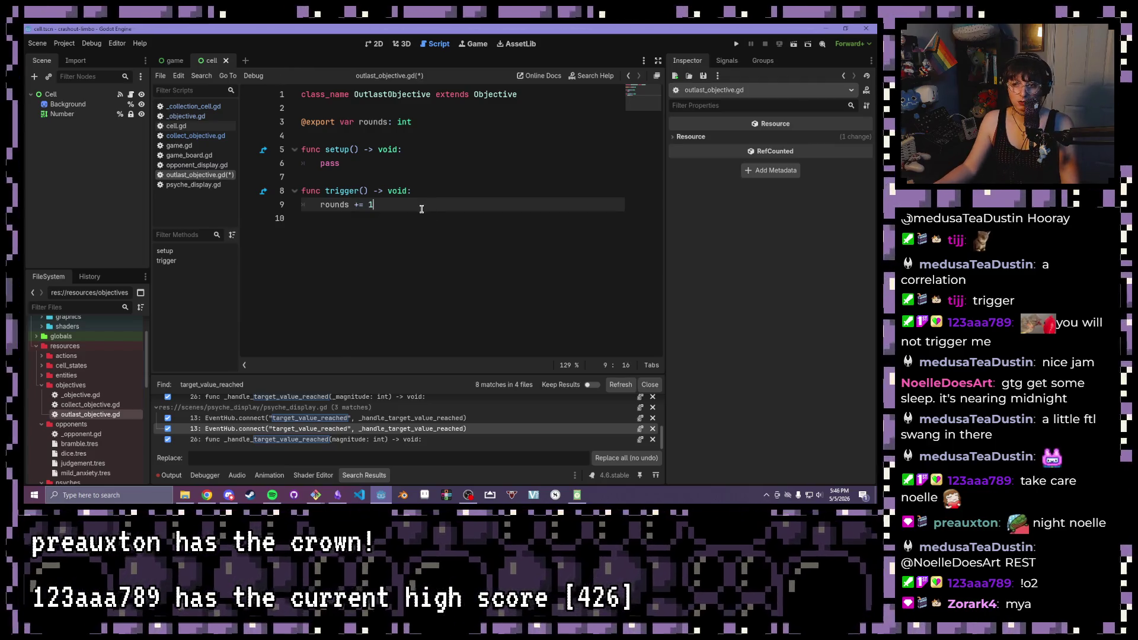
{"action": "key", "text": "shift+Left"}
{"action": "key", "text": "shift+Left"}
{"action": "left_click_drag", "start_coordinate": [310, 201], "coordinate": [302, 190]}
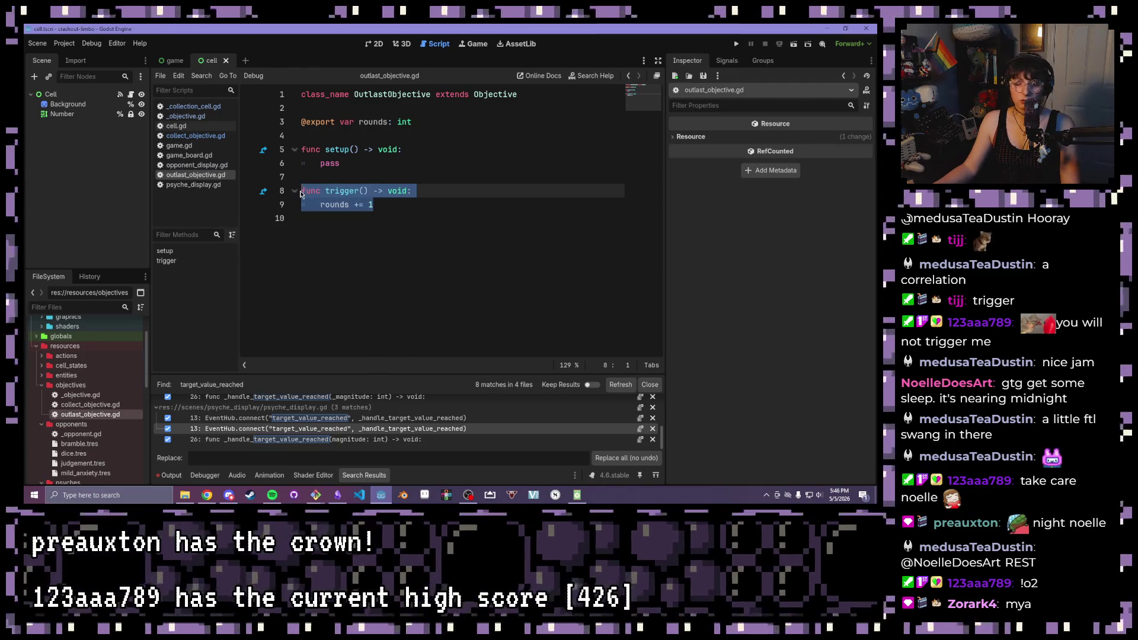
{"action": "left_click", "coordinate": [367, 206]}
{"action": "left_click", "coordinate": [462, 124]}
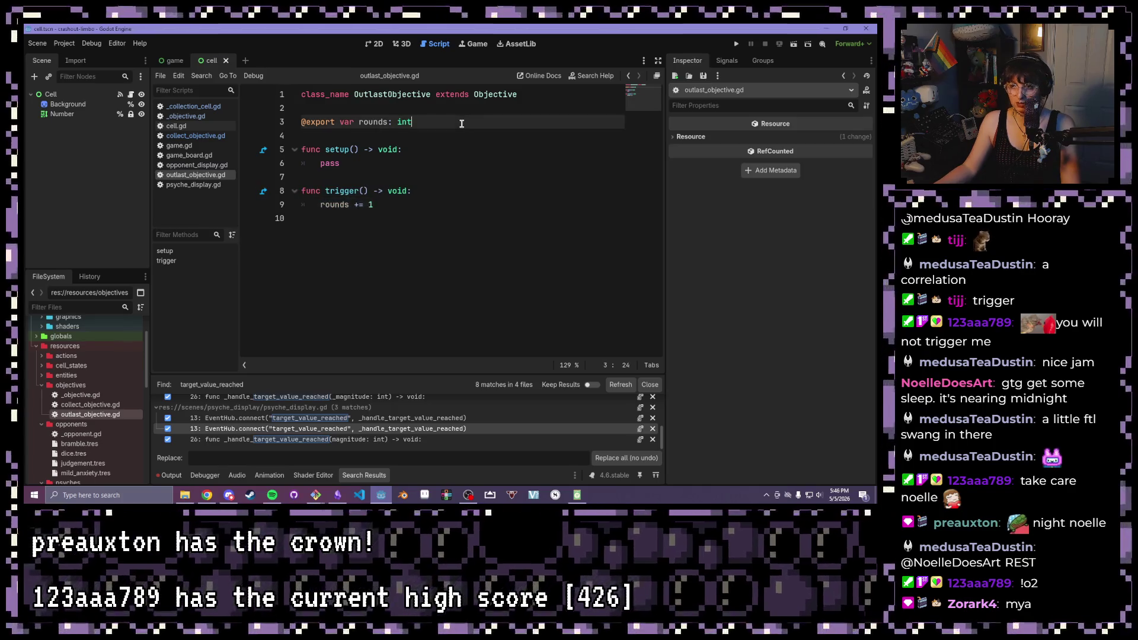
{"action": "key", "text": "Return"}
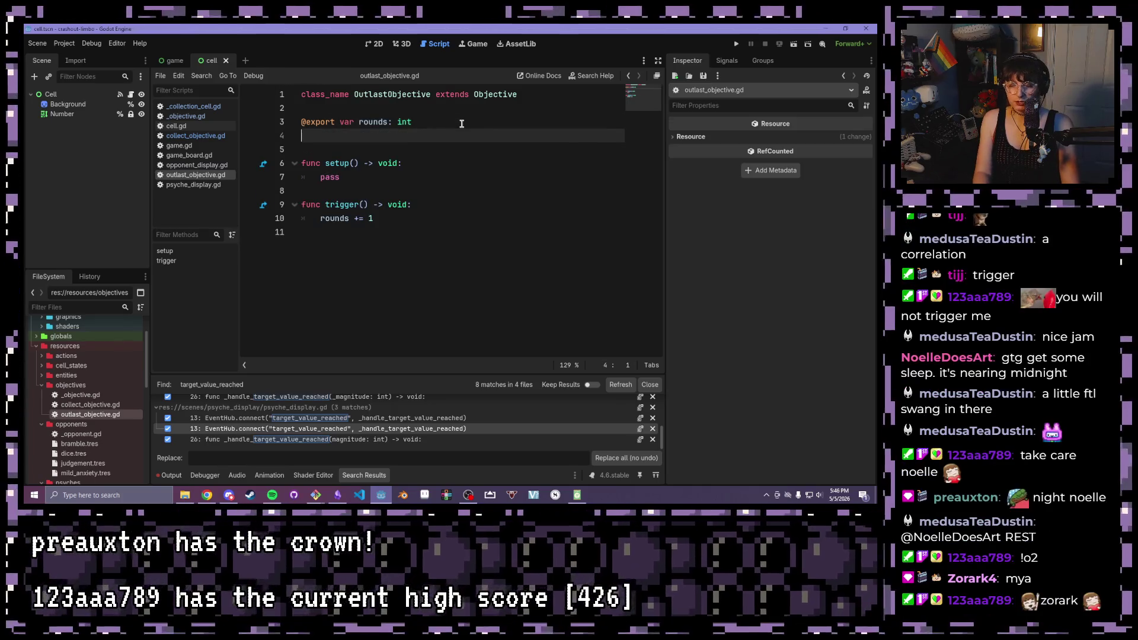
{"action": "type", "text": "@export"}
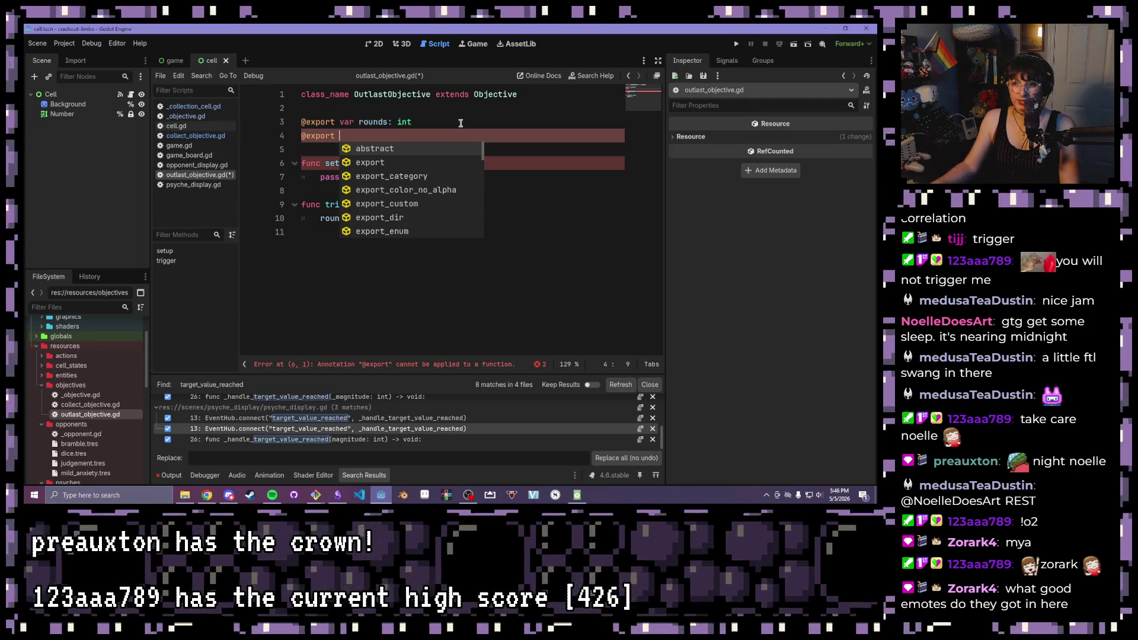
{"action": "left_click", "coordinate": [434, 122]}
{"action": "left_click_drag", "start_coordinate": [359, 121], "coordinate": [290, 124]}
{"action": "key", "text": "Delete"}
{"action": "key", "text": "Delete"}
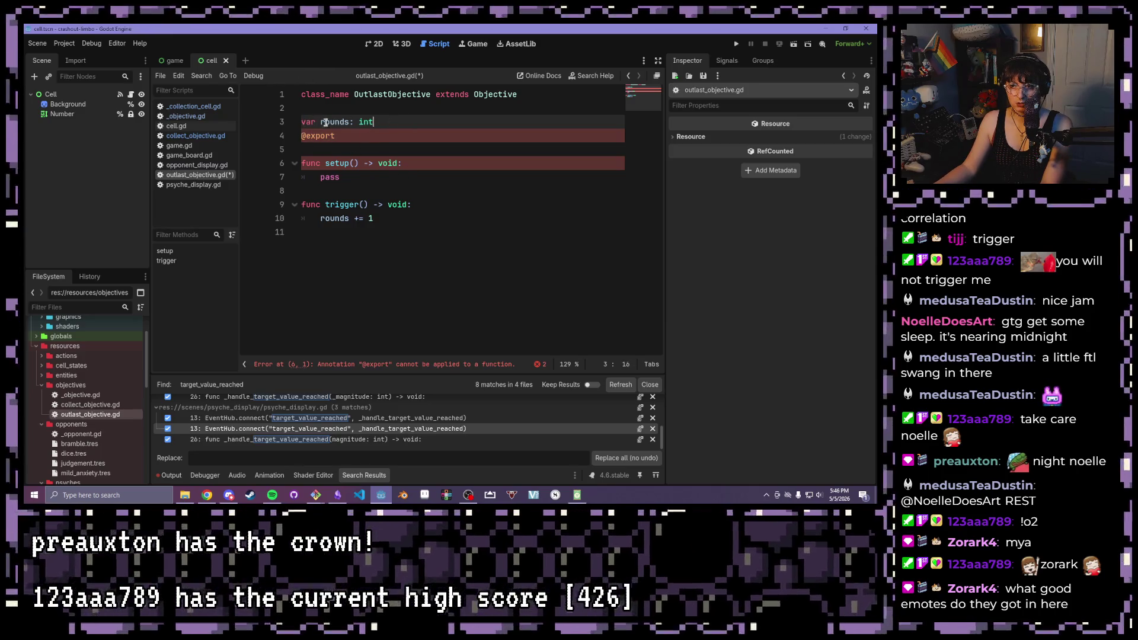
{"action": "left_click", "coordinate": [290, 125]}
{"action": "key", "text": "ctrl+x"}
{"action": "key", "text": "Delete"}
{"action": "key", "text": "Down"}
{"action": "key", "text": "Return"}
{"action": "key", "text": "ctrl+v"}
{"action": "key", "text": "Return"}
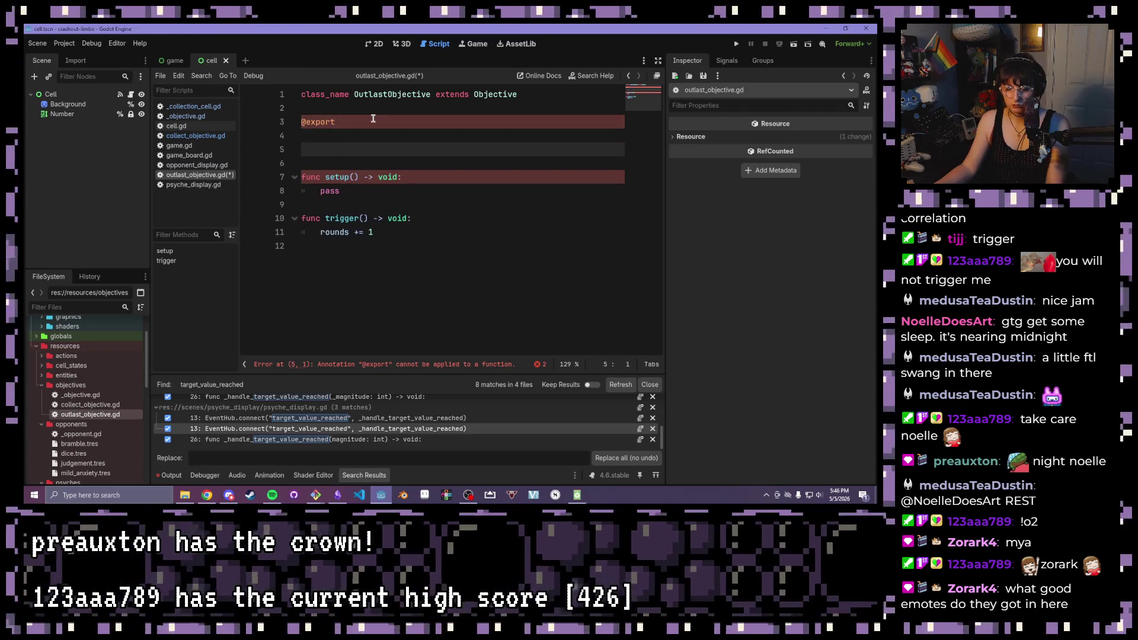
{"action": "key", "text": "Up"}
{"action": "key", "text": "Up"}
{"action": "key", "text": "Up"}
{"action": "key", "text": "End"}
{"action": "type", "text": "var"}
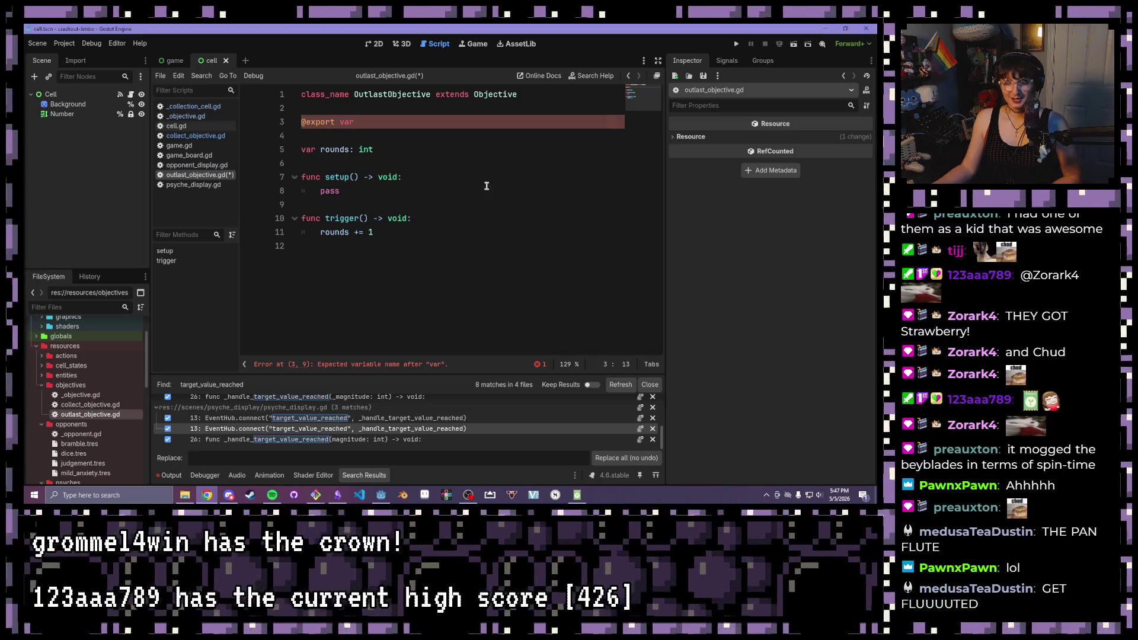
{"action": "left_click", "coordinate": [486, 186]}
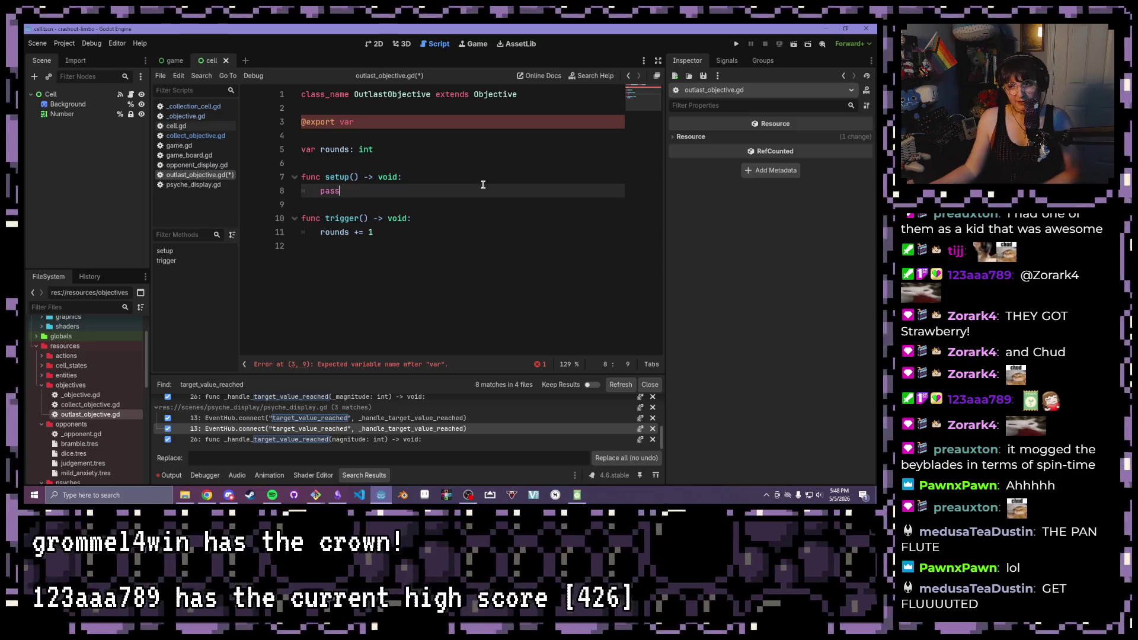
{"action": "left_click", "coordinate": [392, 122]}
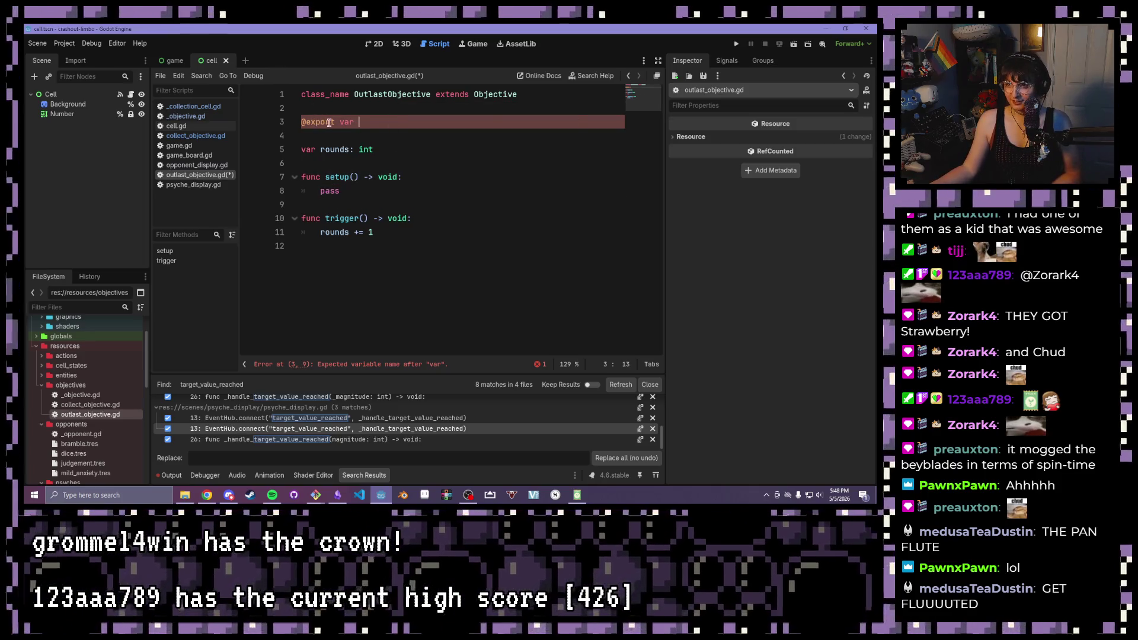
{"action": "left_click", "coordinate": [340, 121]}
{"action": "left_click", "coordinate": [360, 123]}
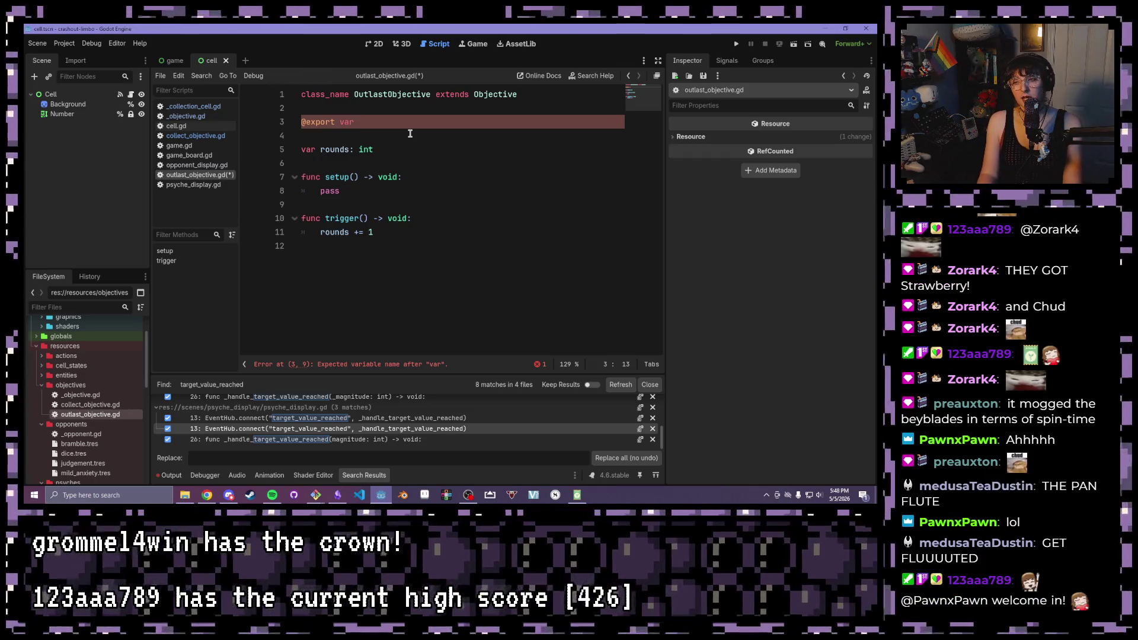
{"action": "type", "text": "target_"}
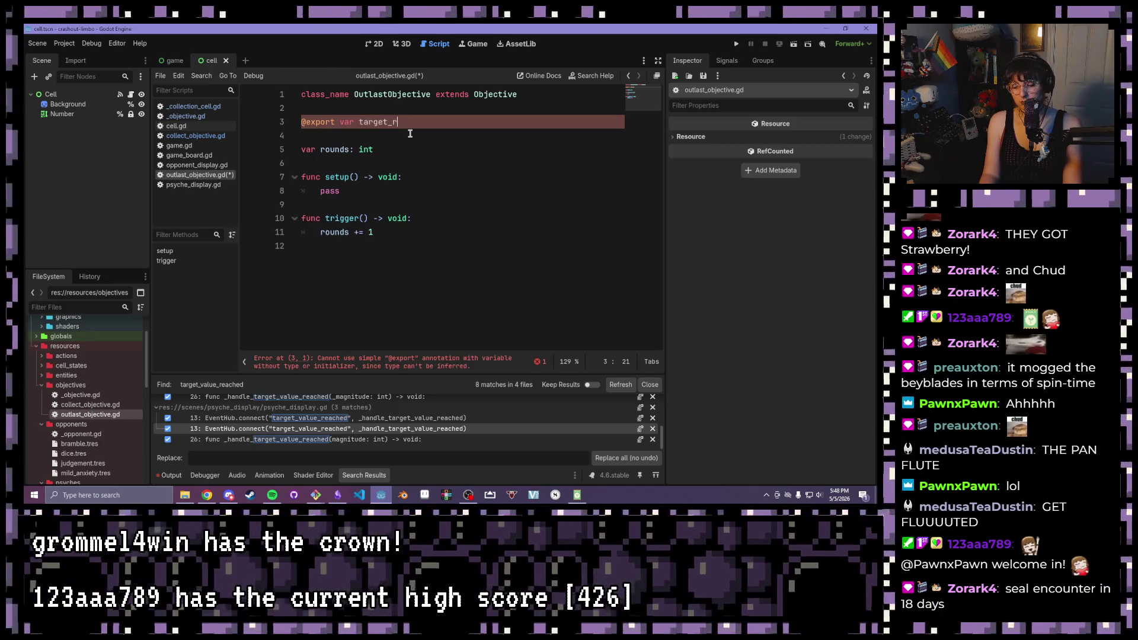
{"action": "type", "text": "rounds: int"}
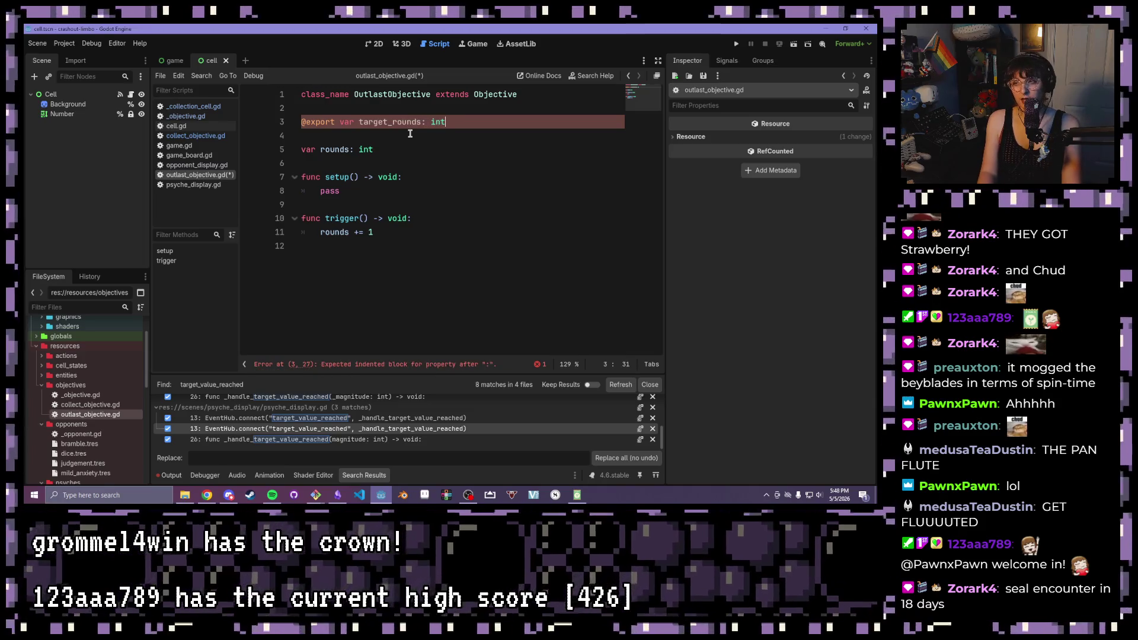
{"action": "key", "text": "ctrl+s"}
{"action": "left_click", "coordinate": [353, 136]}
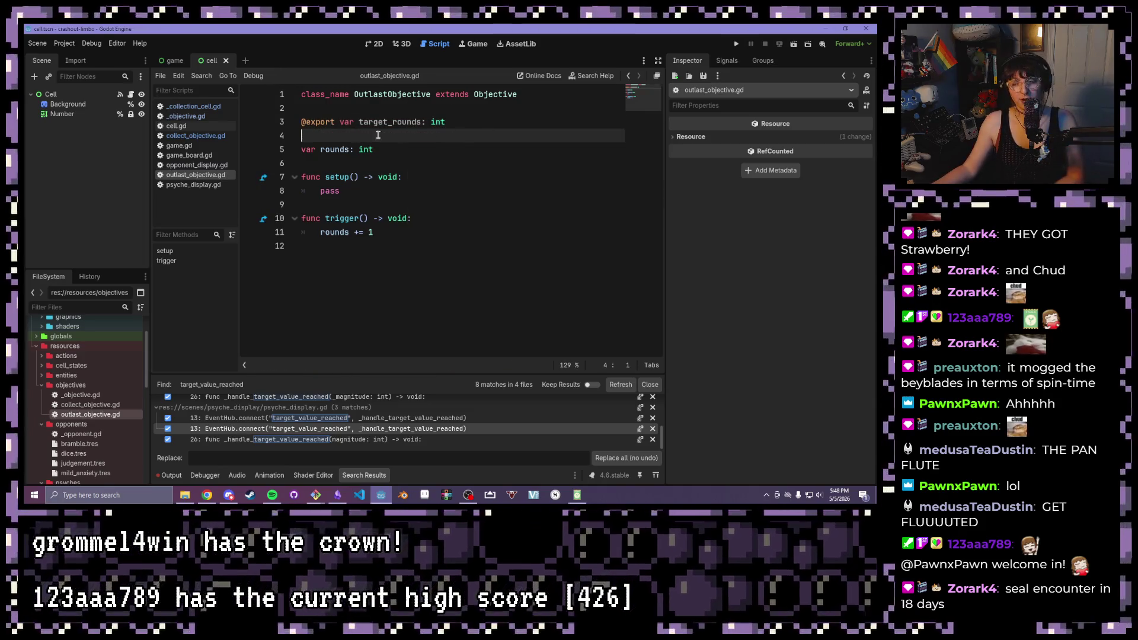
Add 'if rounds >= target_rounds:' after the rounds increment in trigger().
{"action": "left_click", "coordinate": [438, 146]}
{"action": "left_click", "coordinate": [415, 232]}
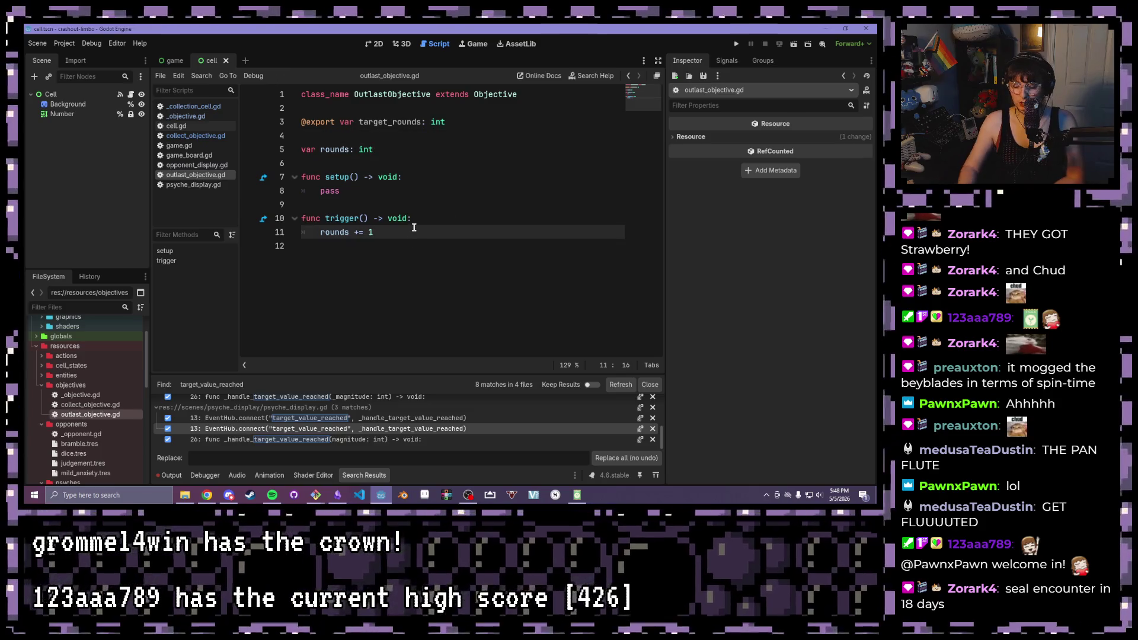
{"action": "key", "text": "Return"}
{"action": "type", "text": "if rouns"}
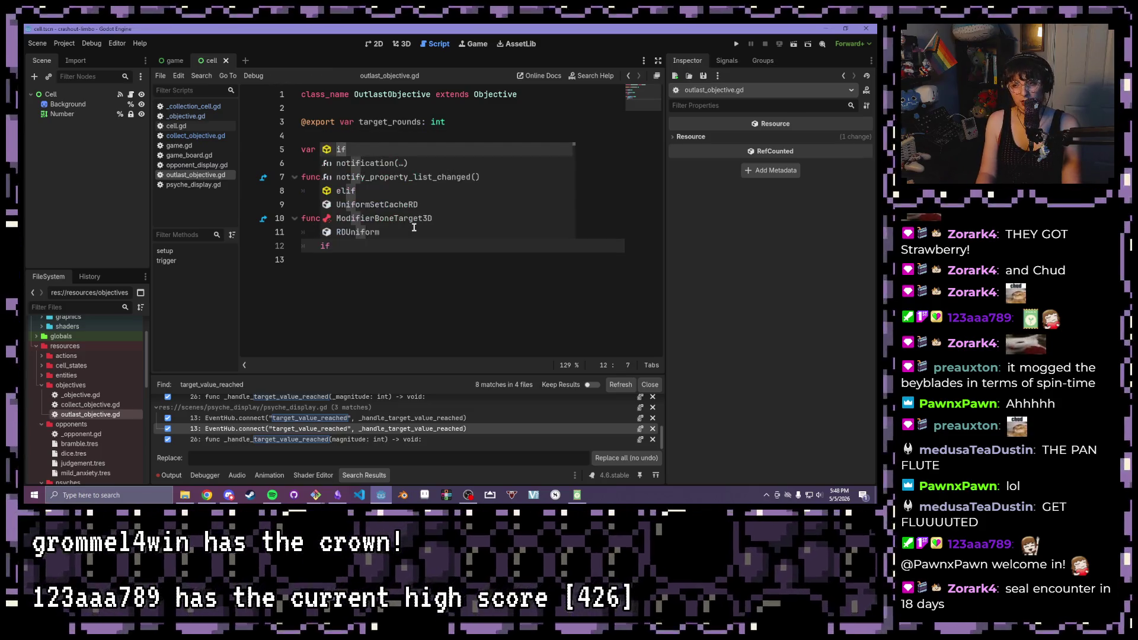
{"action": "key", "text": "BackSpace"}
{"action": "type", "text": "ds"}
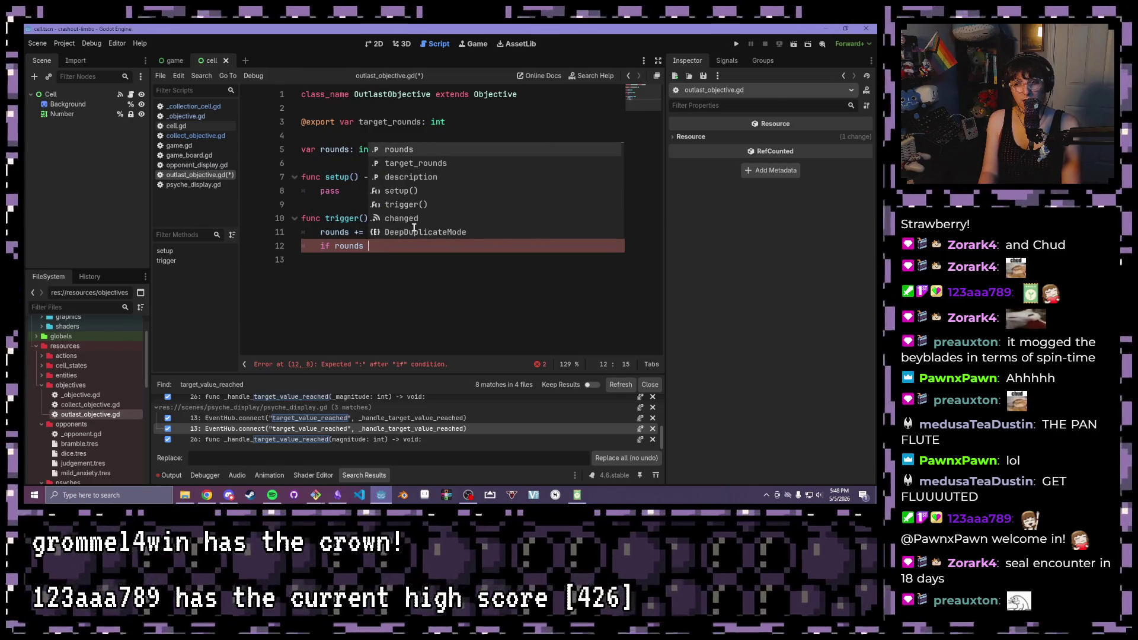
{"action": "type", "text": " <"}
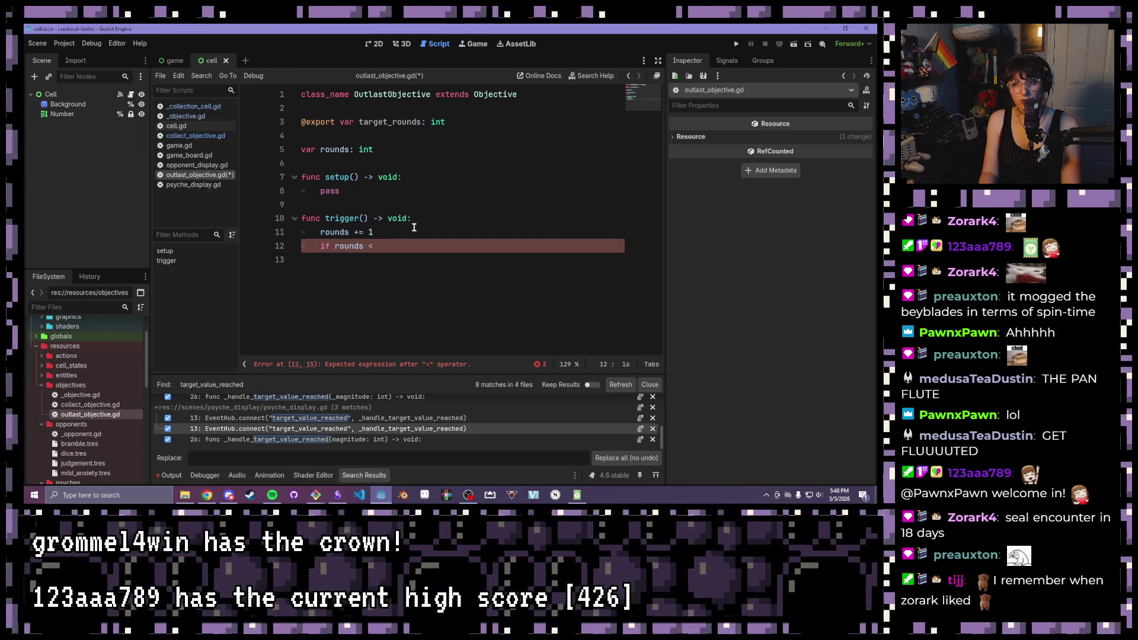
{"action": "key", "text": "BackSpace"}
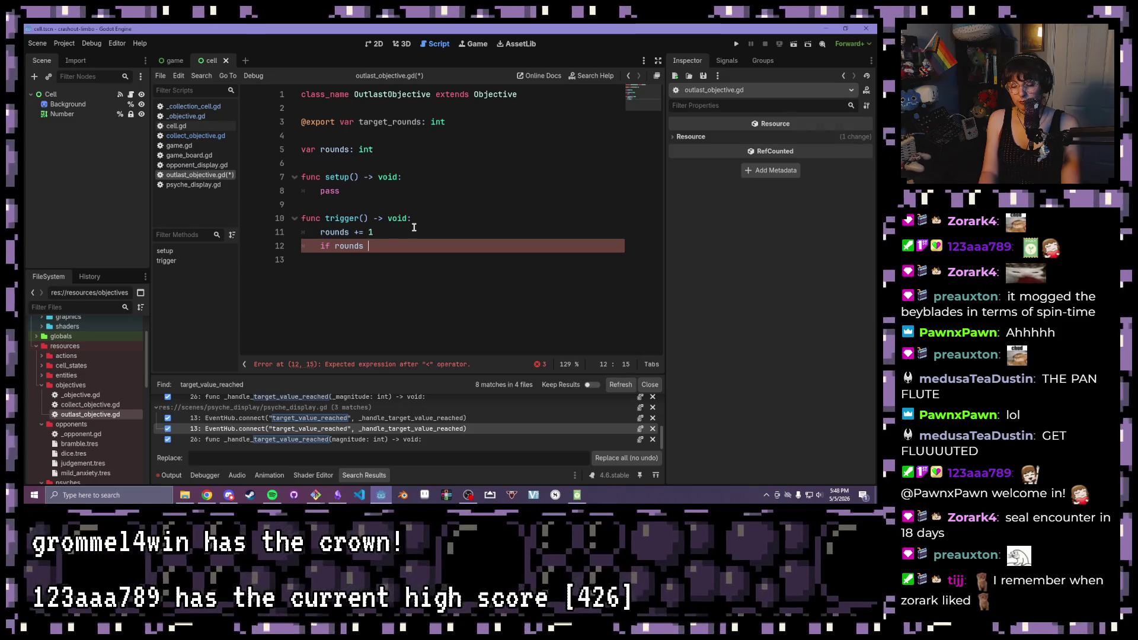
{"action": "type", "text": ">= "}
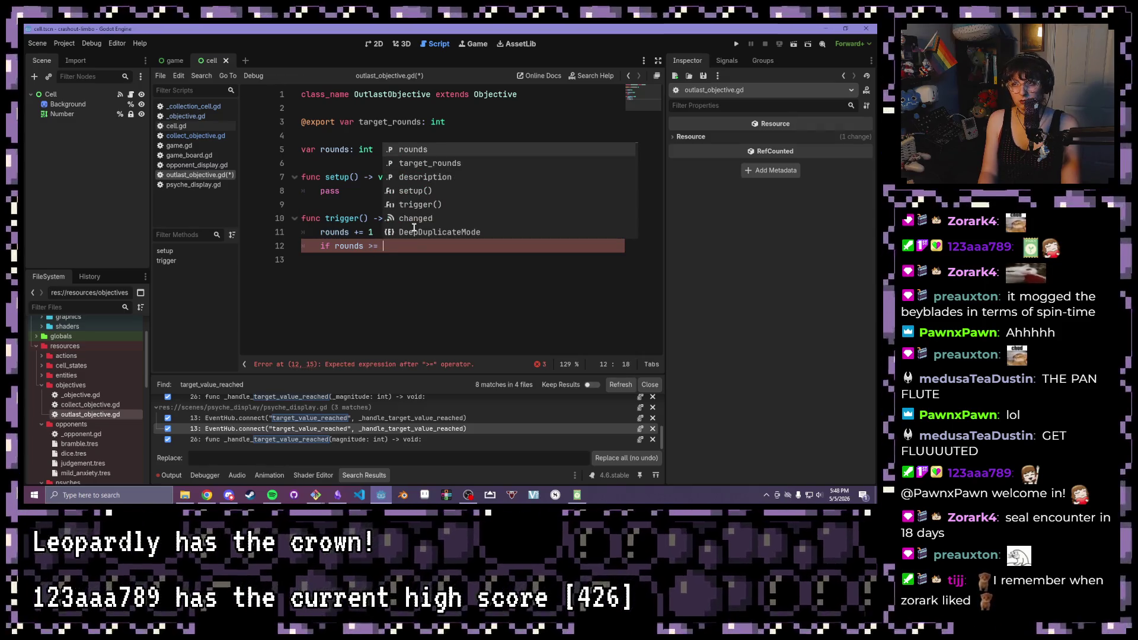
{"action": "type", "text": "target_rounds:"}
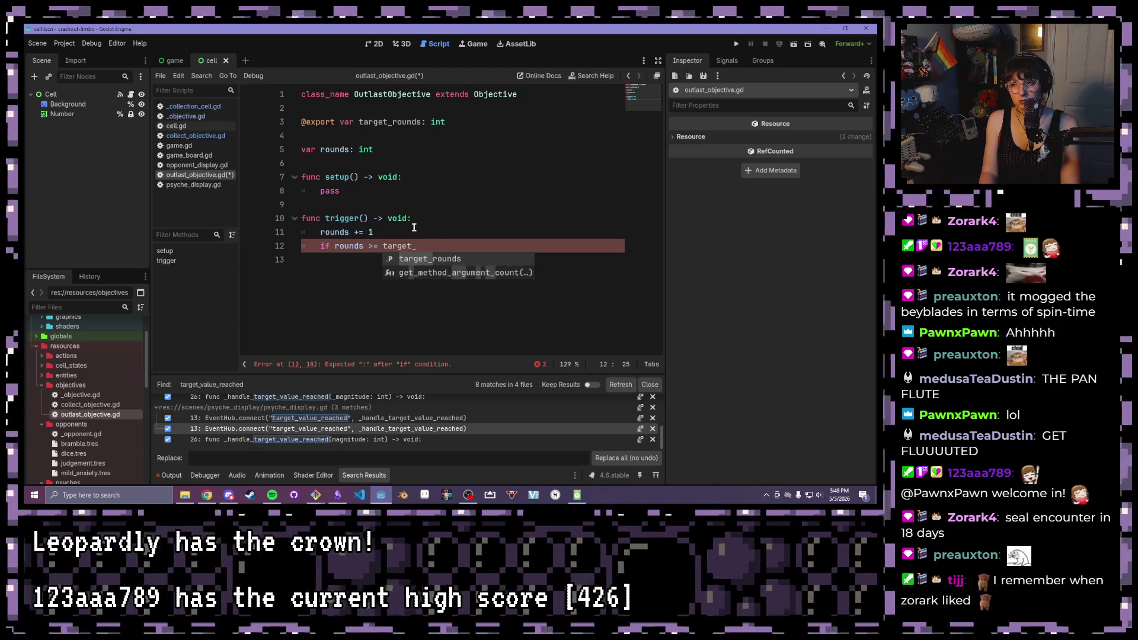
{"action": "key", "text": "Return"}
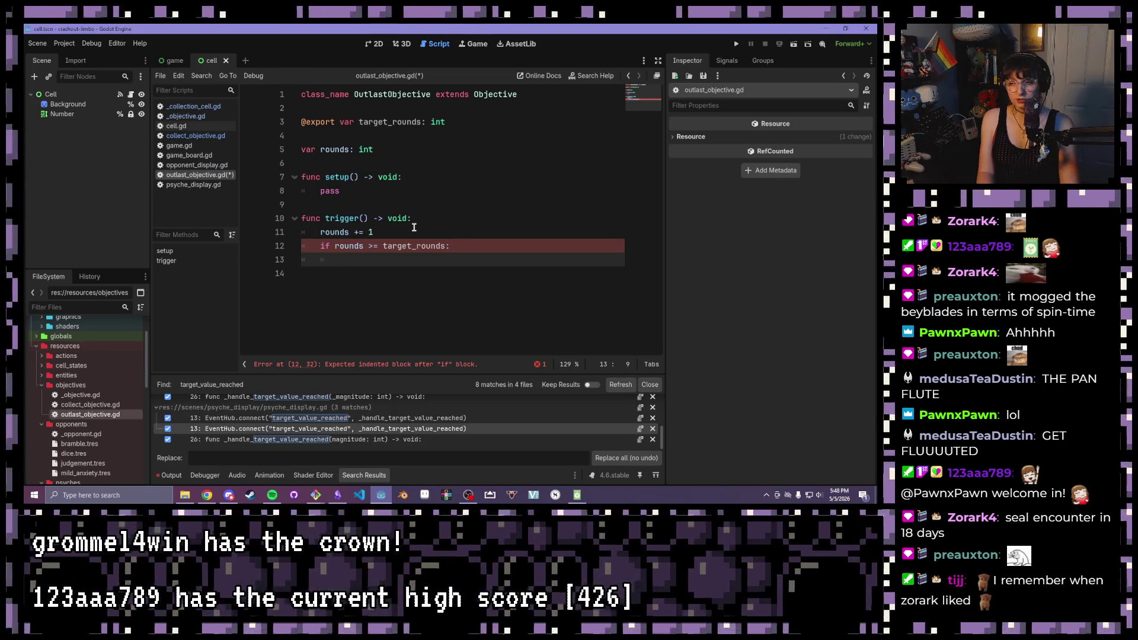
Emit EventHub.objective_completed inside the if block, save, and jump to the signal's declaration.
{"action": "type", "text": "ev"}
{"action": "key", "text": "BackSpace"}
{"action": "key", "text": "BackSpace"}
{"action": "type", "text": "EventHub."}
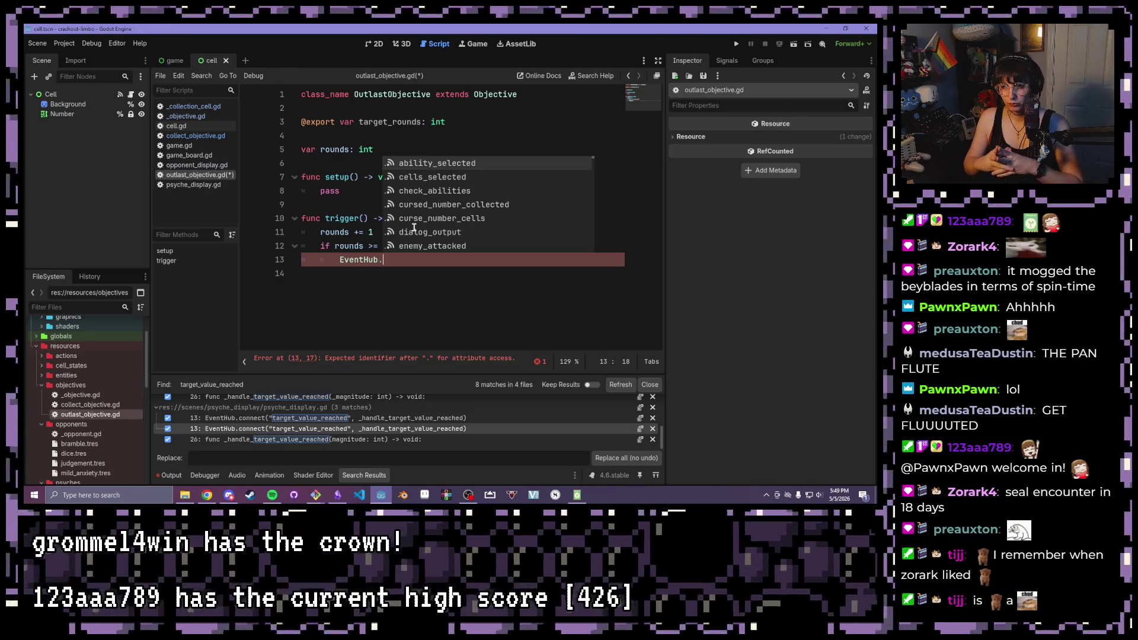
{"action": "key", "text": "Down"}
{"action": "key", "text": "Down"}
{"action": "key", "text": "Down"}
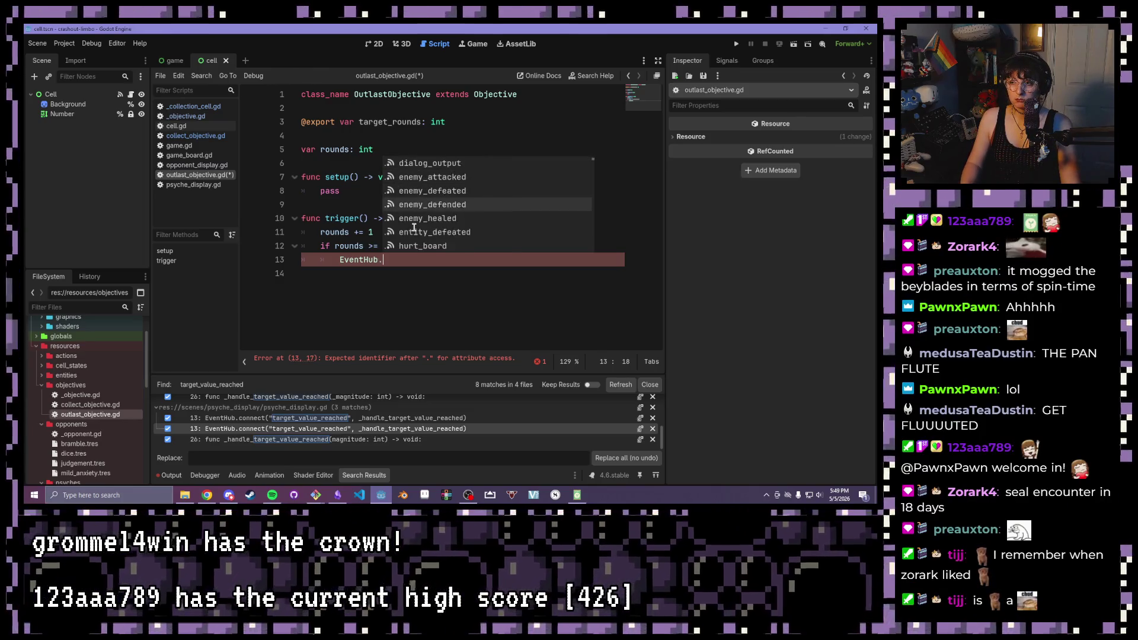
{"action": "key", "text": "Down"}
{"action": "key", "text": "Return"}
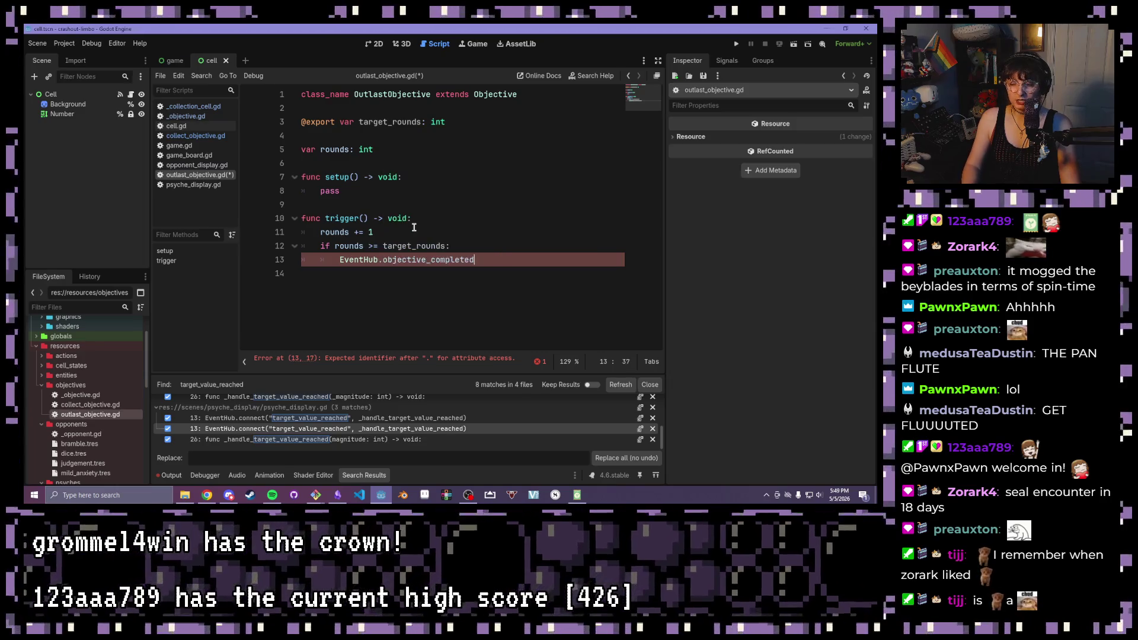
{"action": "type", "text": ".emit()"}
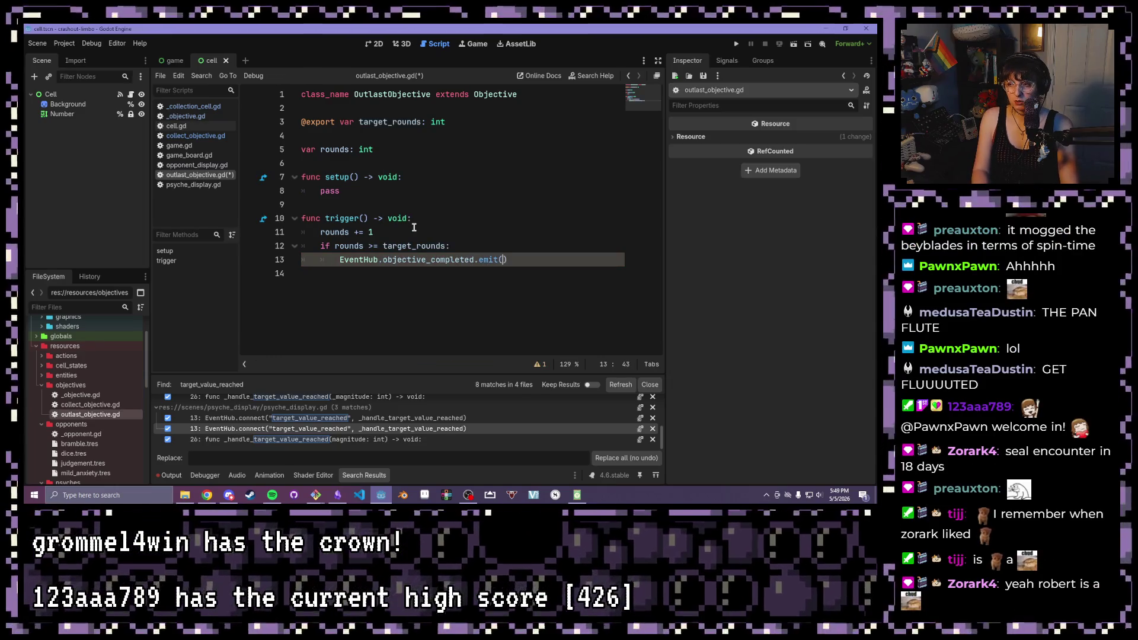
{"action": "key", "text": "ctrl+s"}
{"action": "left_click", "coordinate": [418, 261], "text": "ctrl"}
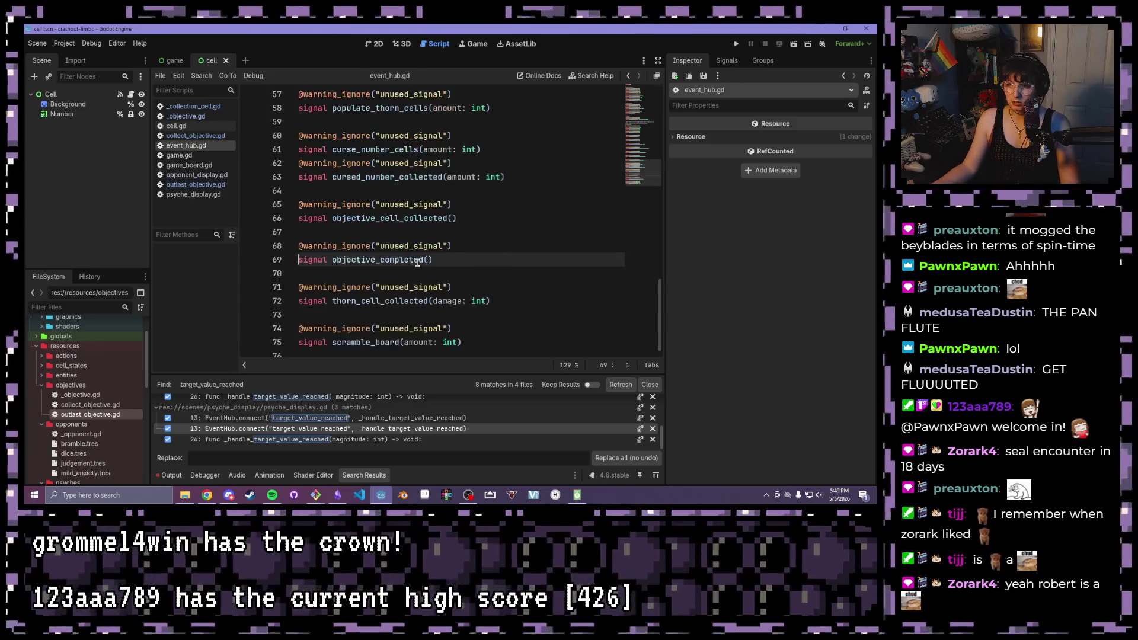
Return to outlast_objective.gd and select its setup() function on lines 7–8.
{"action": "left_click", "coordinate": [418, 274]}
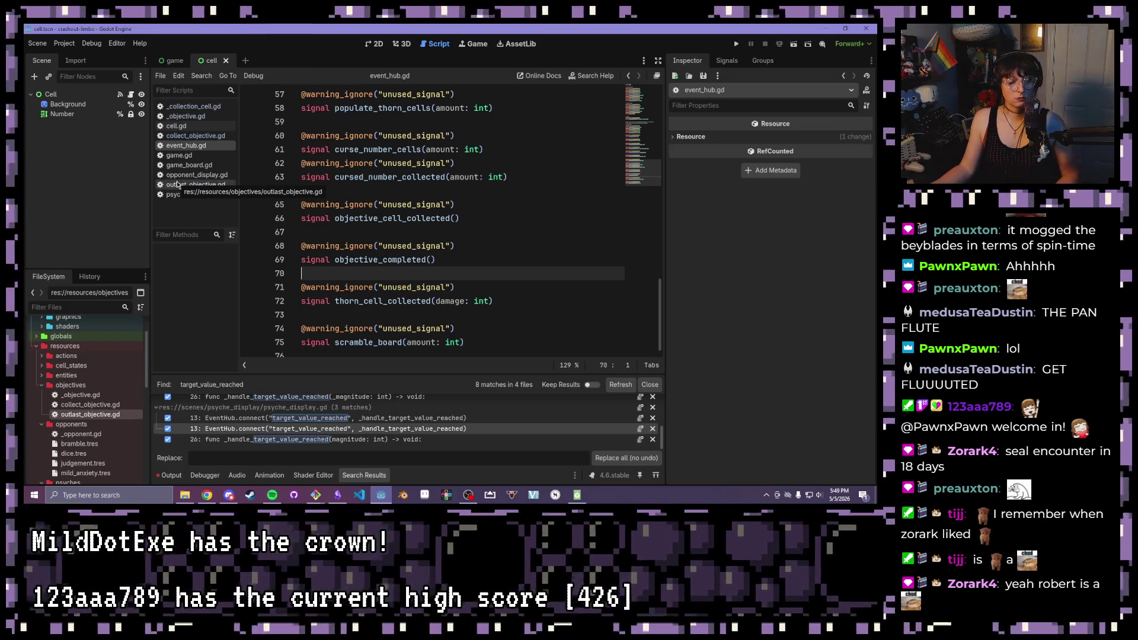
{"action": "left_click", "coordinate": [181, 184]}
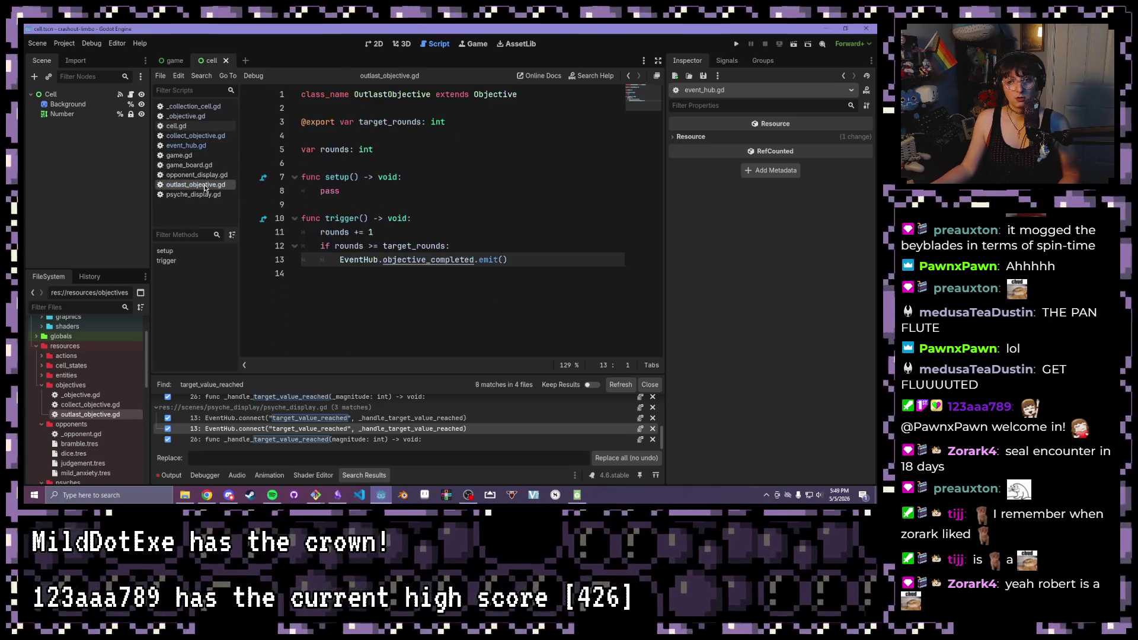
{"action": "left_click", "coordinate": [488, 231]}
{"action": "left_click", "coordinate": [519, 259]}
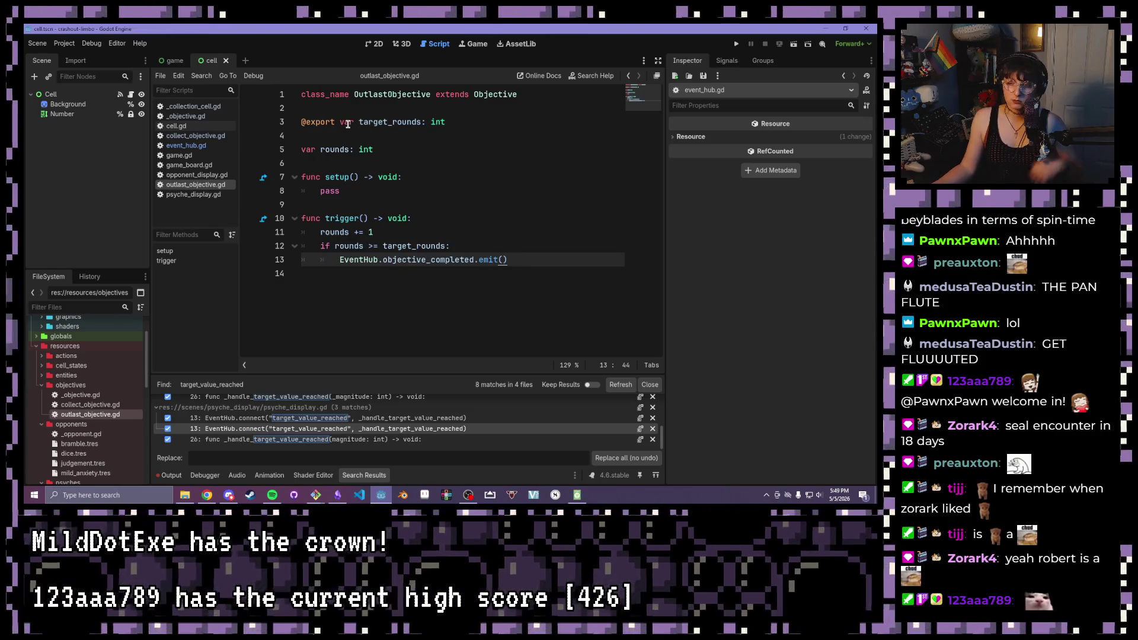
{"action": "left_click_drag", "start_coordinate": [363, 188], "coordinate": [273, 178]}
{"action": "left_click_drag", "start_coordinate": [346, 190], "coordinate": [287, 175]}
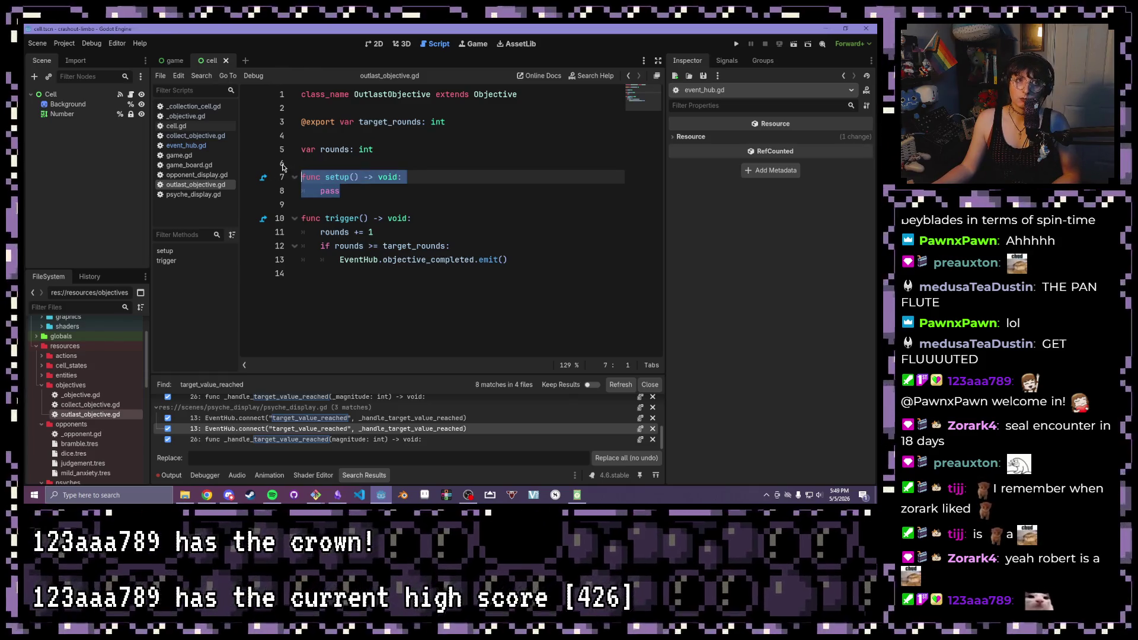
{"action": "left_click", "coordinate": [376, 192]}
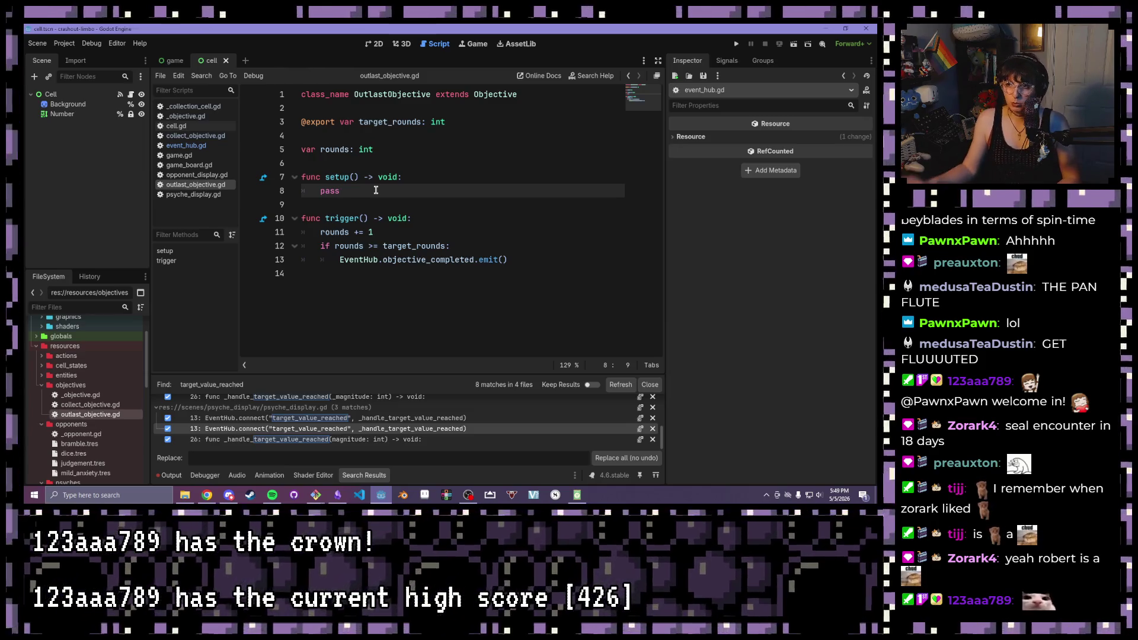
{"action": "left_click", "coordinate": [390, 150]}
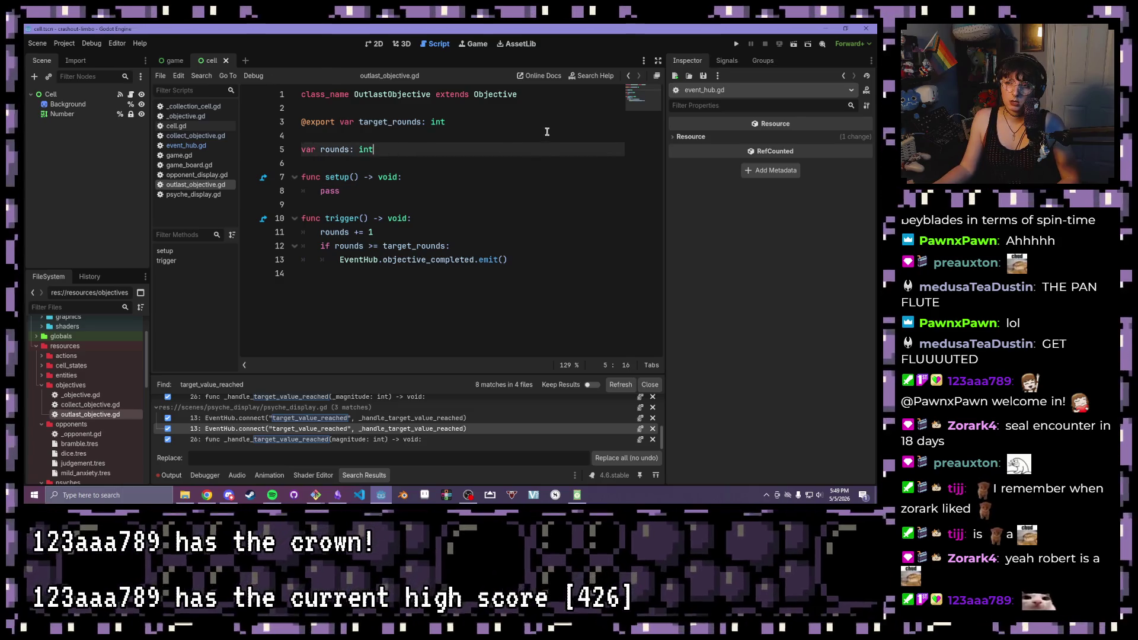
{"action": "left_click", "coordinate": [546, 134]}
{"action": "left_click", "coordinate": [542, 124]}
{"action": "key", "text": "Return"}
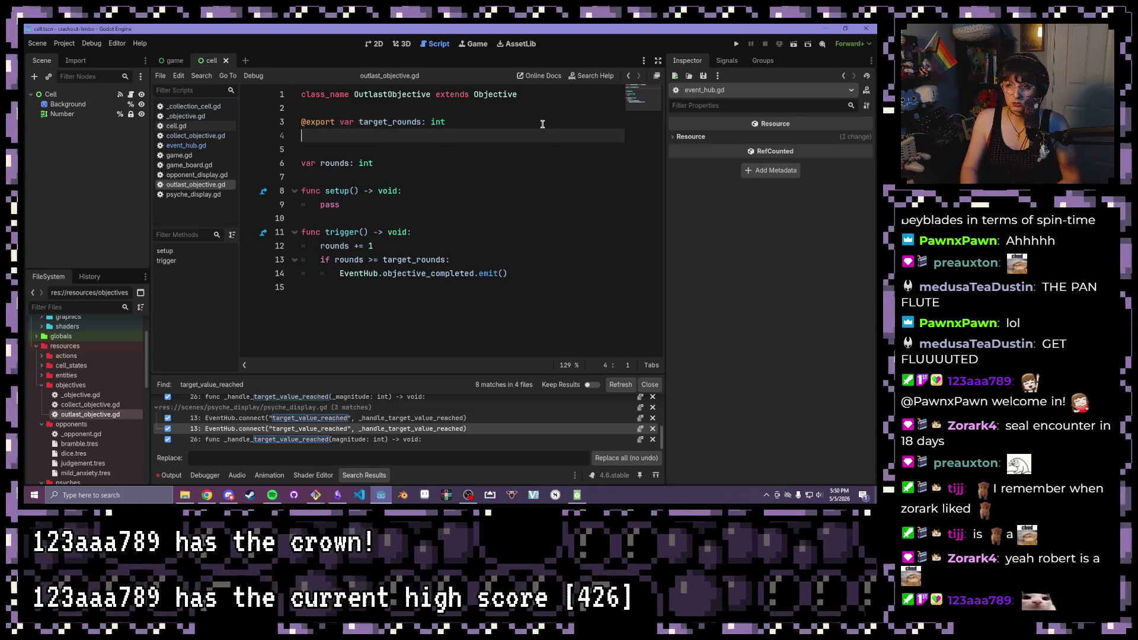
{"action": "type", "text": "@export"}
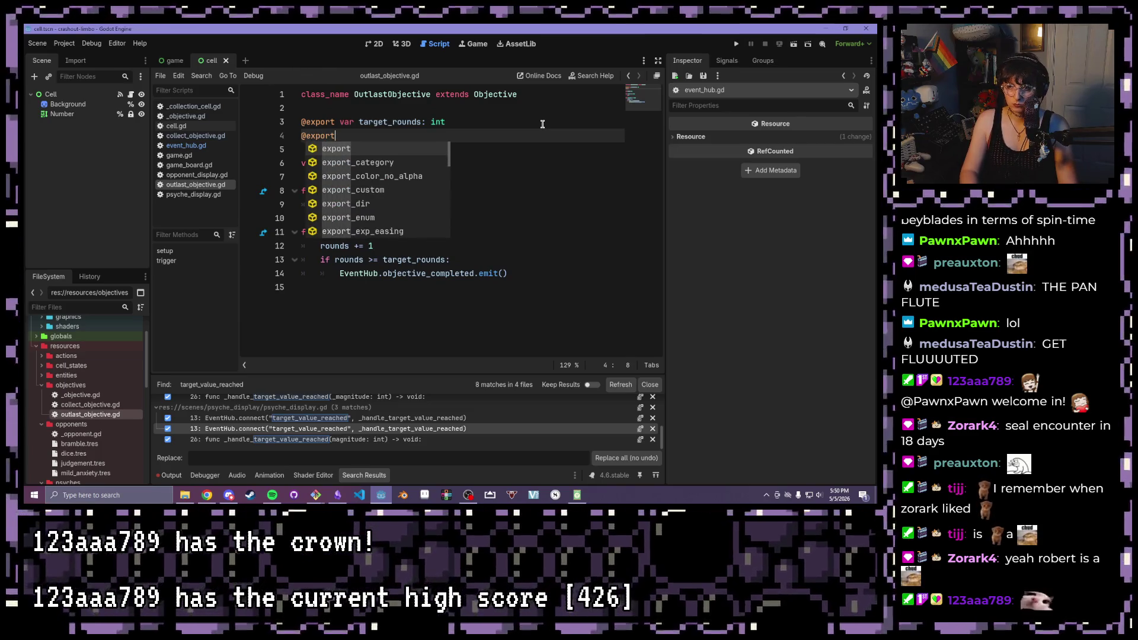
{"action": "type", "text": " var"}
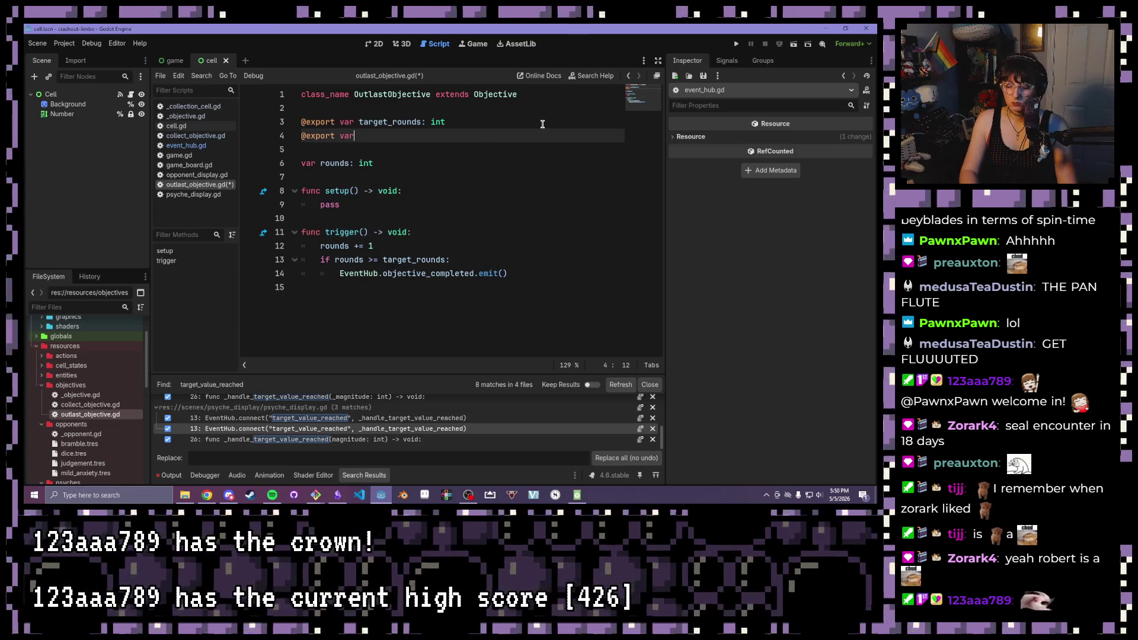
{"action": "type", "text": " hazard_"}
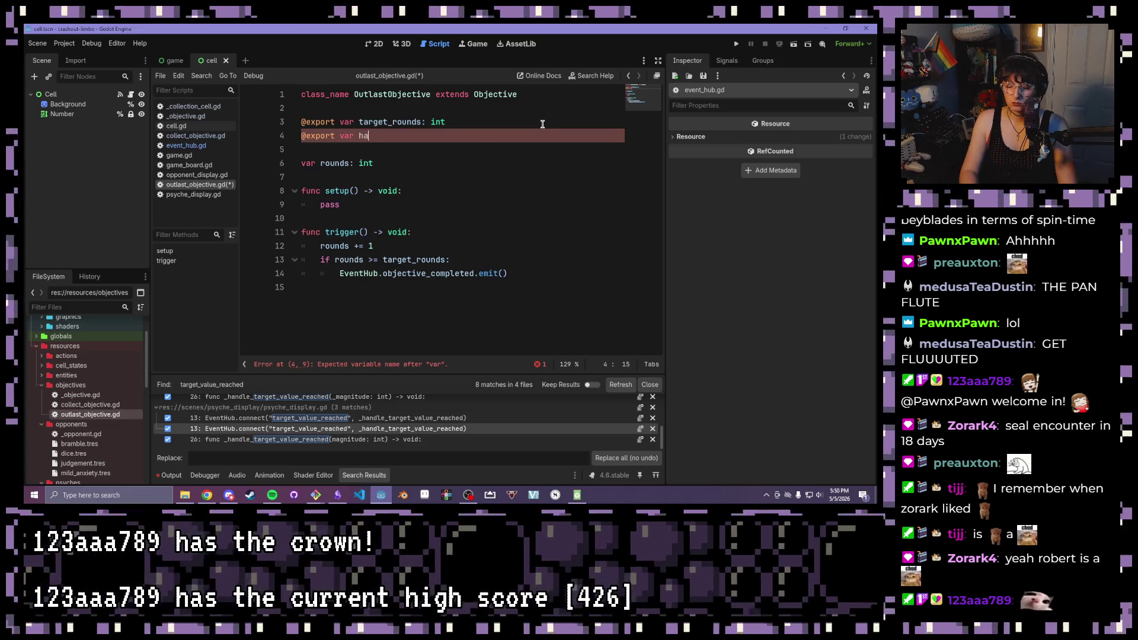
{"action": "type", "text": "amount: "}
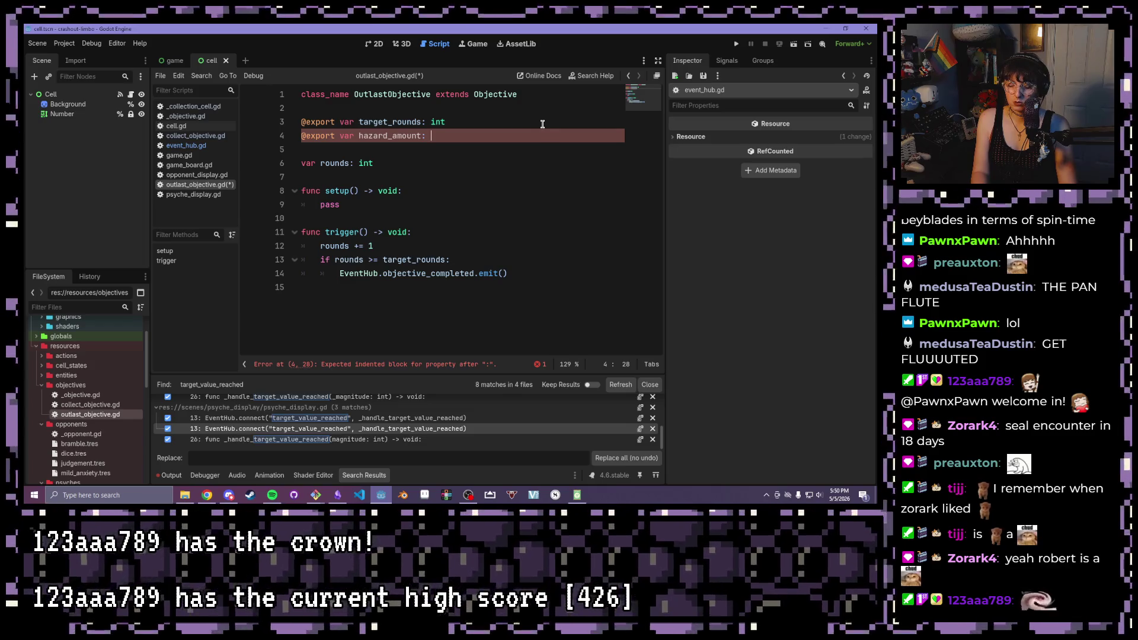
{"action": "type", "text": "6"}
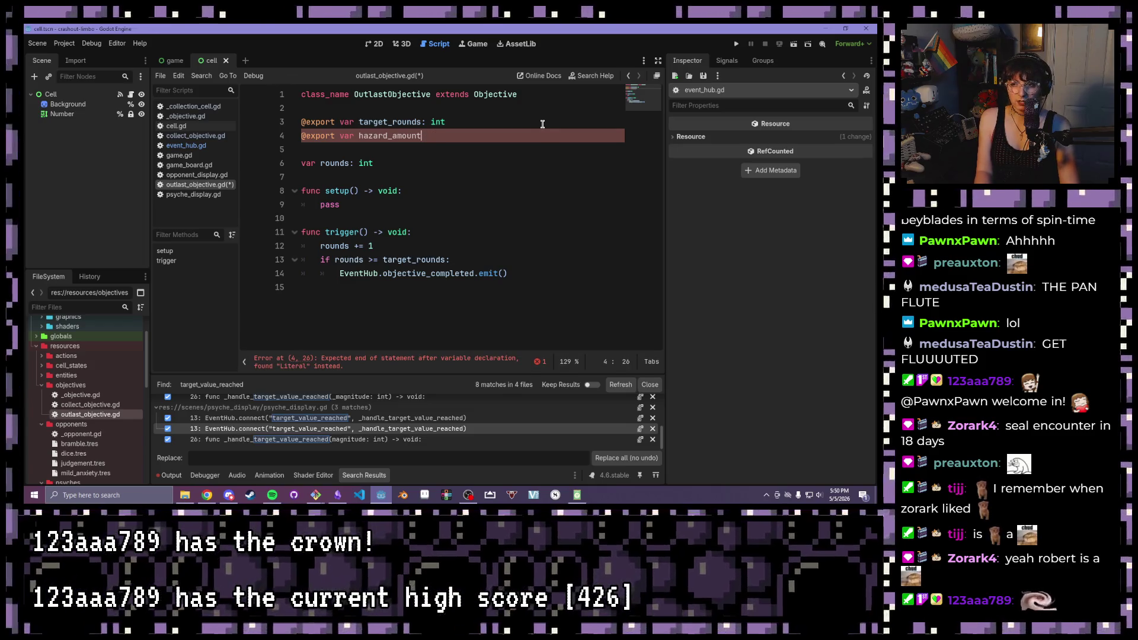
{"action": "type", "text": "int"}
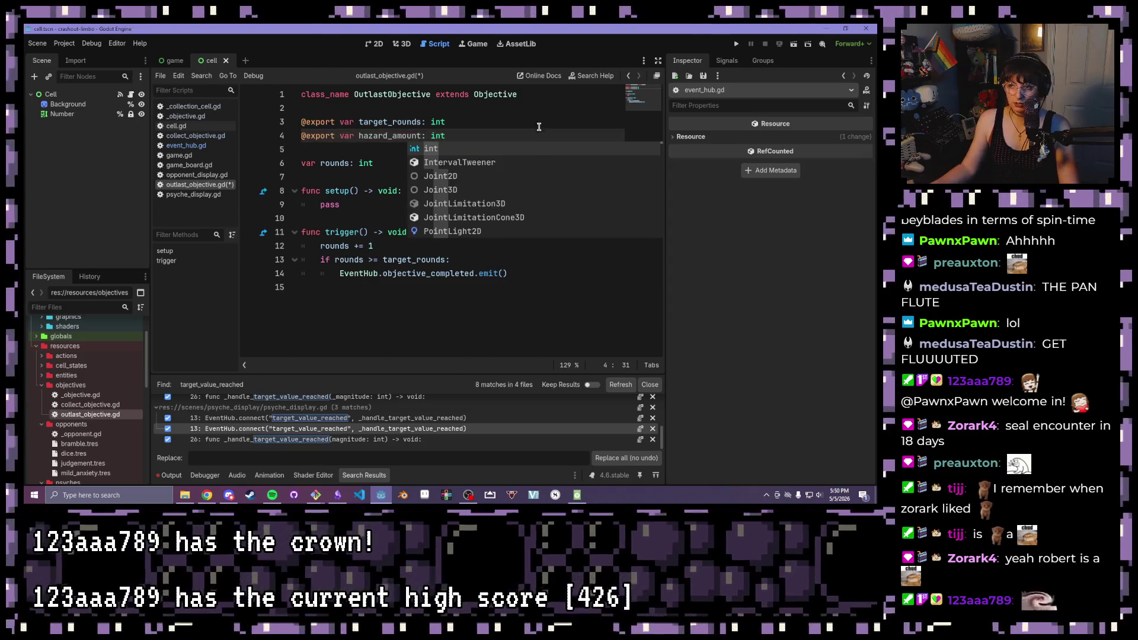
{"action": "key", "text": "Escape"}
{"action": "left_click", "coordinate": [452, 183]}
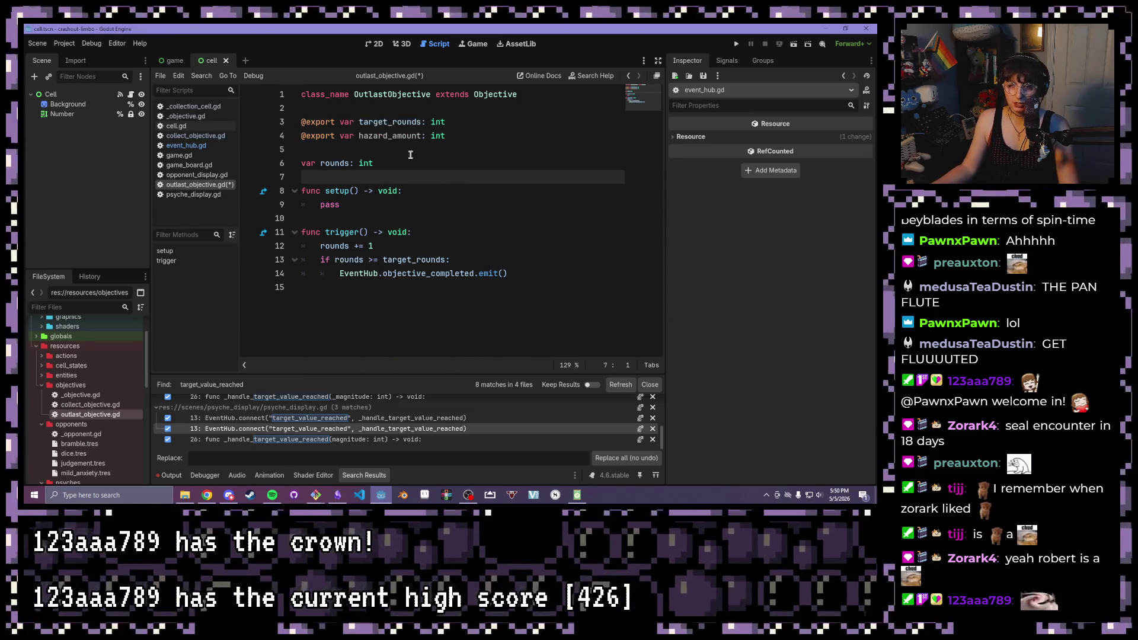
{"action": "left_click", "coordinate": [416, 134]}
Review the variable lines and put the caret at the end of pass in setup().
{"action": "left_click_drag", "start_coordinate": [477, 143], "coordinate": [260, 138]}
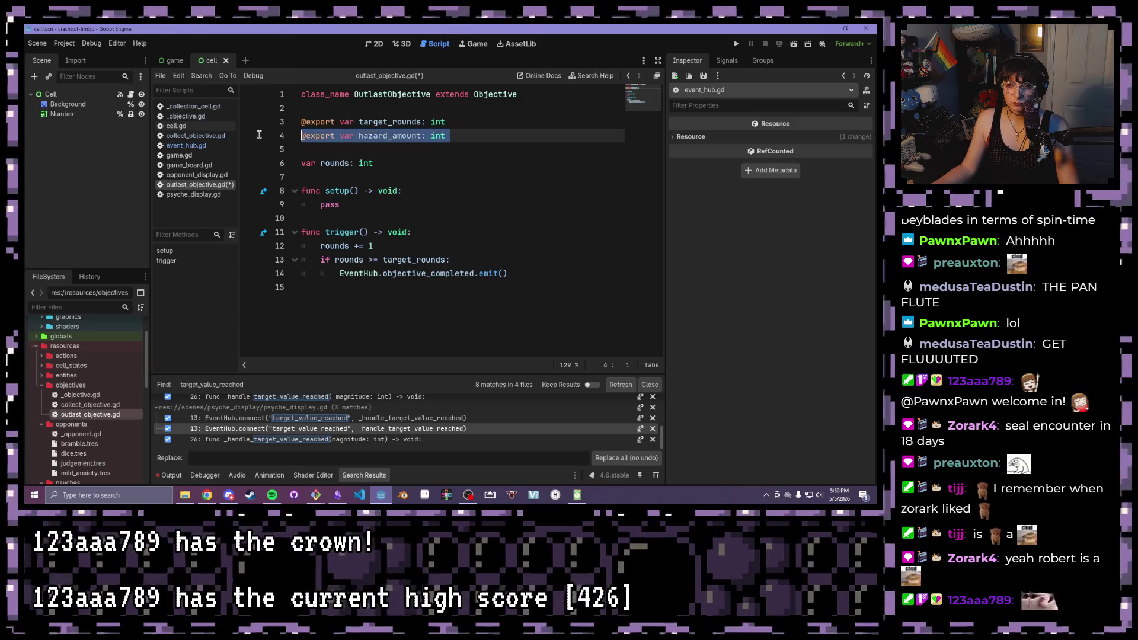
{"action": "left_click_drag", "start_coordinate": [388, 157], "coordinate": [280, 159]}
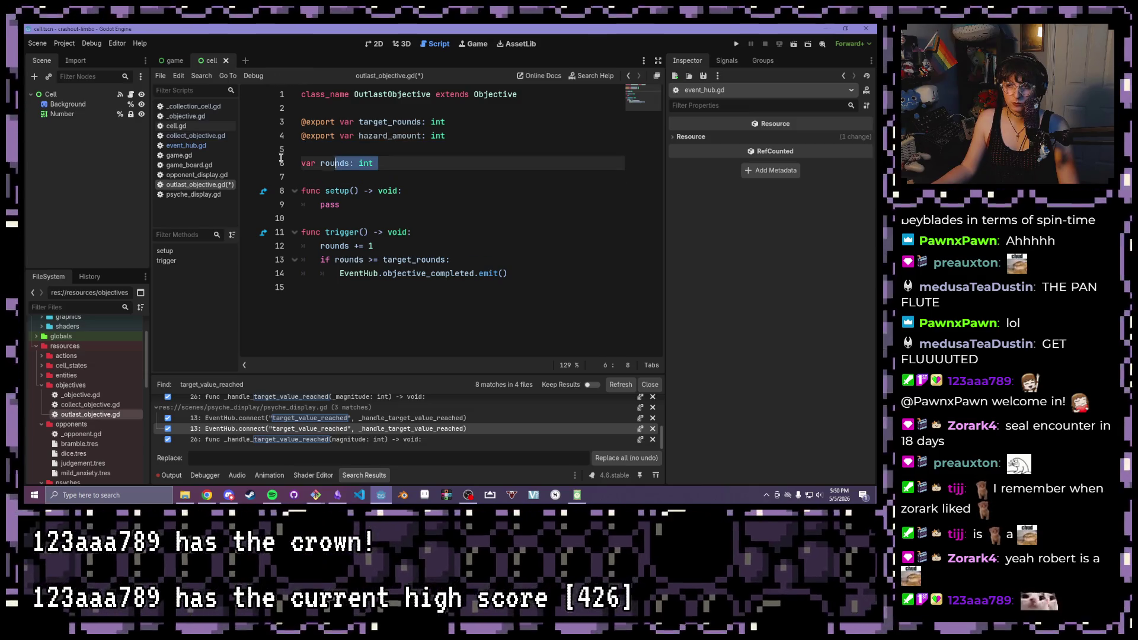
{"action": "left_click", "coordinate": [455, 200]}
{"action": "left_click_drag", "start_coordinate": [433, 200], "coordinate": [289, 180]}
{"action": "left_click", "coordinate": [364, 199]}
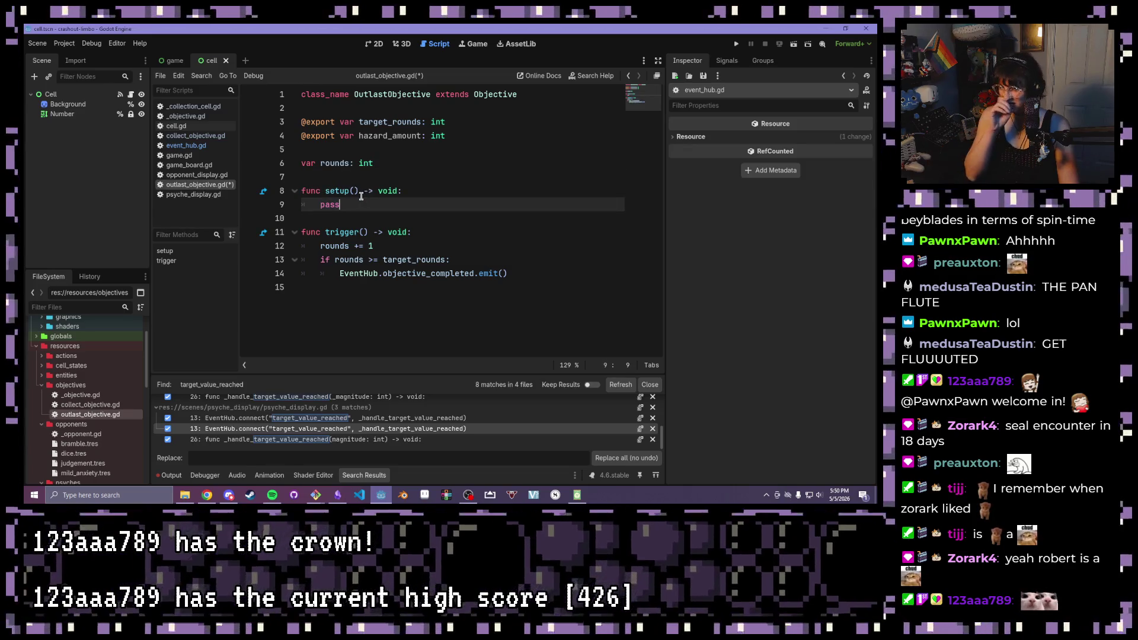
Replace pass in setup() with 'EventHub.' and browse its signal suggestions.
{"action": "key", "text": "ctrl+BackSpace"}
{"action": "type", "text": "Even"}
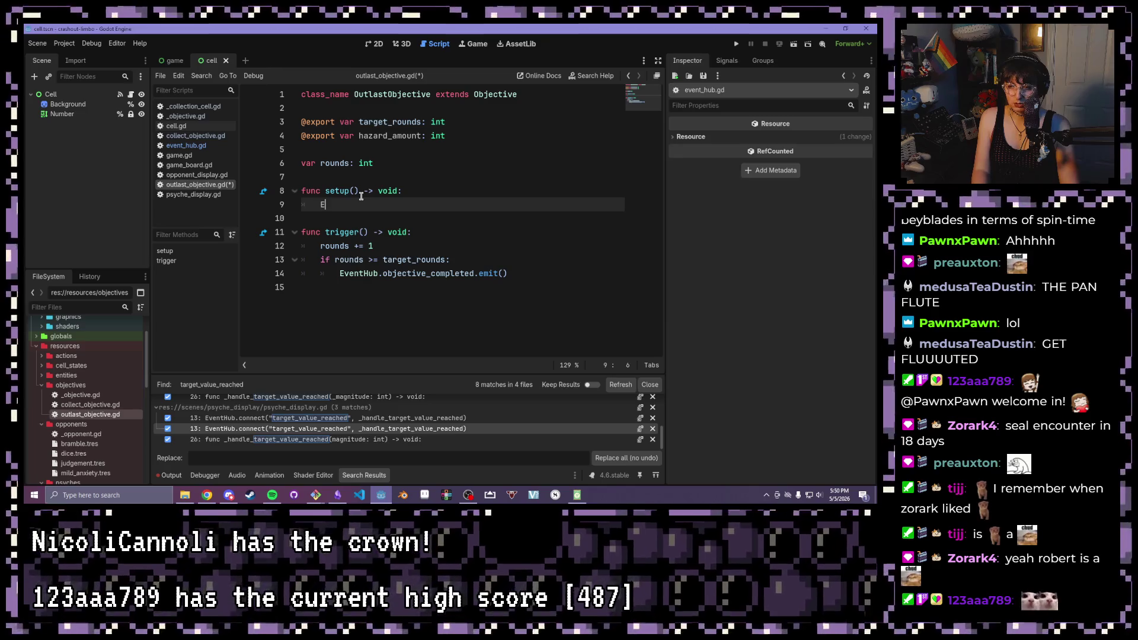
{"action": "type", "text": "tH"}
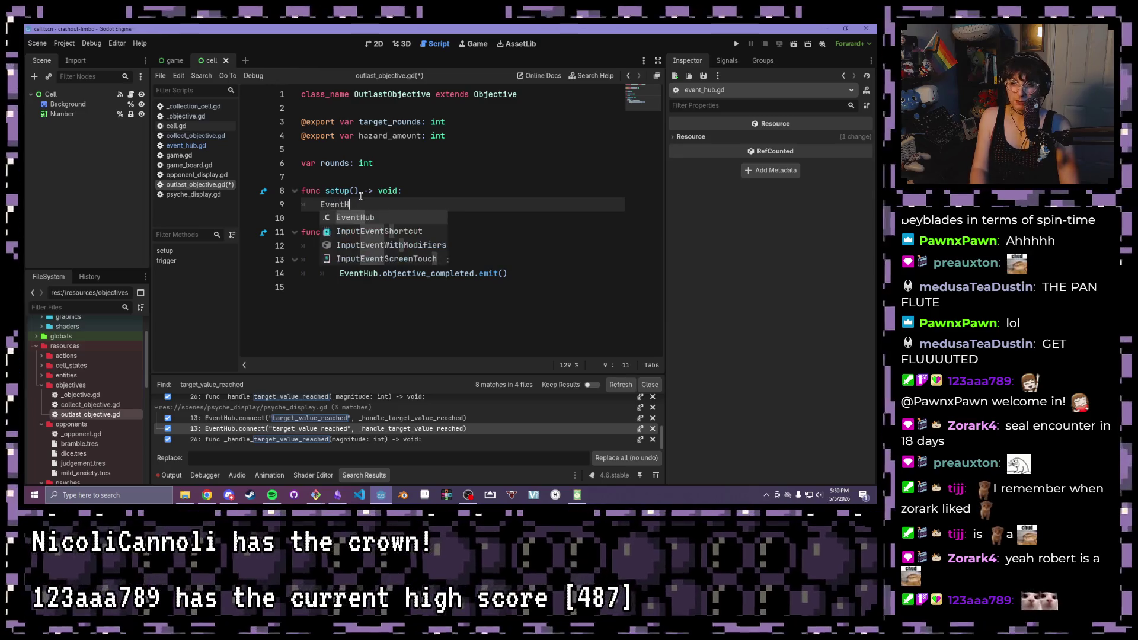
{"action": "key", "text": "Return"}
{"action": "type", "text": "."}
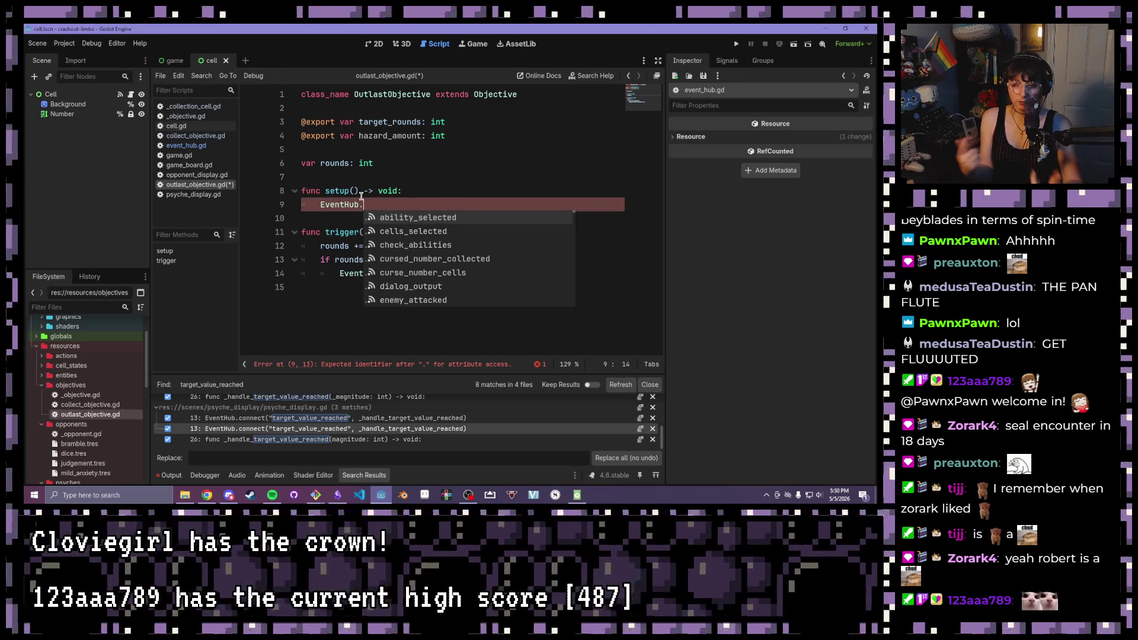
{"action": "key", "text": "Down"}
{"action": "key", "text": "Down"}
{"action": "key", "text": "Down"}
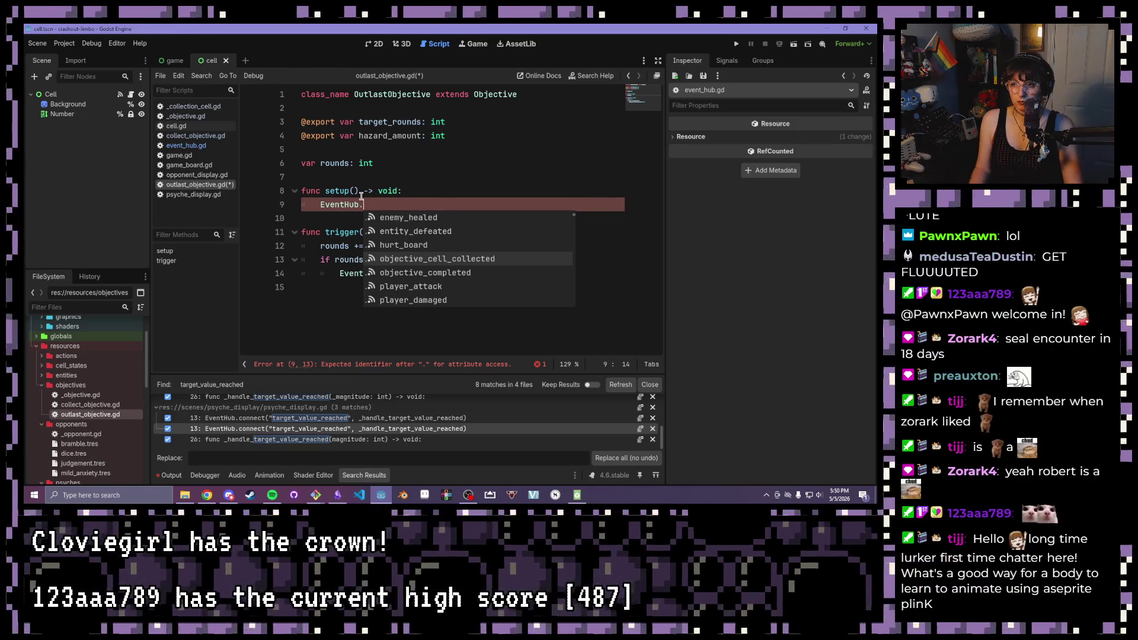
{"action": "key", "text": "Down"}
{"action": "key", "text": "Down"}
{"action": "key", "text": "Down"}
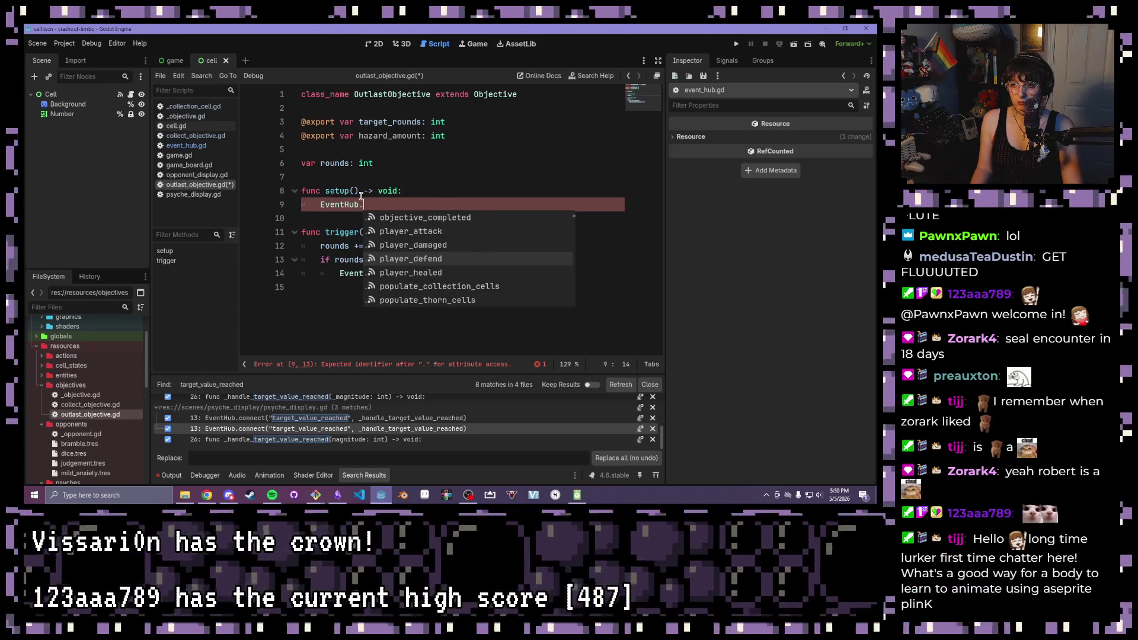
{"action": "key", "text": "Down"}
{"action": "key", "text": "Down"}
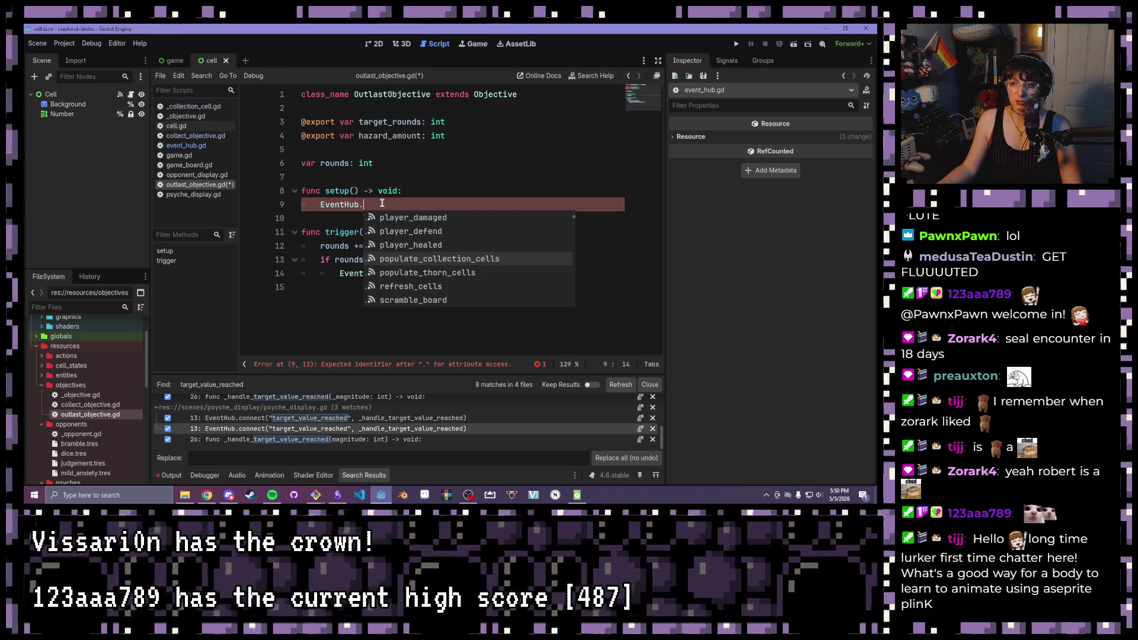
{"action": "key", "text": "Escape"}
Complete the line as EventHub.populate_bomb_cells.emit(hazard_amount), then switch to event_hub.gd.
{"action": "type", "text": "popul"}
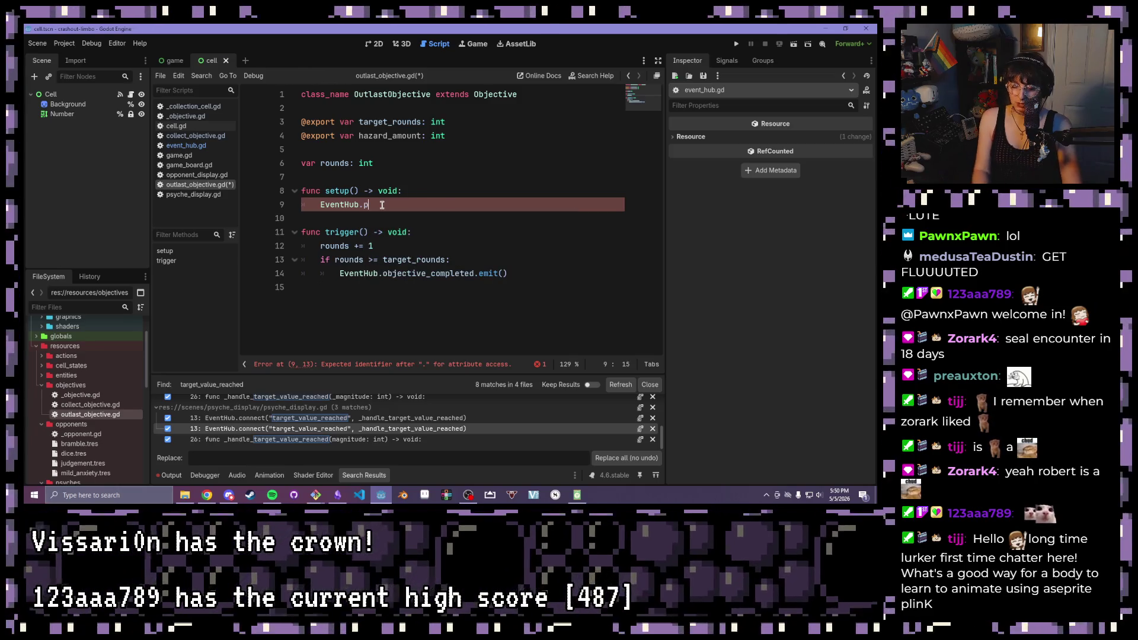
{"action": "type", "text": "ate_bomb"}
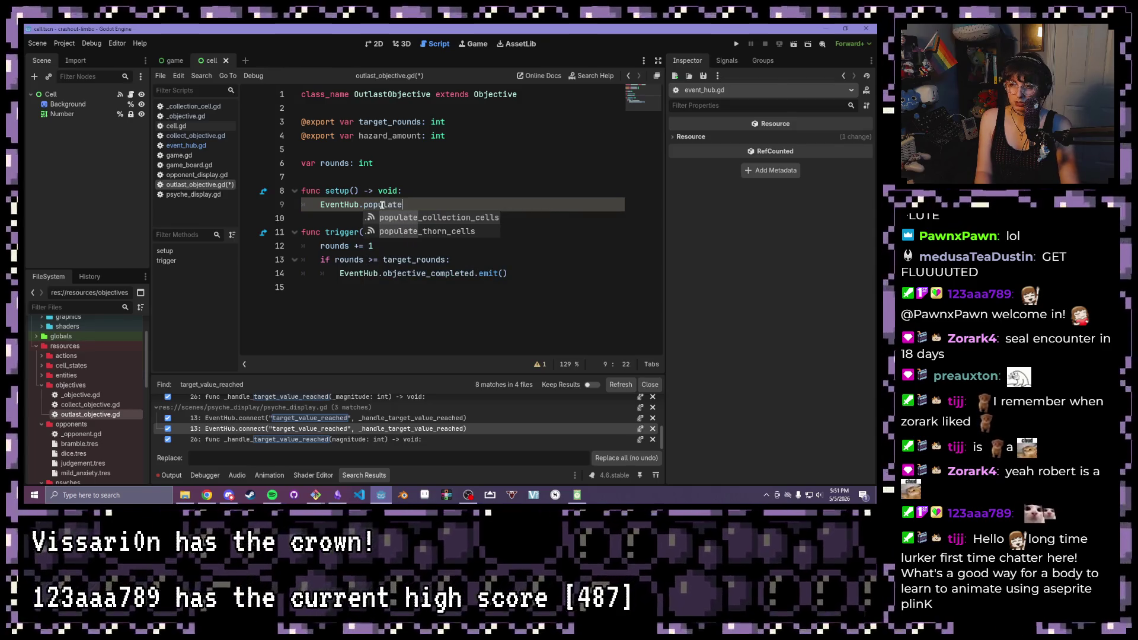
{"action": "type", "text": "_cells"}
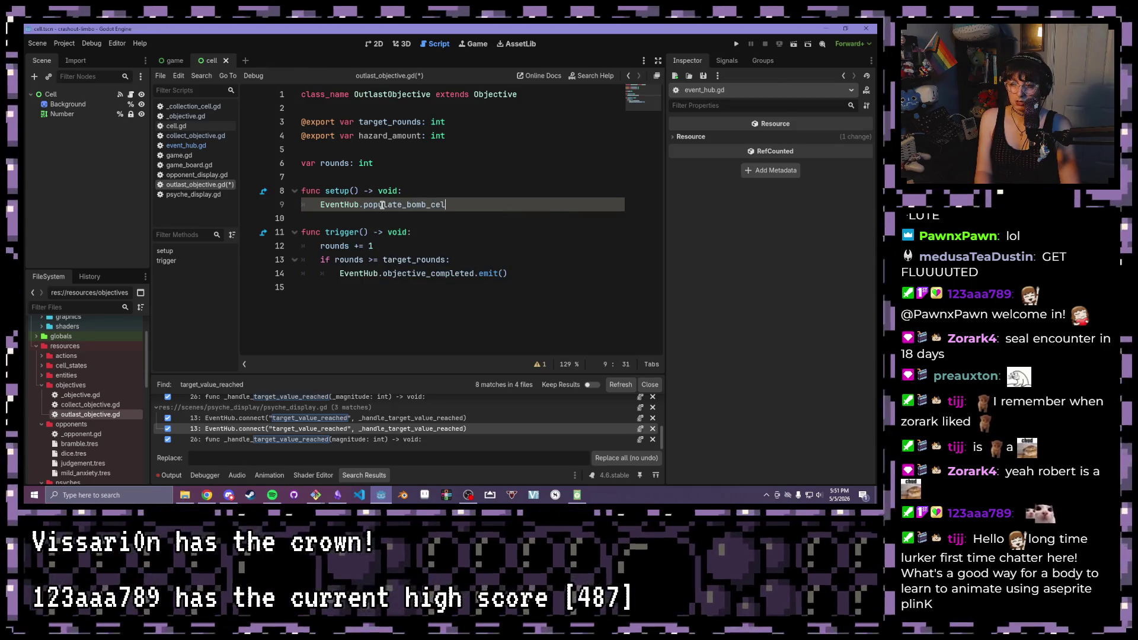
{"action": "type", "text": ".emit("}
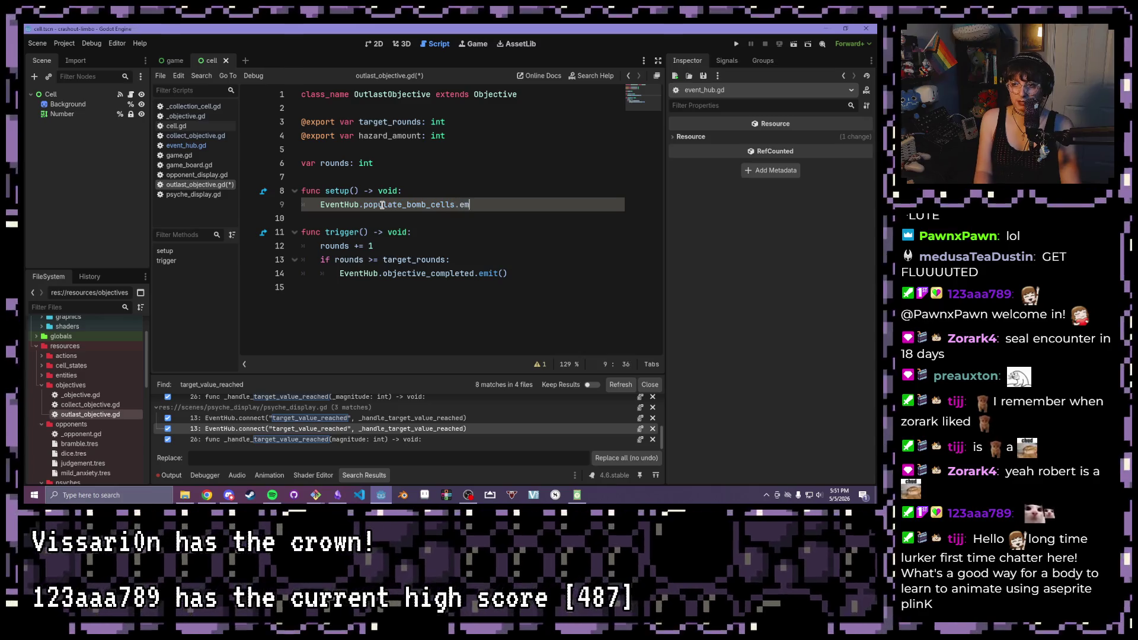
{"action": "type", "text": "target_ro"}
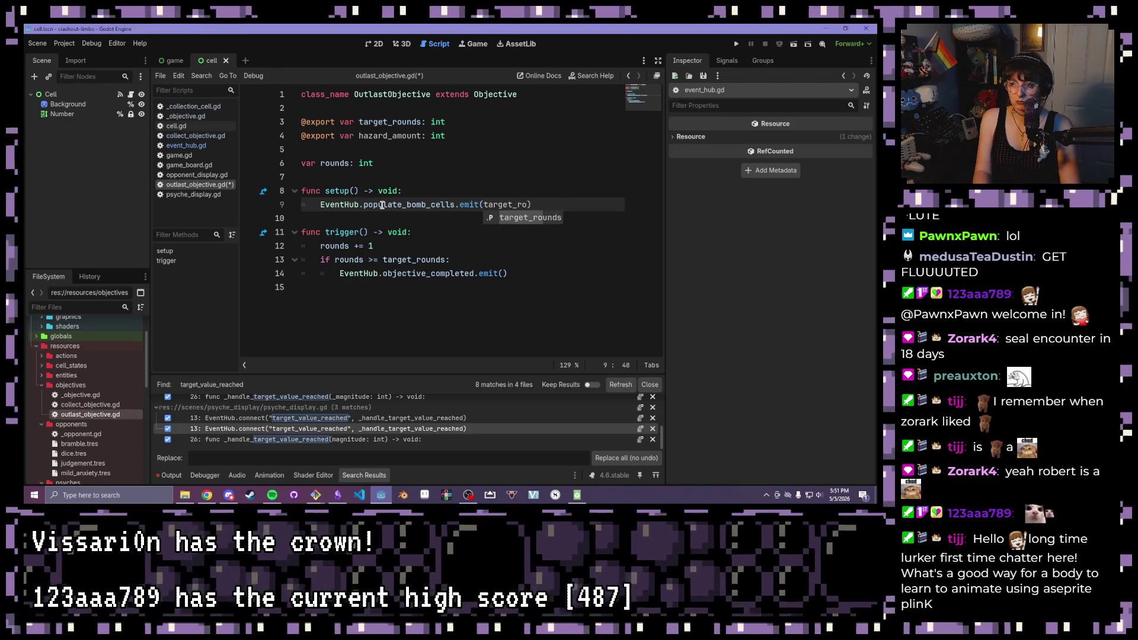
{"action": "key", "text": "BackSpace"}
{"action": "key", "text": "BackSpace"}
{"action": "key", "text": "BackSpace"}
{"action": "type", "text": "hazard"}
{"action": "key", "text": "Return"}
{"action": "key", "text": "alt+Left"}
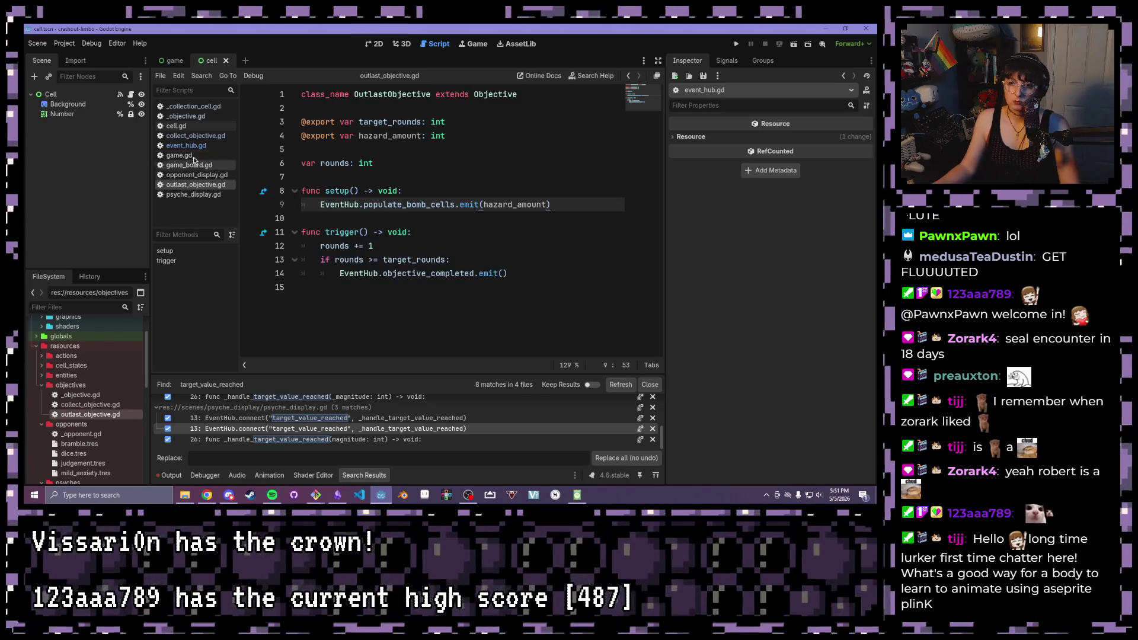
Duplicate the populate_thorn_cells signal declaration, with its warning ignore, below itself.
{"action": "scroll", "coordinate": [461, 239], "scroll_direction": "up", "scroll_amount": 3}
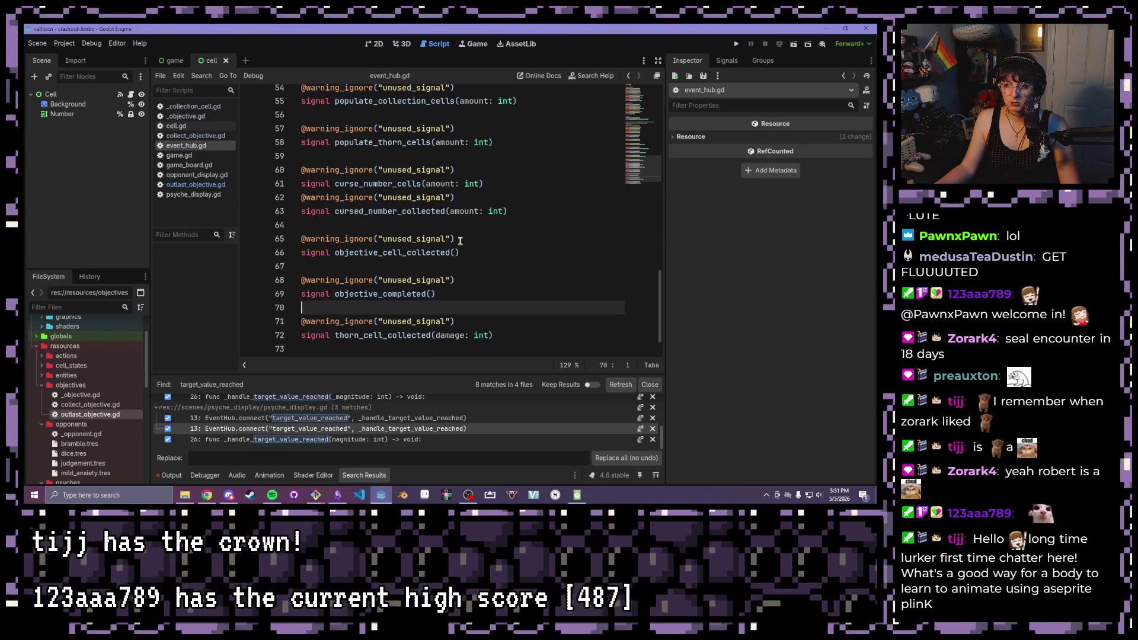
{"action": "left_click_drag", "start_coordinate": [517, 226], "coordinate": [283, 216]}
{"action": "key", "text": "ctrl+c"}
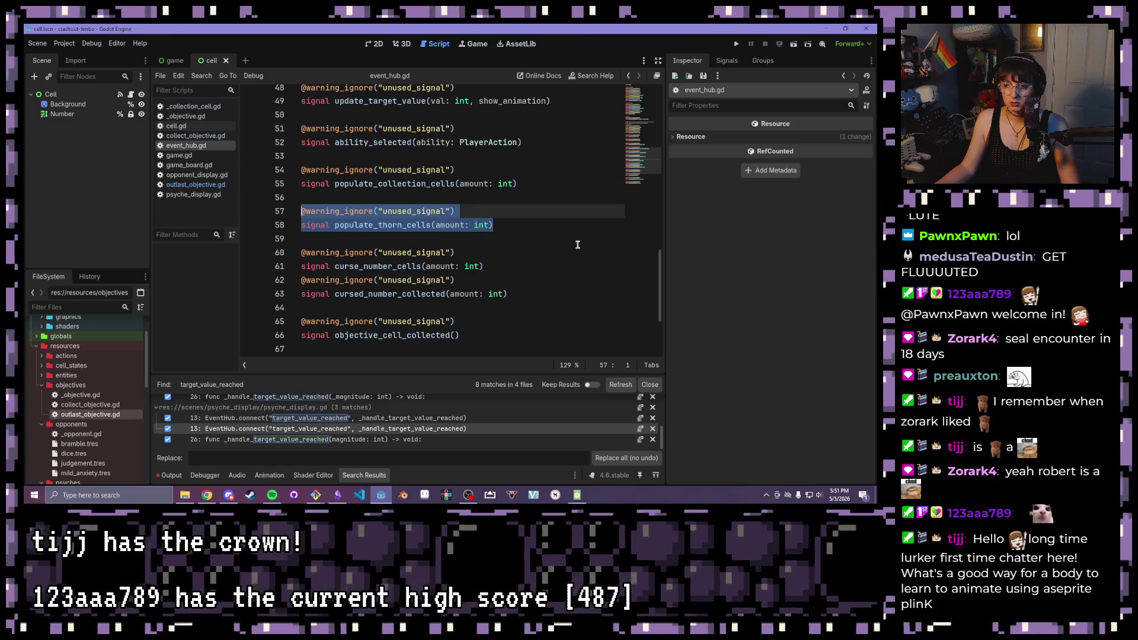
{"action": "left_click", "coordinate": [547, 222]}
{"action": "key", "text": "Return"}
{"action": "key", "text": "Return"}
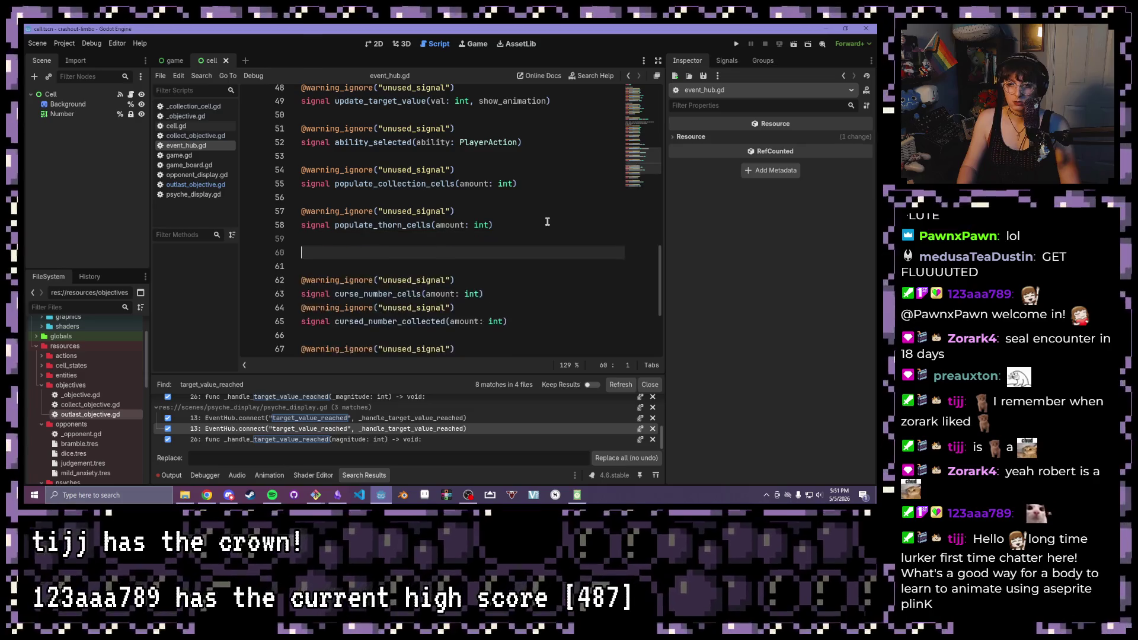
{"action": "key", "text": "ctrl+v"}
{"action": "key", "text": "Up"}
{"action": "key", "text": "Left"}
{"action": "key", "text": "Left"}
{"action": "key", "text": "Left"}
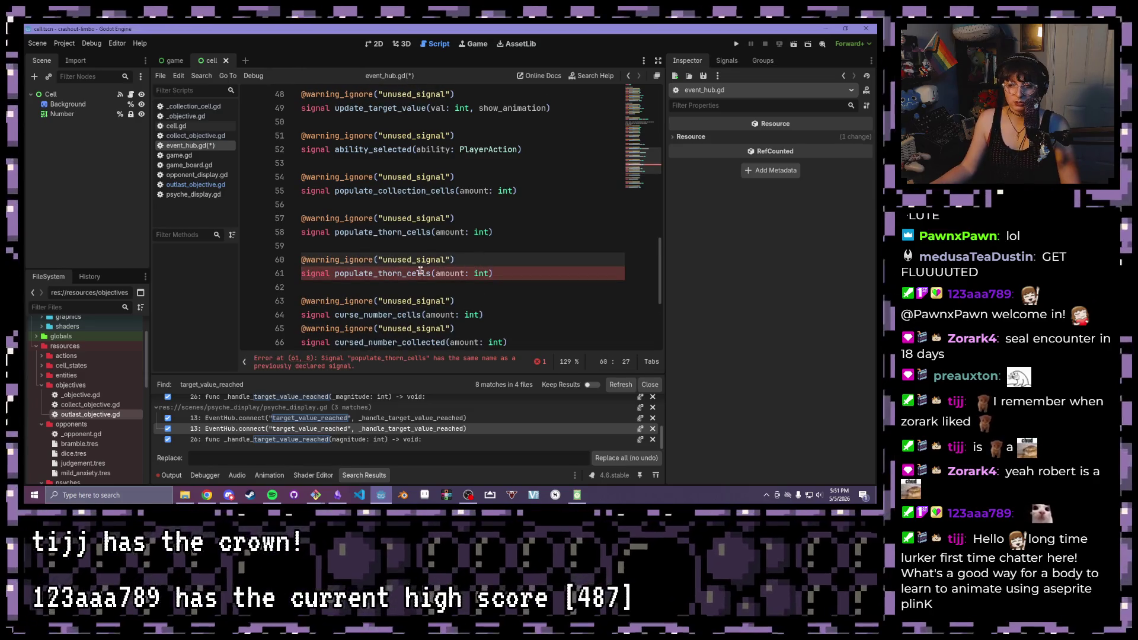
Rename the copy's 'thorn' to 'bomb' for populate_bomb_cells and save event_hub.gd.
{"action": "left_click_drag", "start_coordinate": [402, 274], "coordinate": [380, 275]}
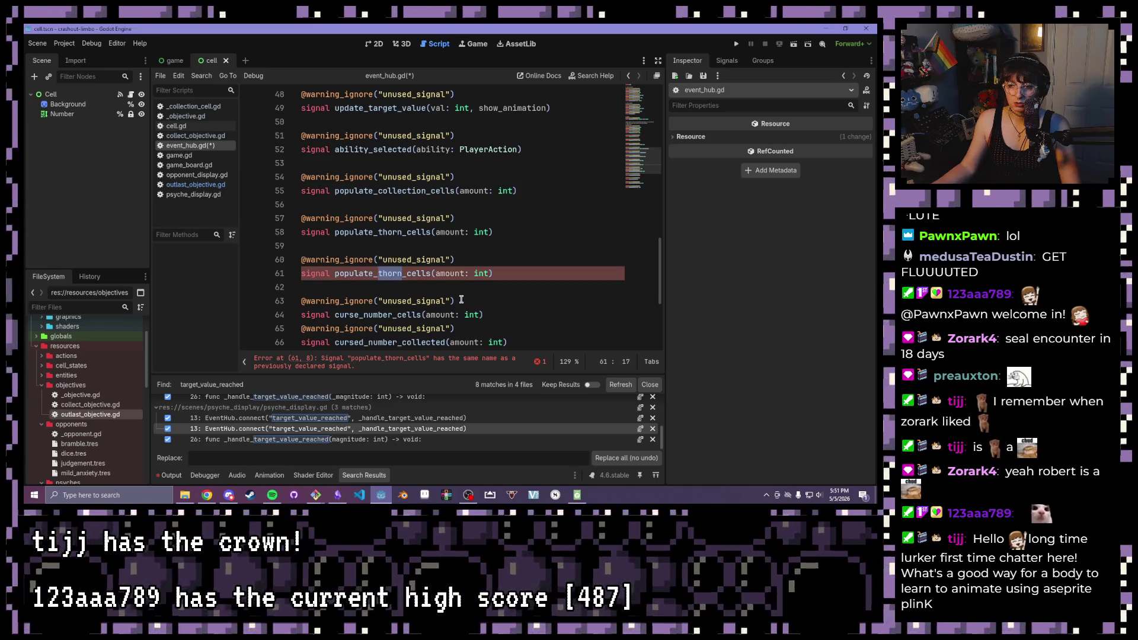
{"action": "type", "text": "bomb"}
{"action": "key", "text": "ctrl+s"}
{"action": "left_click", "coordinate": [431, 259]}
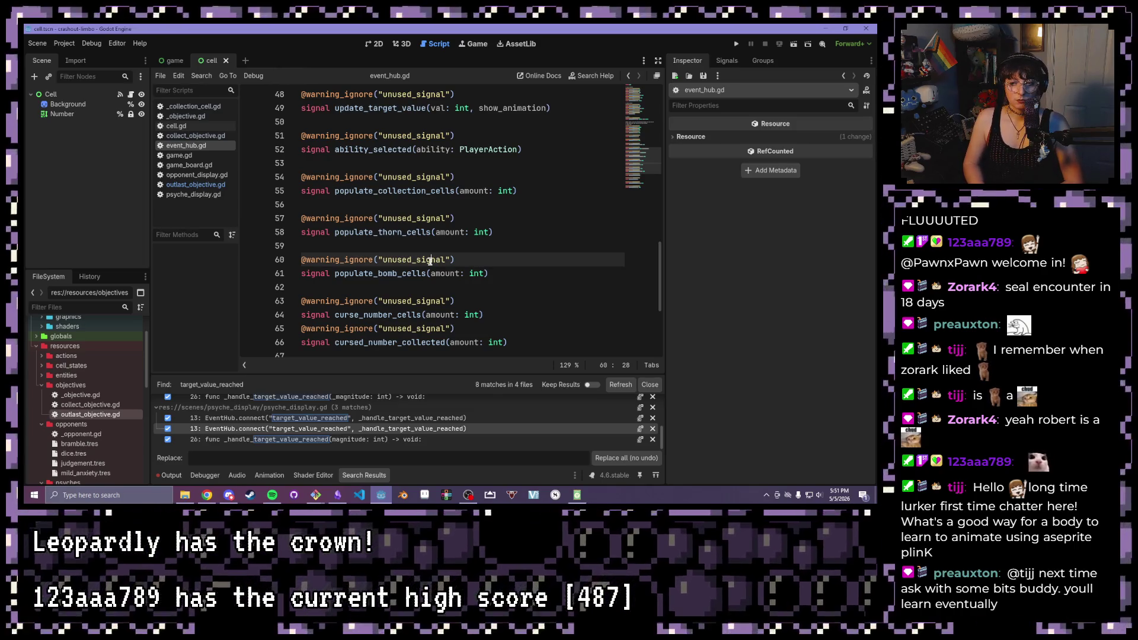
{"action": "left_click", "coordinate": [440, 225]}
{"action": "left_click", "coordinate": [479, 249]}
{"action": "left_click", "coordinate": [497, 228]}
{"action": "left_click", "coordinate": [495, 220]}
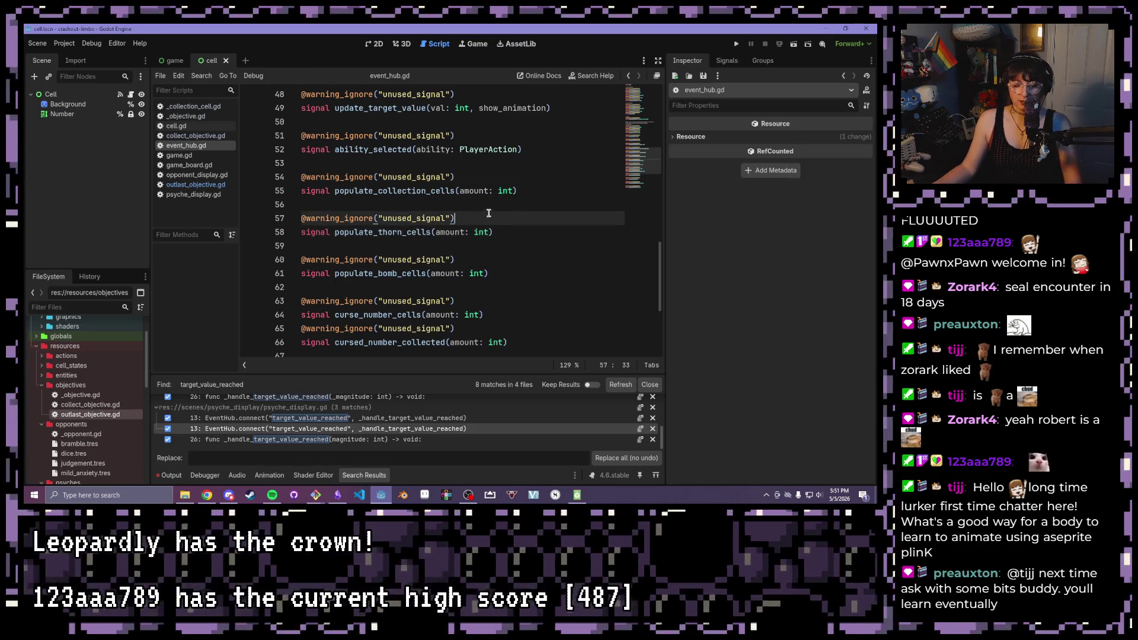
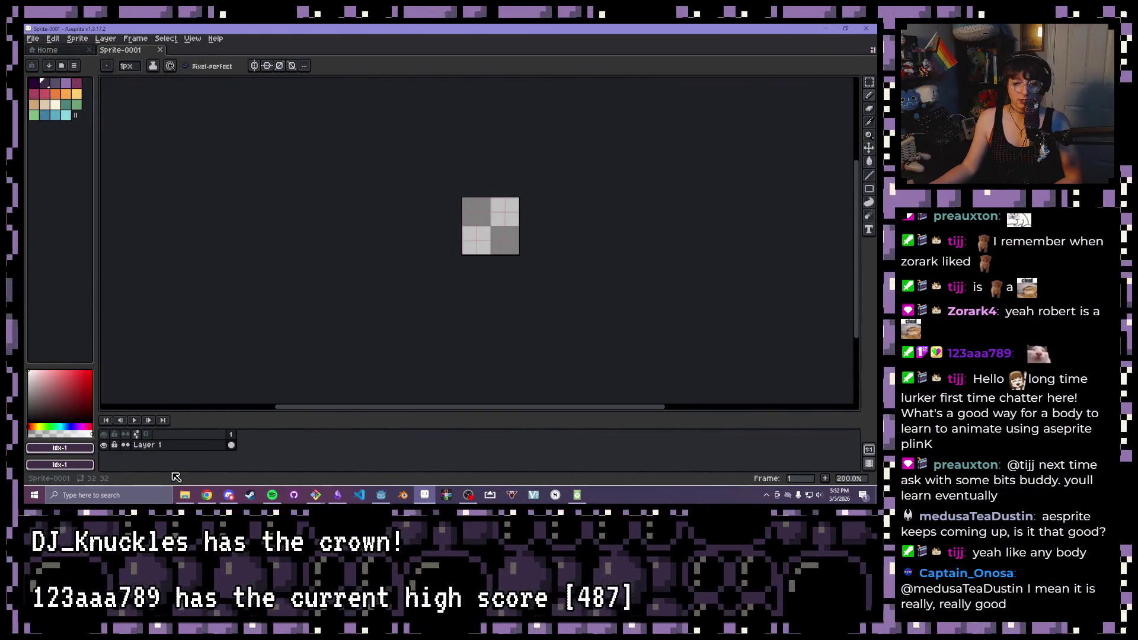
Add Layer 2 above Layer 1 and set up a 16px dark purple pencil brush.
{"action": "key", "text": "shift+n"}
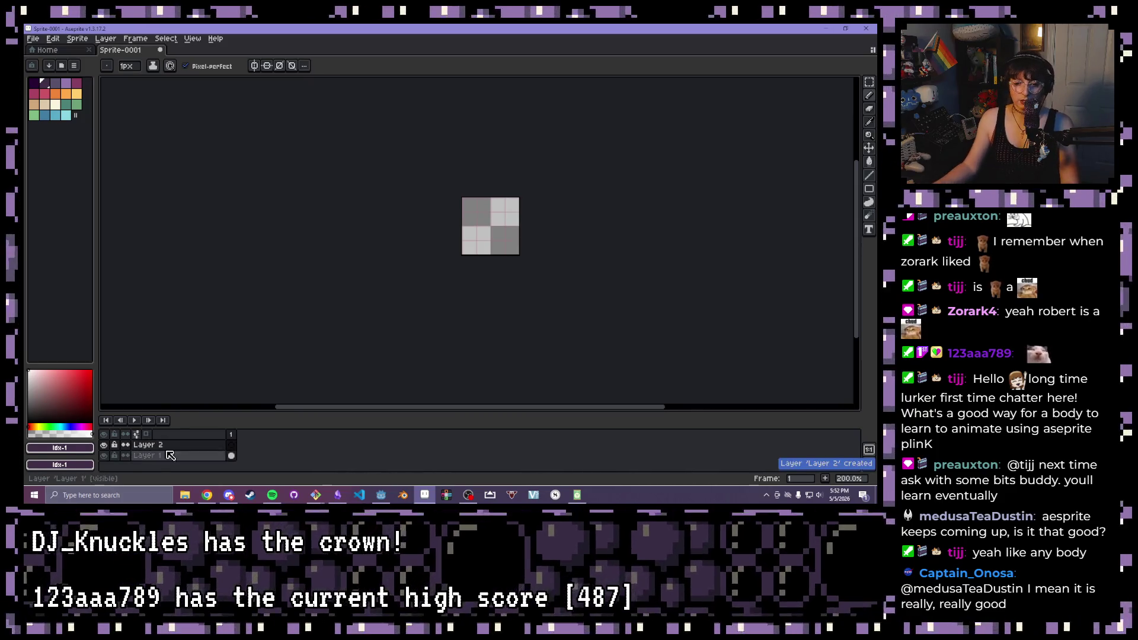
{"action": "left_click", "coordinate": [37, 84]}
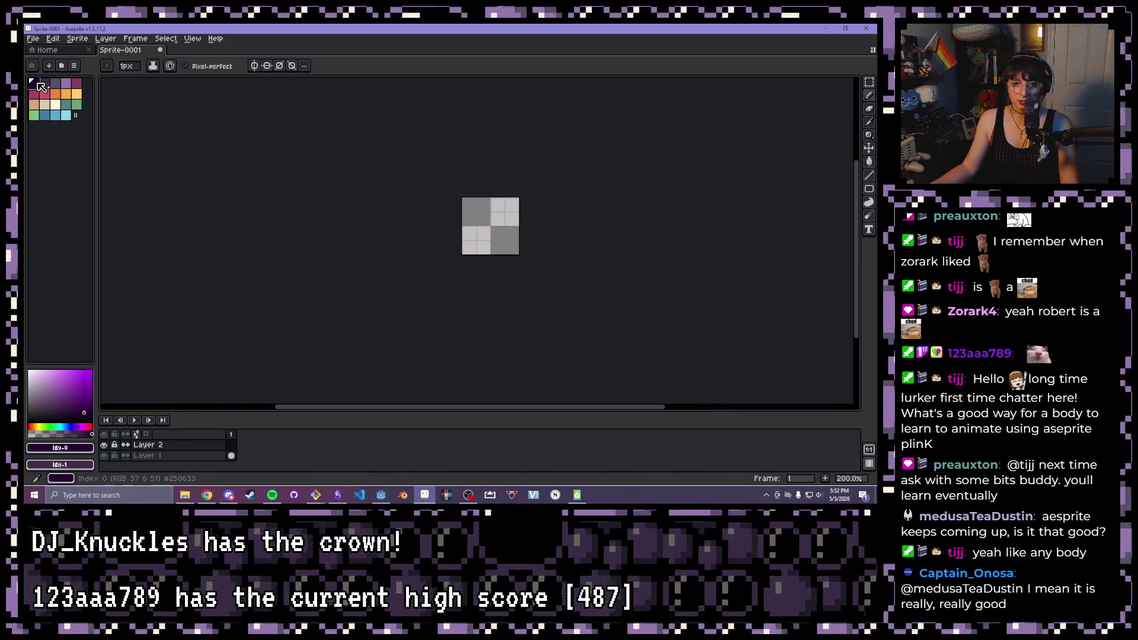
{"action": "left_click", "coordinate": [154, 455]}
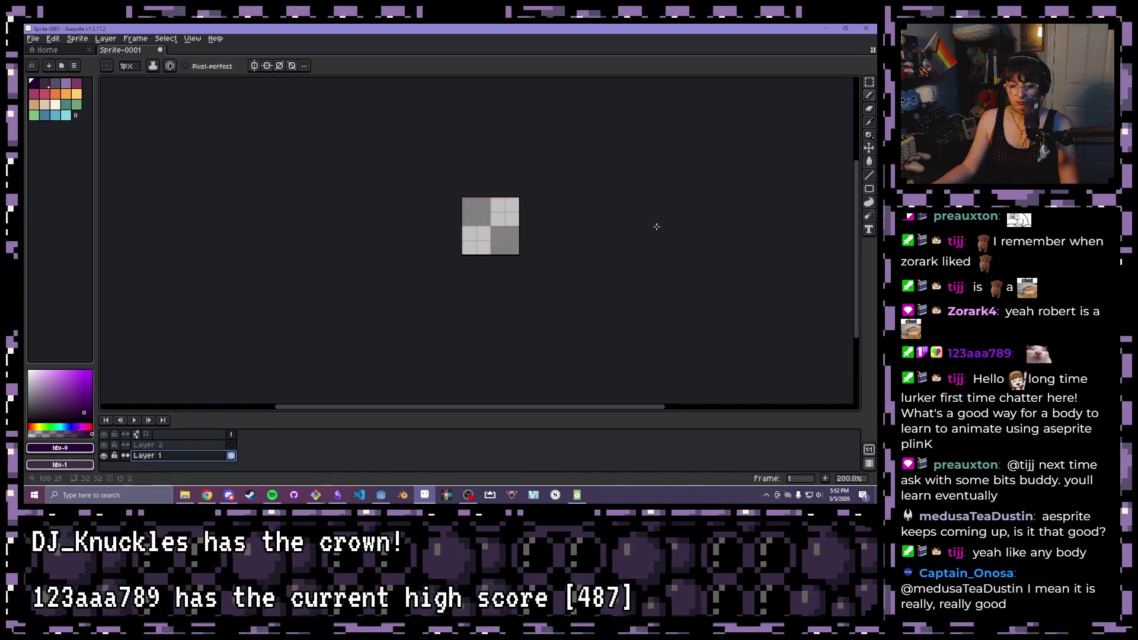
{"action": "key", "text": "v"}
{"action": "key", "text": "b"}
{"action": "scroll", "coordinate": [498, 231], "scroll_direction": "up", "scroll_amount": 3}
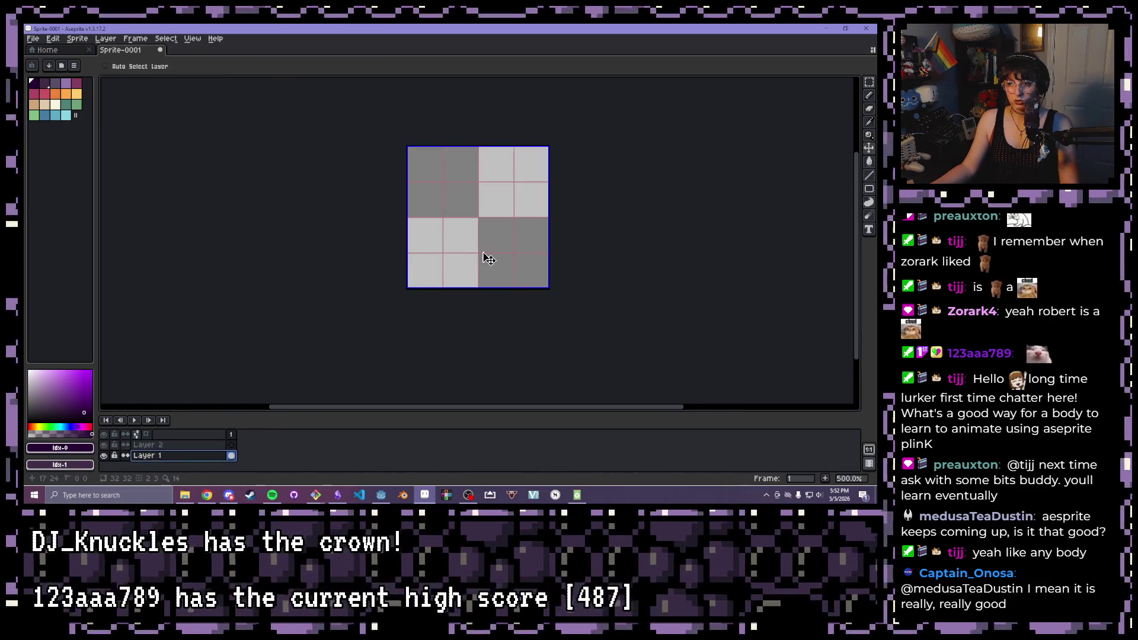
{"action": "key", "text": "plus"}
{"action": "key", "text": "plus"}
{"action": "key", "text": "plus"}
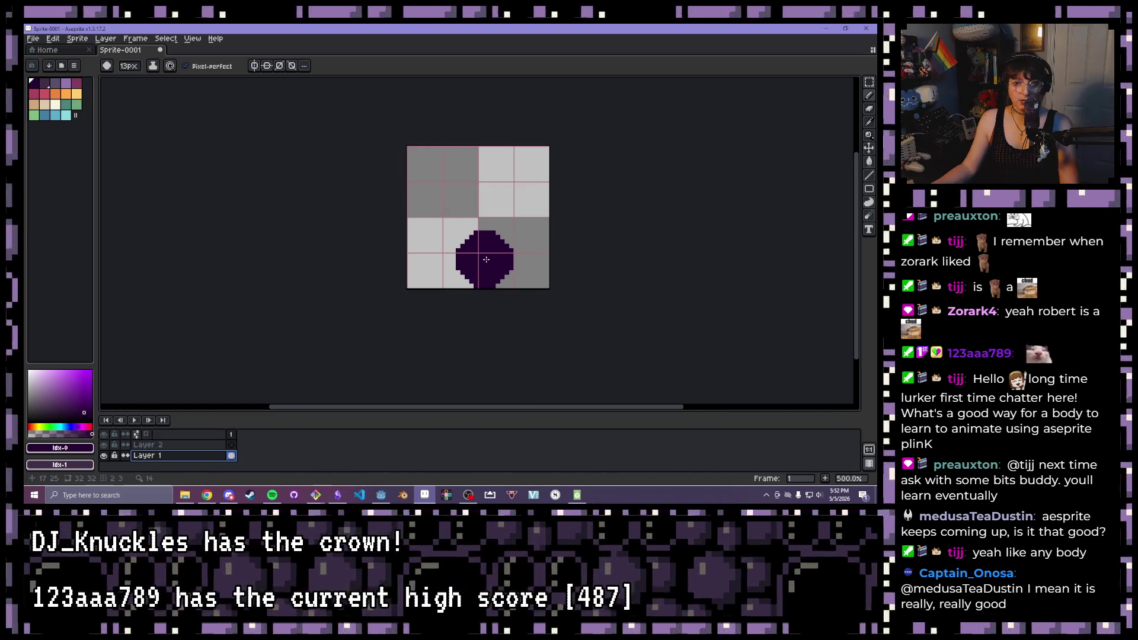
{"action": "key", "text": "plus"}
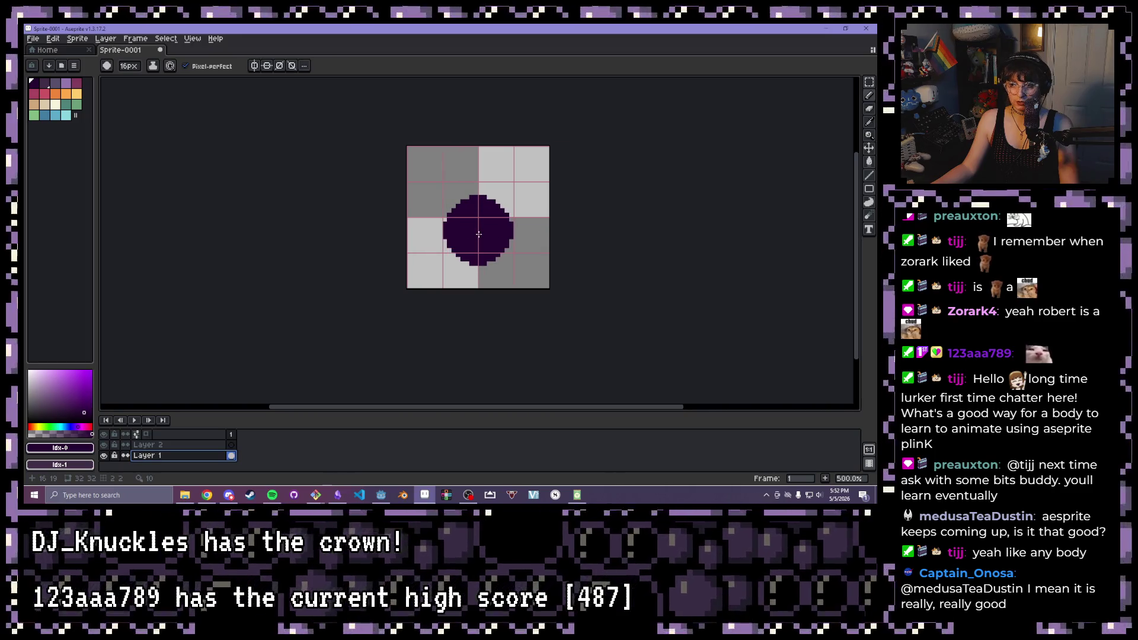
Test-paint a pink circle on Layer 2, undo it, and bring up Layer 1's options.
{"action": "left_click", "coordinate": [178, 444]}
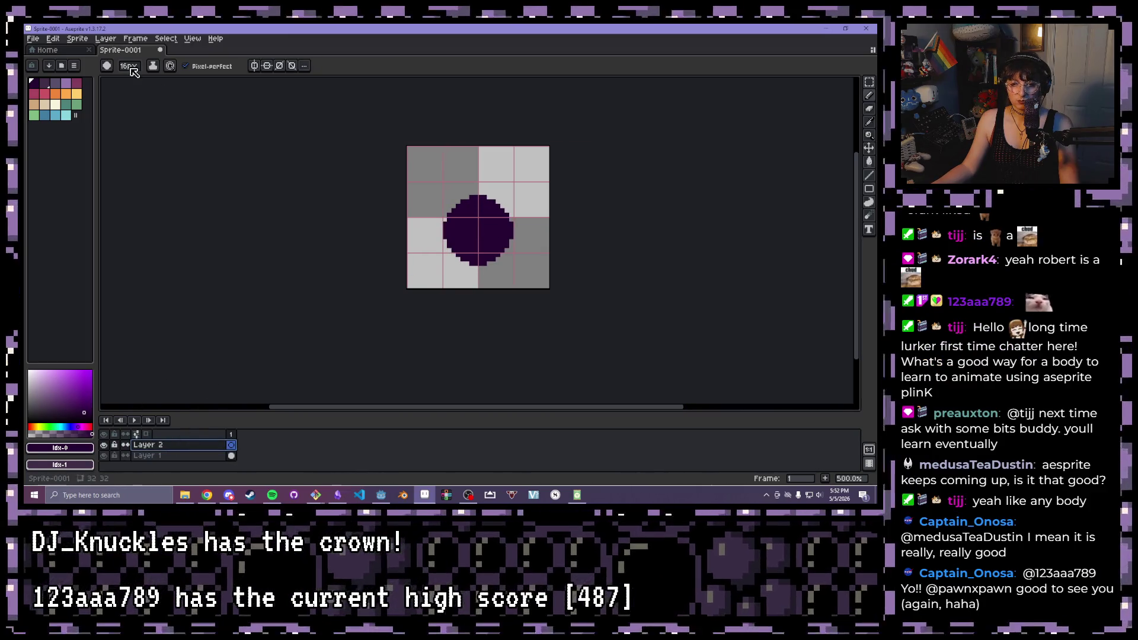
{"action": "left_click", "coordinate": [55, 106]}
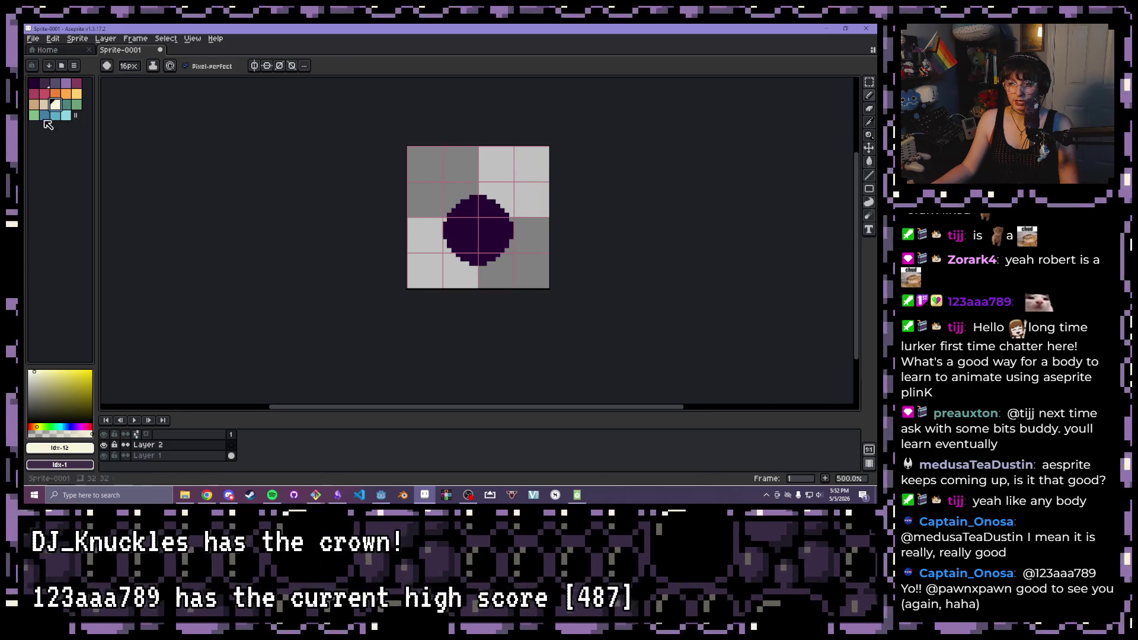
{"action": "left_click", "coordinate": [45, 93]}
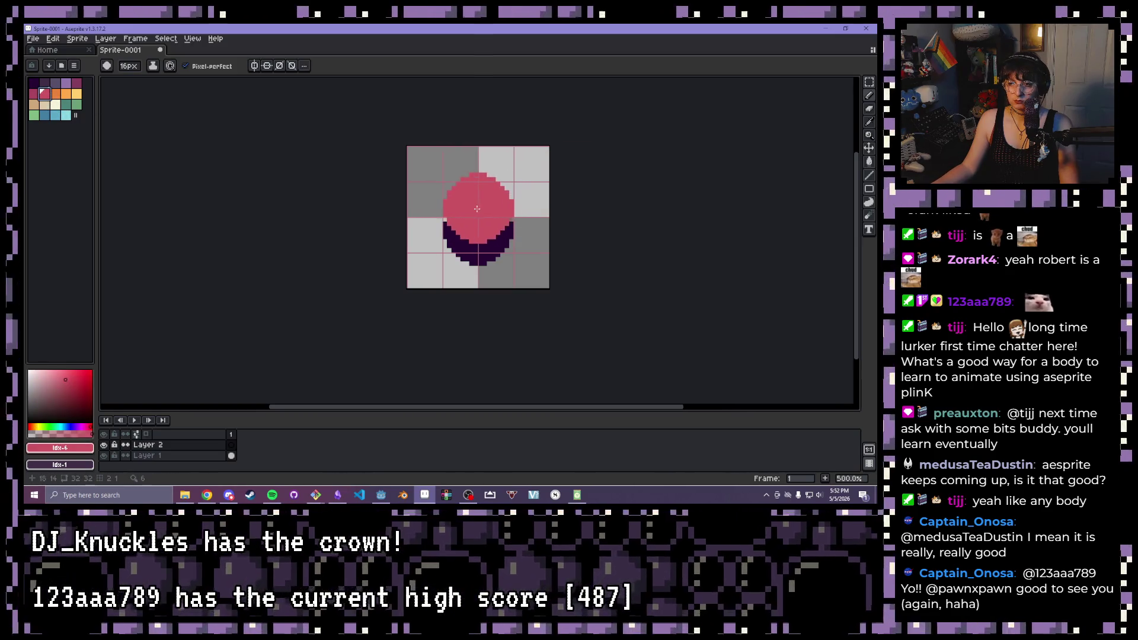
{"action": "left_click", "coordinate": [479, 207]}
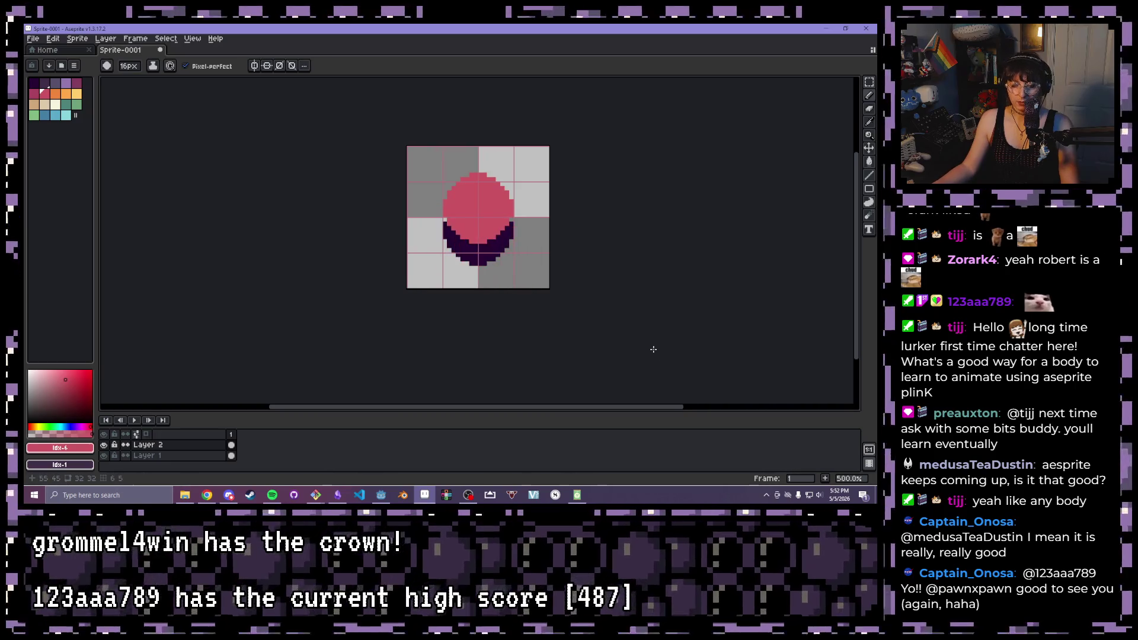
{"action": "key", "text": "ctrl+z"}
{"action": "key", "text": "ctrl+z"}
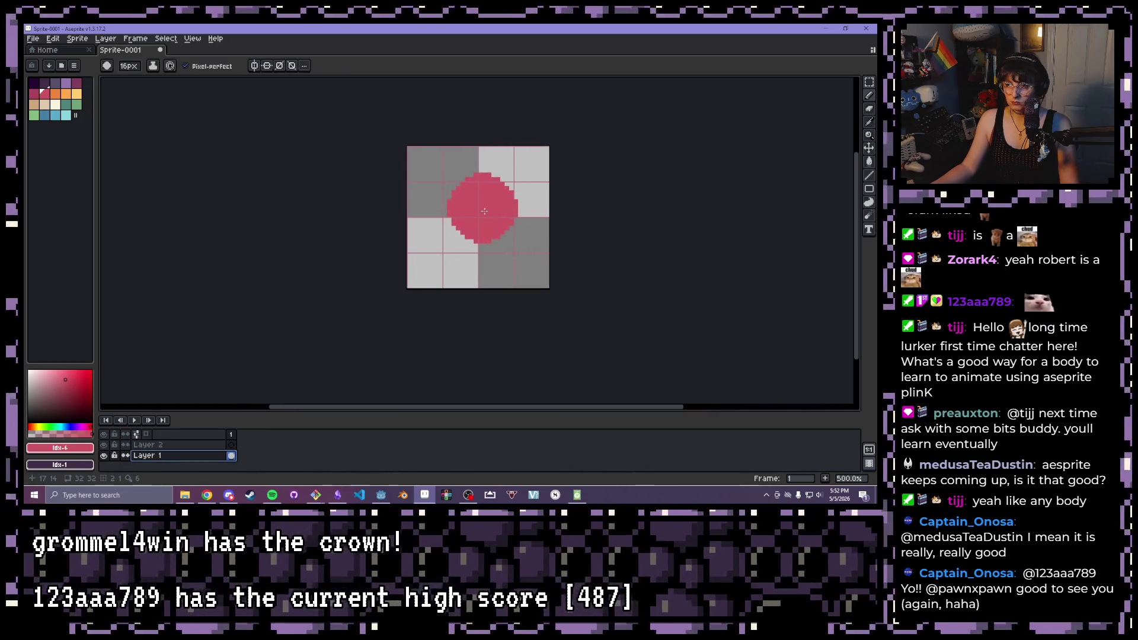
{"action": "right_click", "coordinate": [215, 459]}
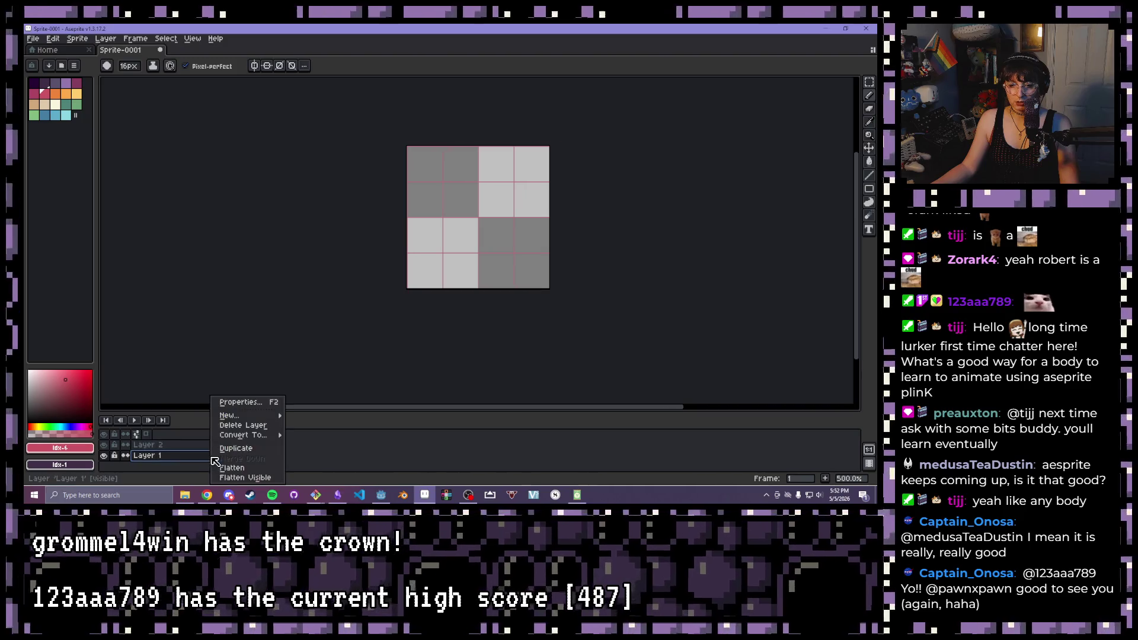
Delete Layer 1 and paint a dark purple circle near the top of Layer 2.
{"action": "left_click", "coordinate": [243, 424]}
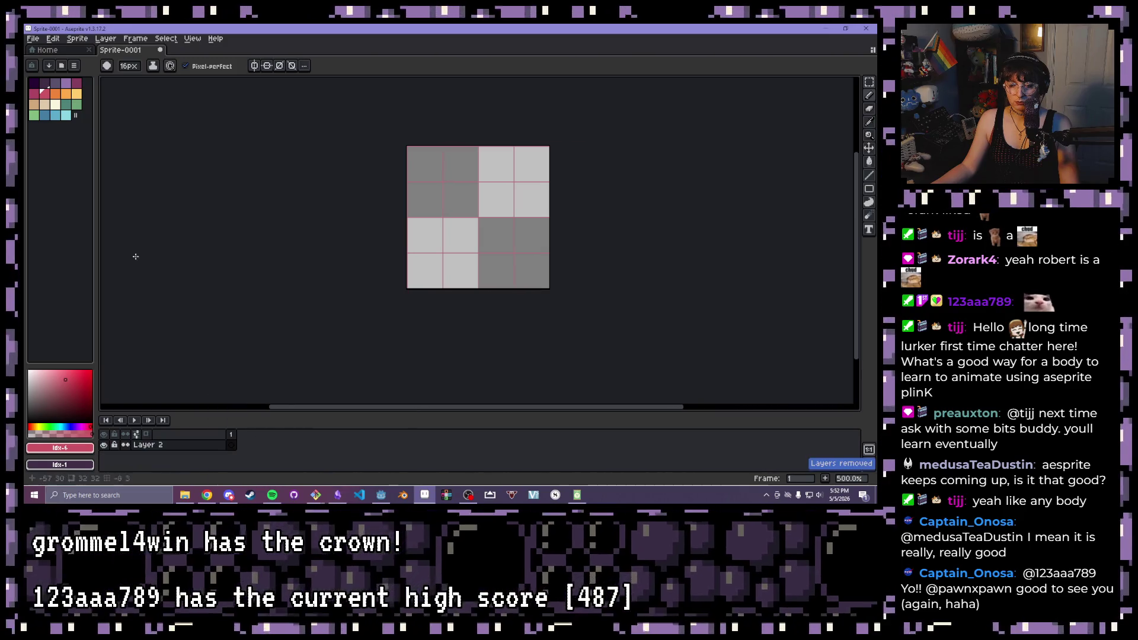
{"action": "left_click", "coordinate": [34, 84]}
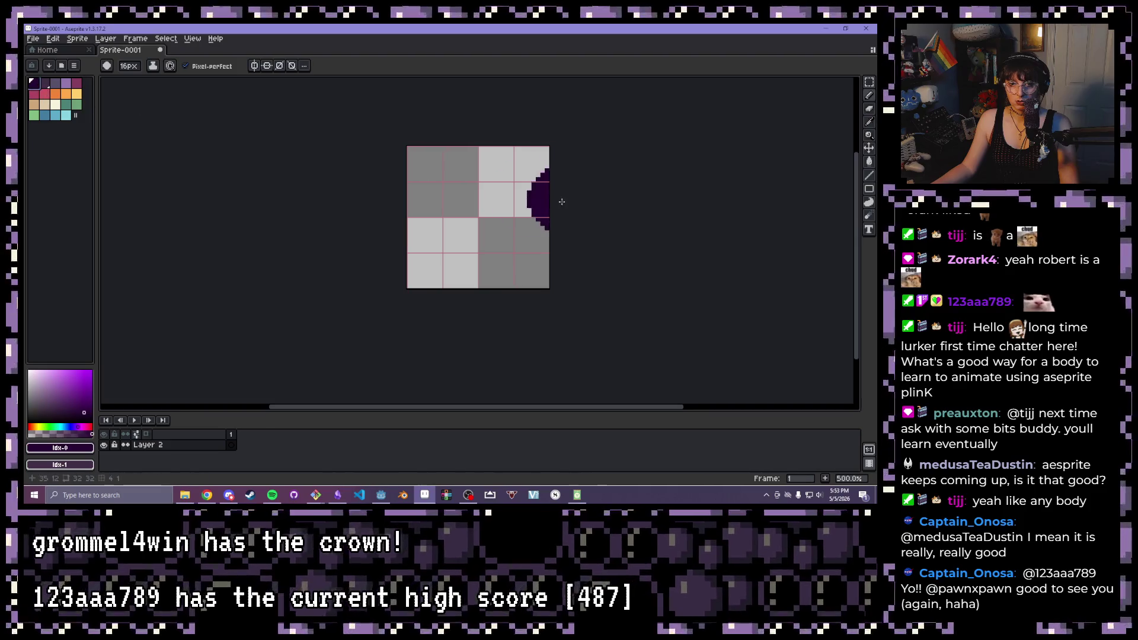
{"action": "left_click", "coordinate": [479, 185]}
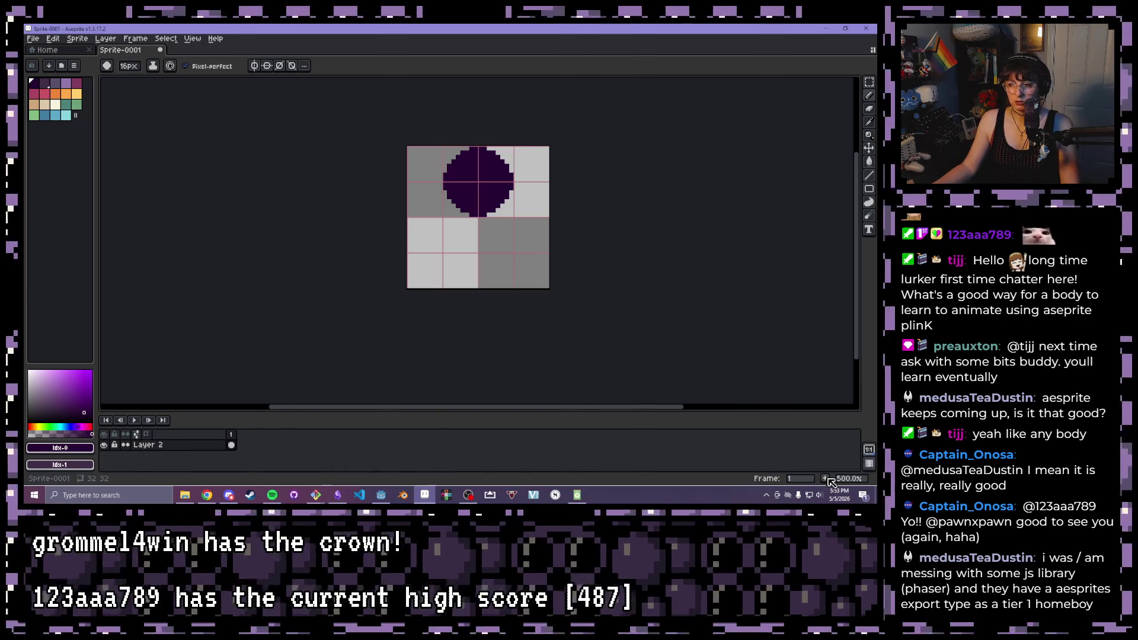
Add frame 2 with the circle moved down one pixel, then preview the animation.
{"action": "left_click", "coordinate": [829, 480]}
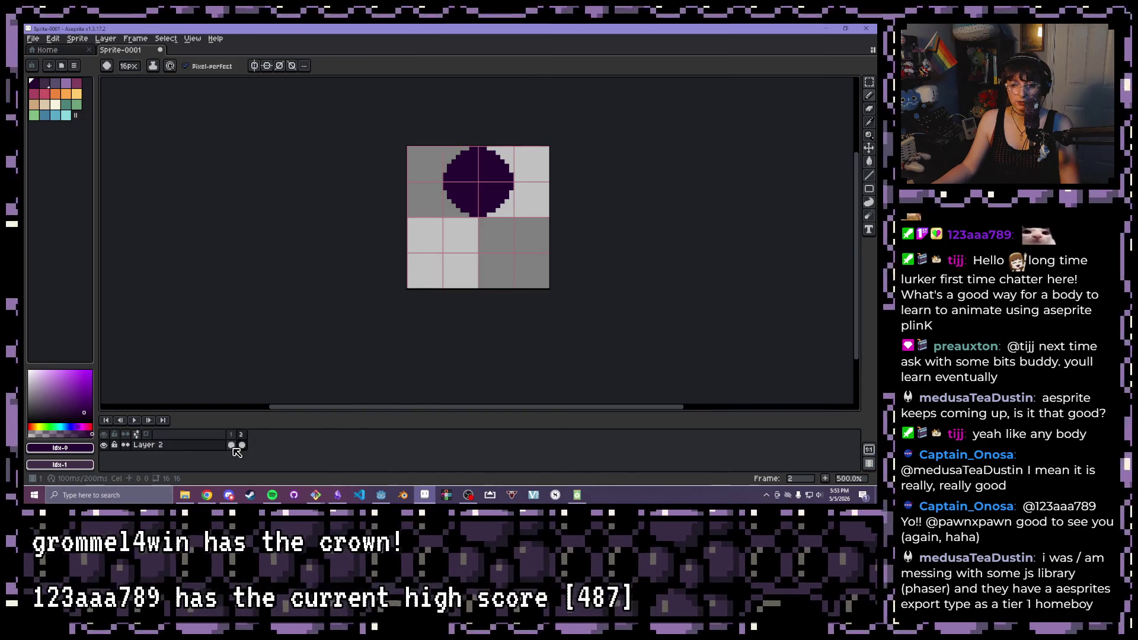
{"action": "left_click", "coordinate": [231, 445]}
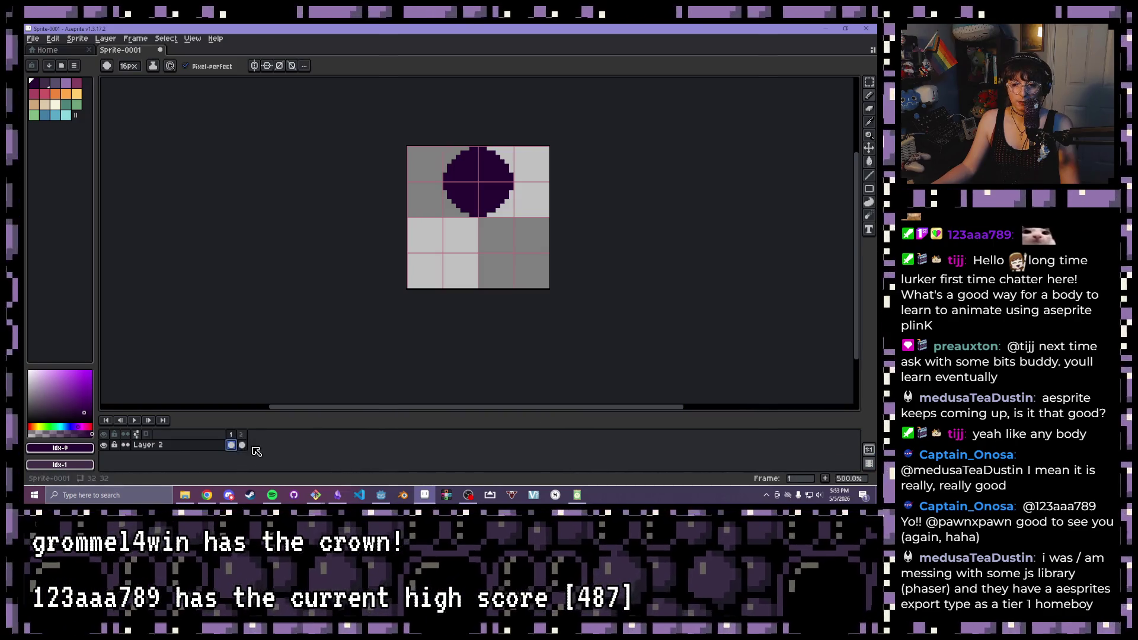
{"action": "left_click", "coordinate": [242, 445]}
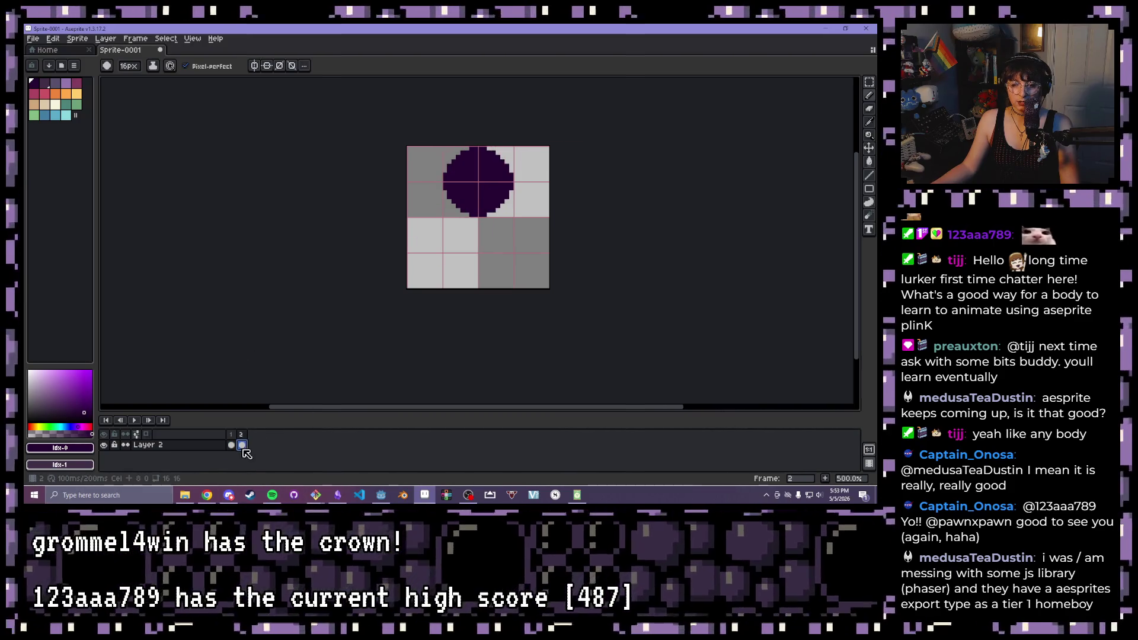
{"action": "left_click_drag", "start_coordinate": [471, 189], "coordinate": [465, 217]}
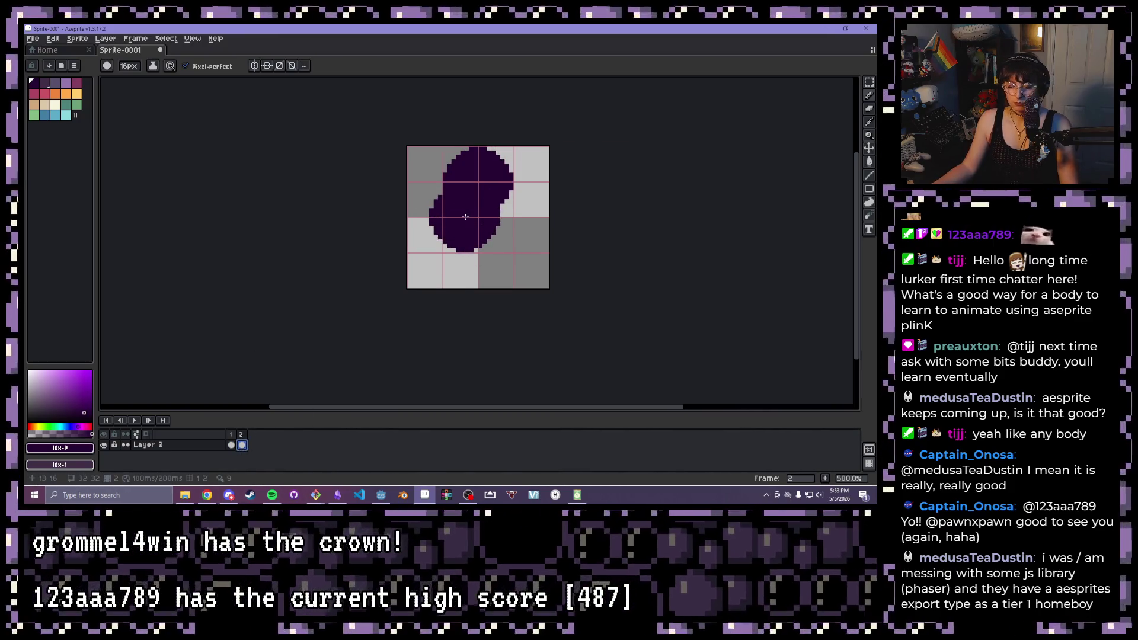
{"action": "key", "text": "ctrl+z"}
{"action": "key", "text": "w"}
{"action": "left_click", "coordinate": [486, 180]}
{"action": "left_click_drag", "start_coordinate": [492, 182], "coordinate": [492, 187]}
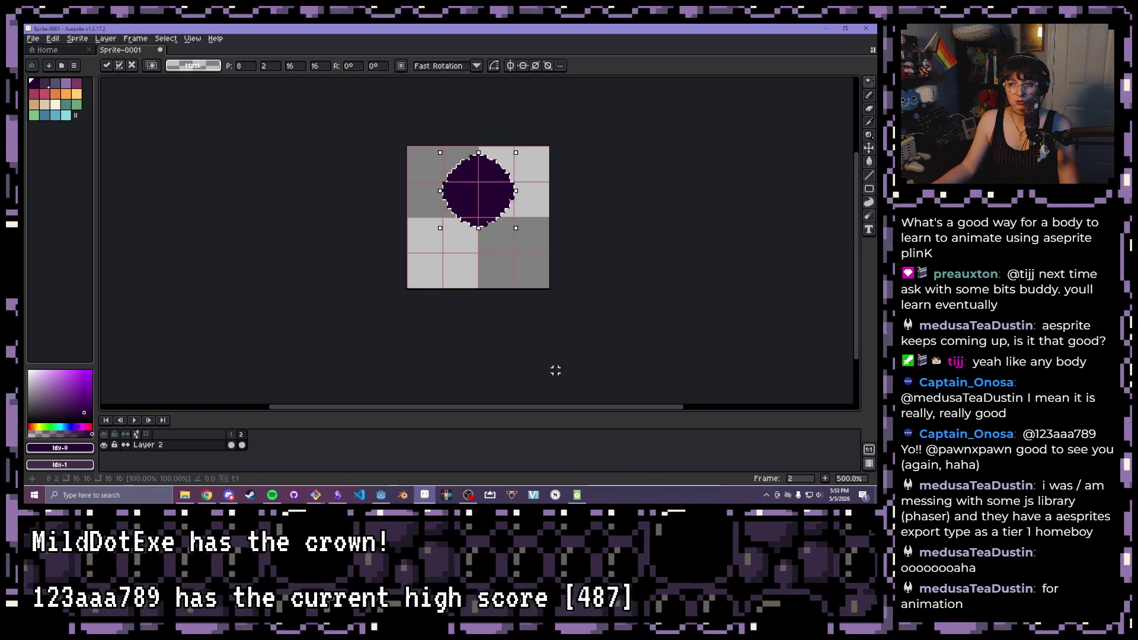
{"action": "key", "text": "ctrl+d"}
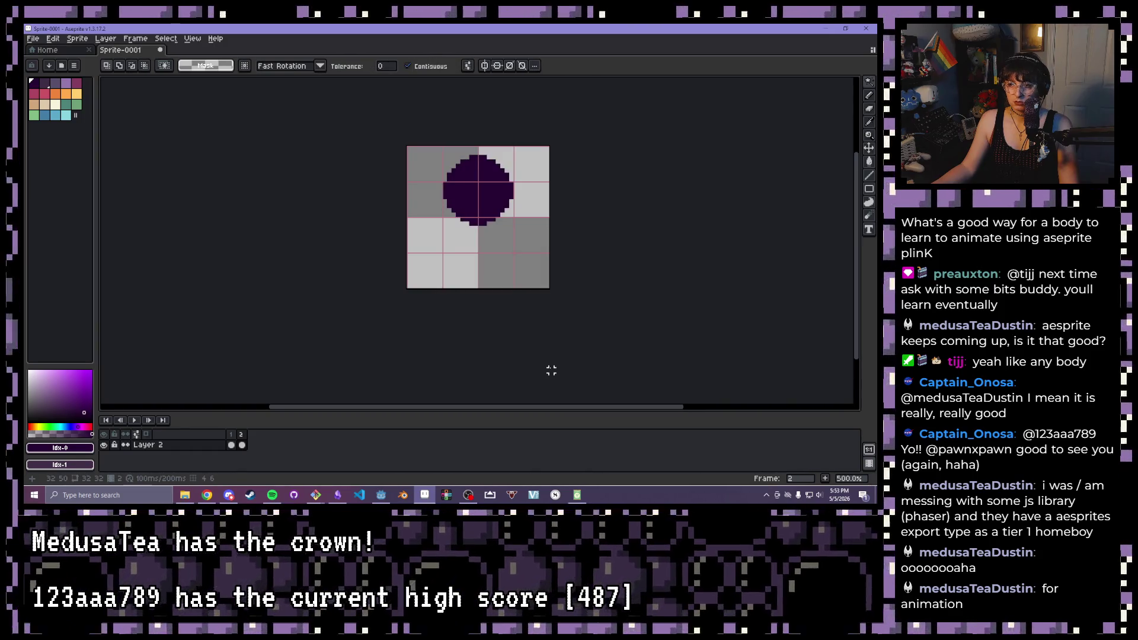
{"action": "key", "text": "Return"}
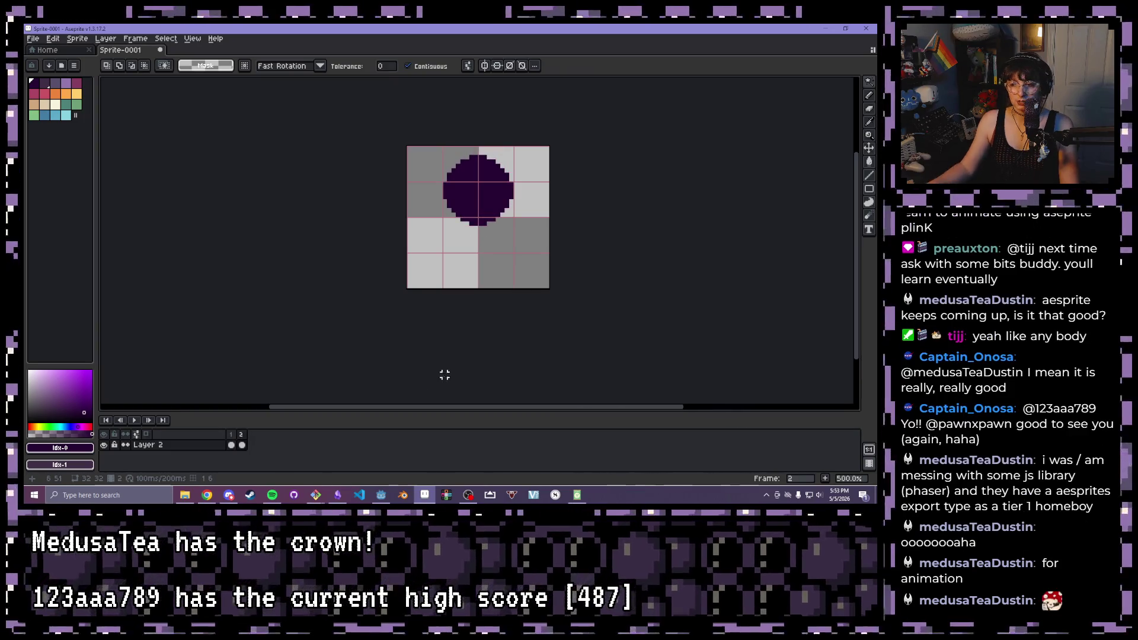
Add frames 3 to 5, lowering the circle further in frames 3 and 4.
{"action": "key", "text": "alt+n"}
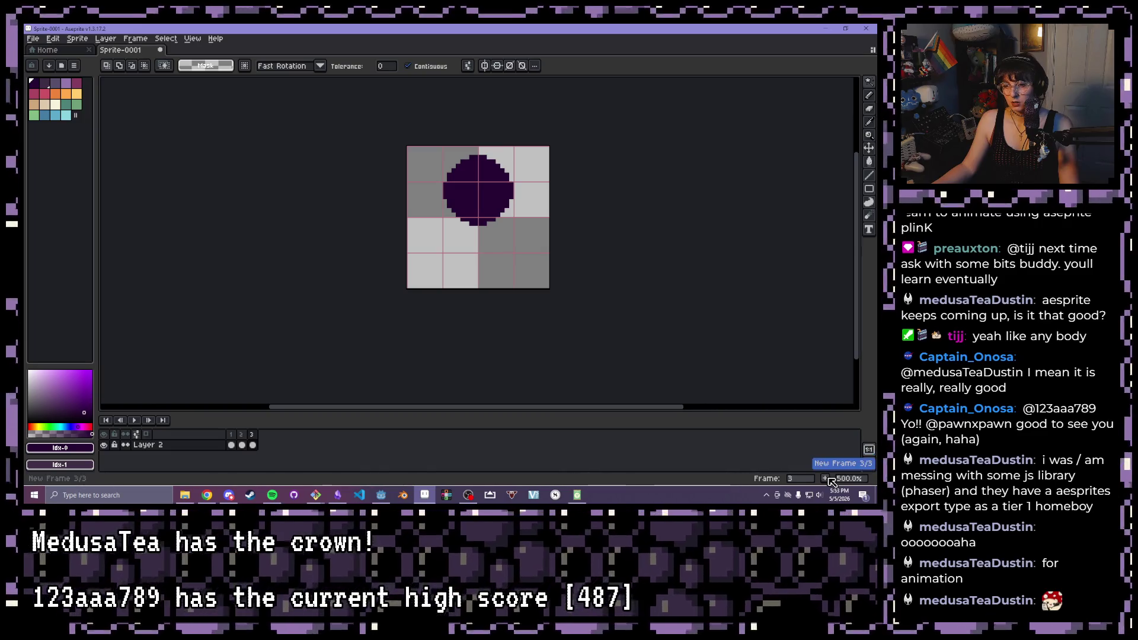
{"action": "left_click", "coordinate": [480, 210]}
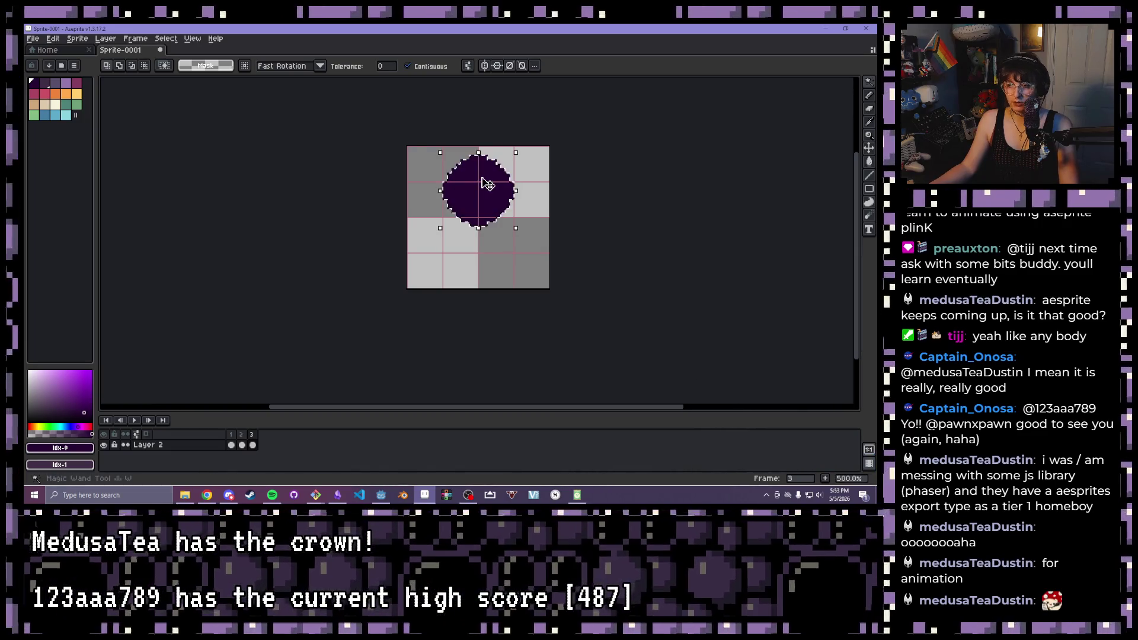
{"action": "key", "text": "ctrl+t"}
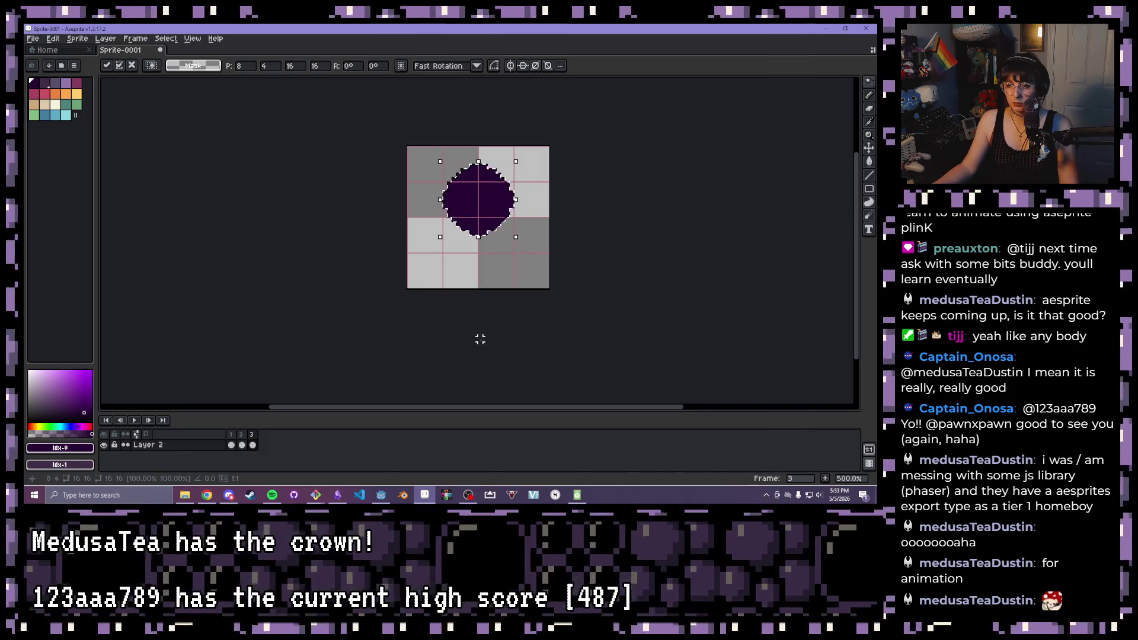
{"action": "left_click", "coordinate": [478, 338]}
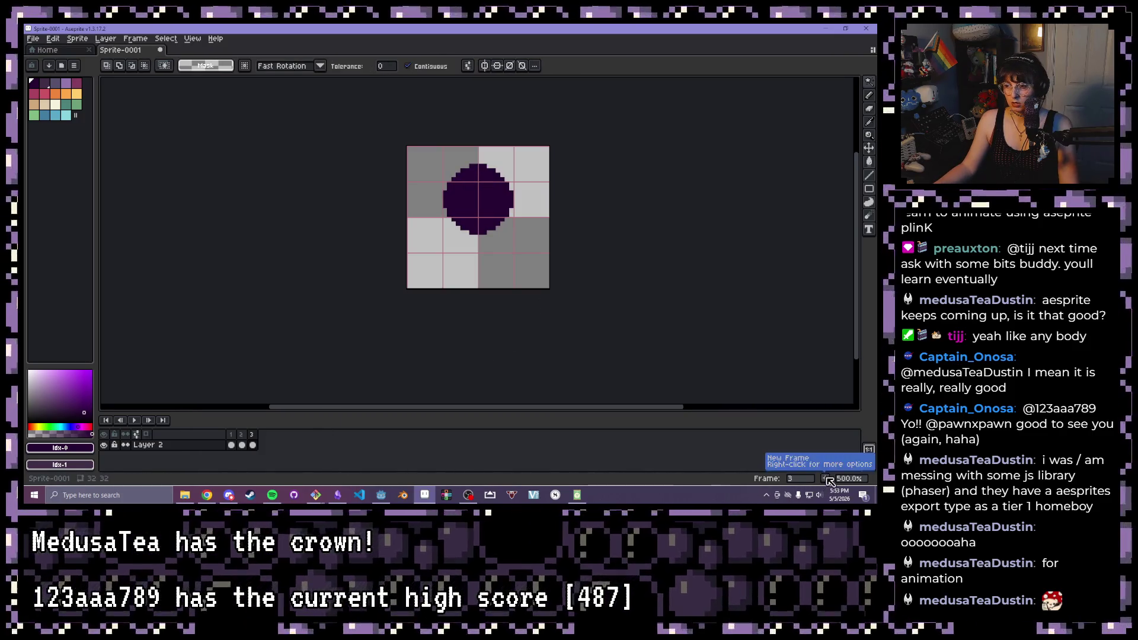
{"action": "left_click", "coordinate": [824, 478]}
{"action": "left_click", "coordinate": [480, 188]}
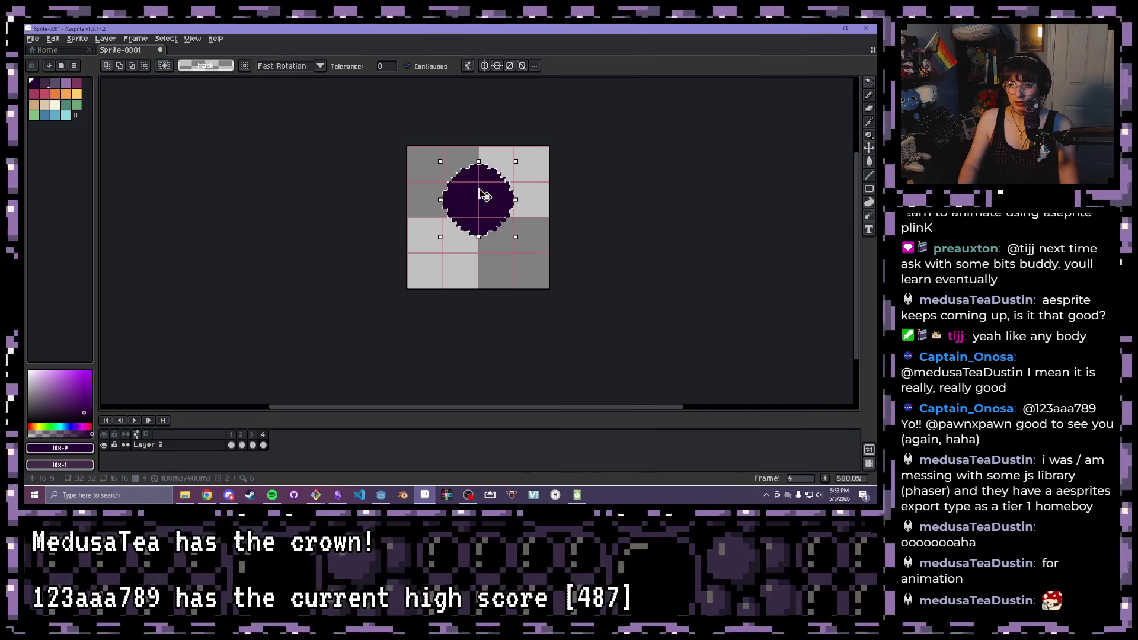
{"action": "key", "text": "ctrl+t"}
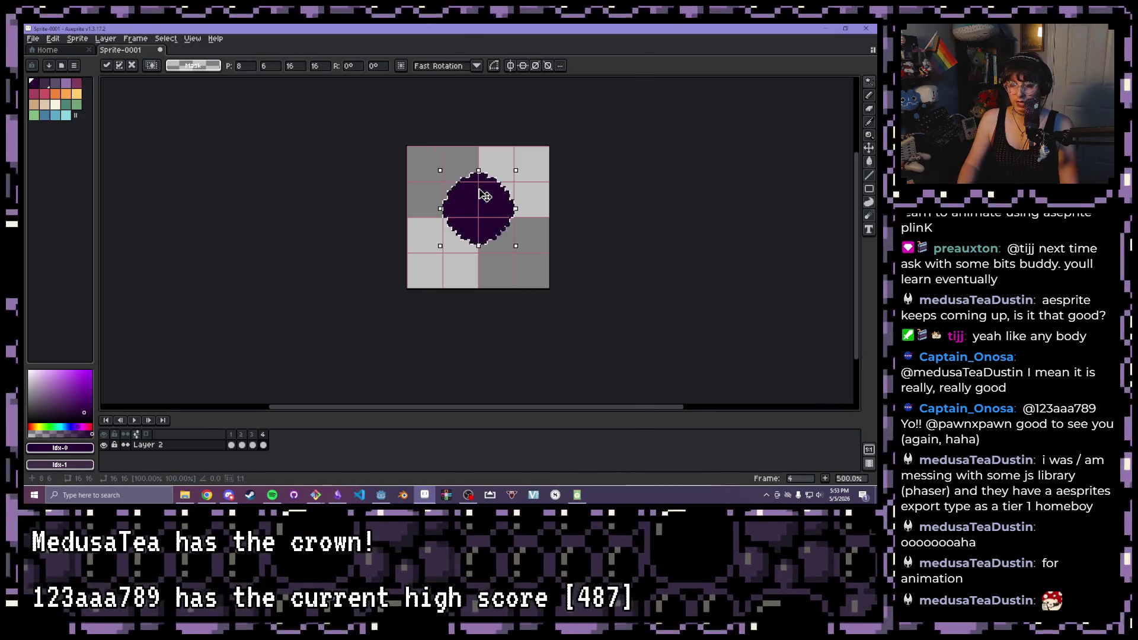
{"action": "left_click", "coordinate": [608, 229]}
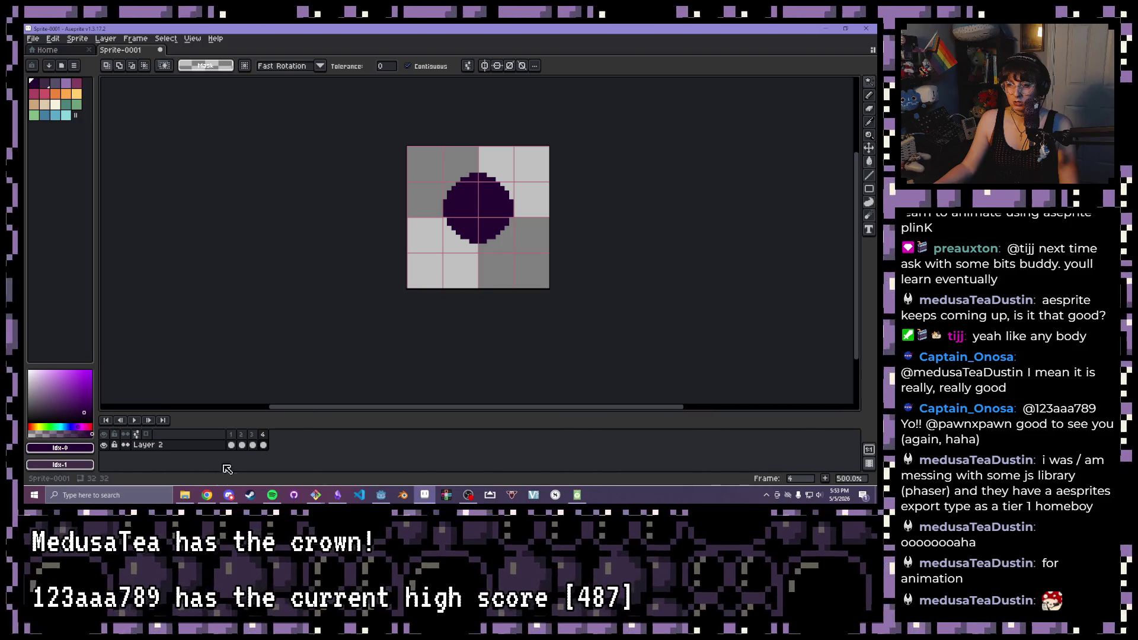
{"action": "key", "text": "Return"}
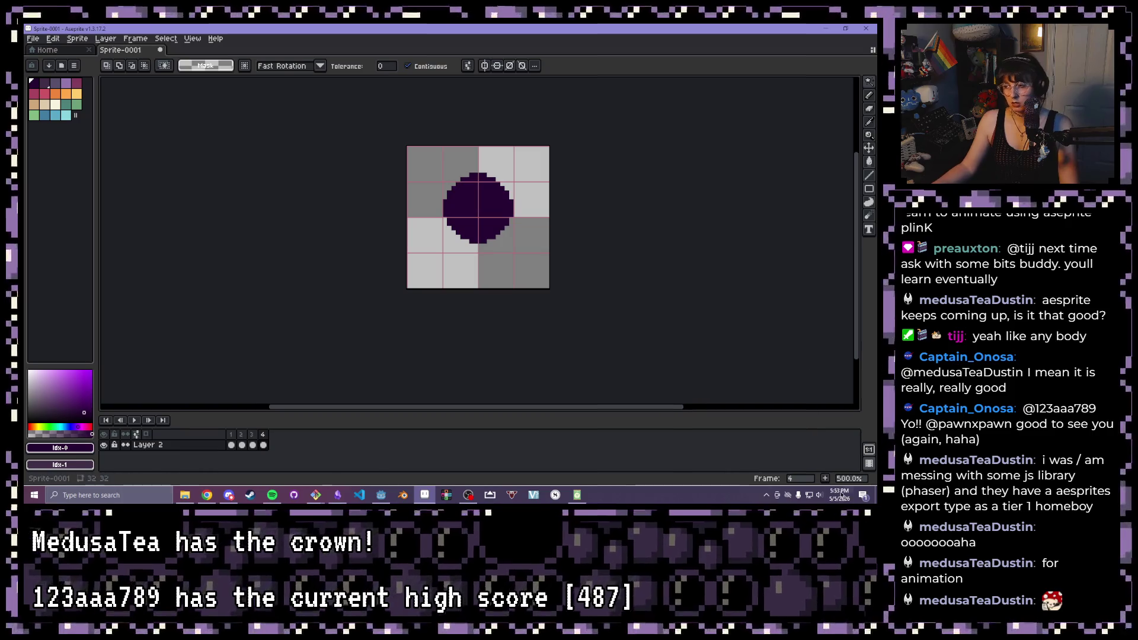
{"action": "key", "text": "alt+n"}
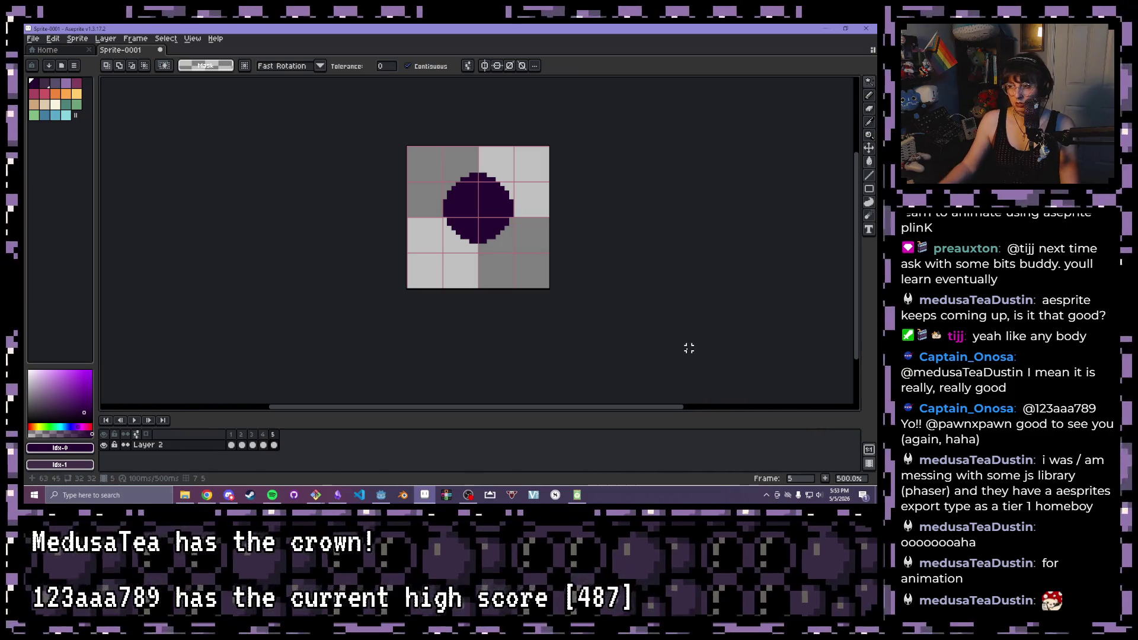
Add frame 6 with the circle moved down about two pixels.
{"action": "left_click", "coordinate": [480, 188]}
{"action": "left_click", "coordinate": [498, 193]}
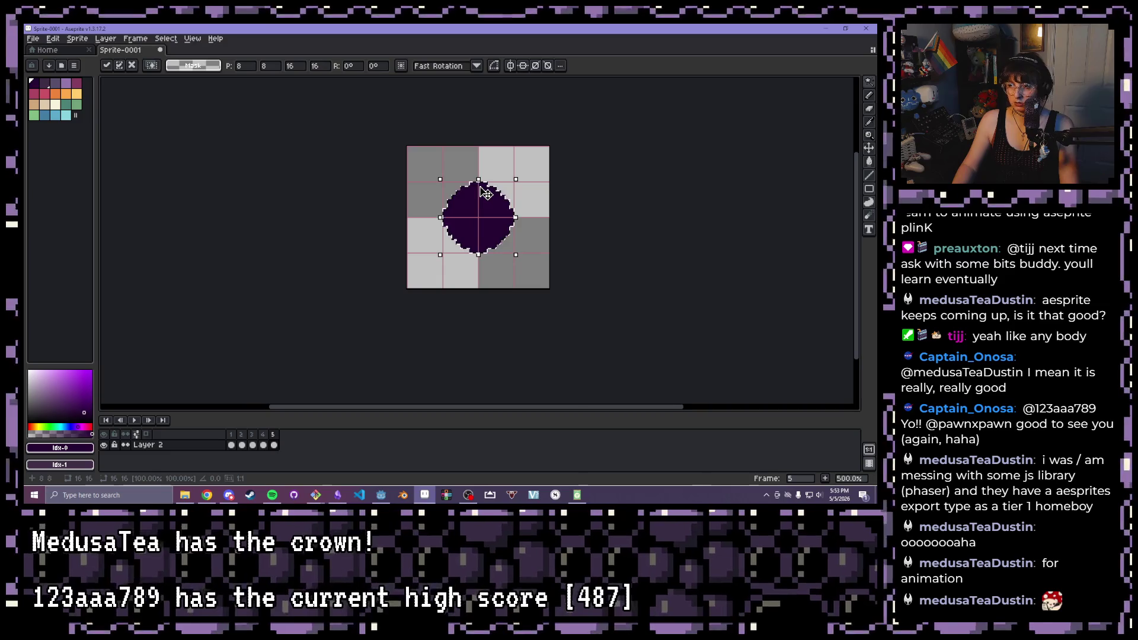
{"action": "left_click", "coordinate": [644, 220]}
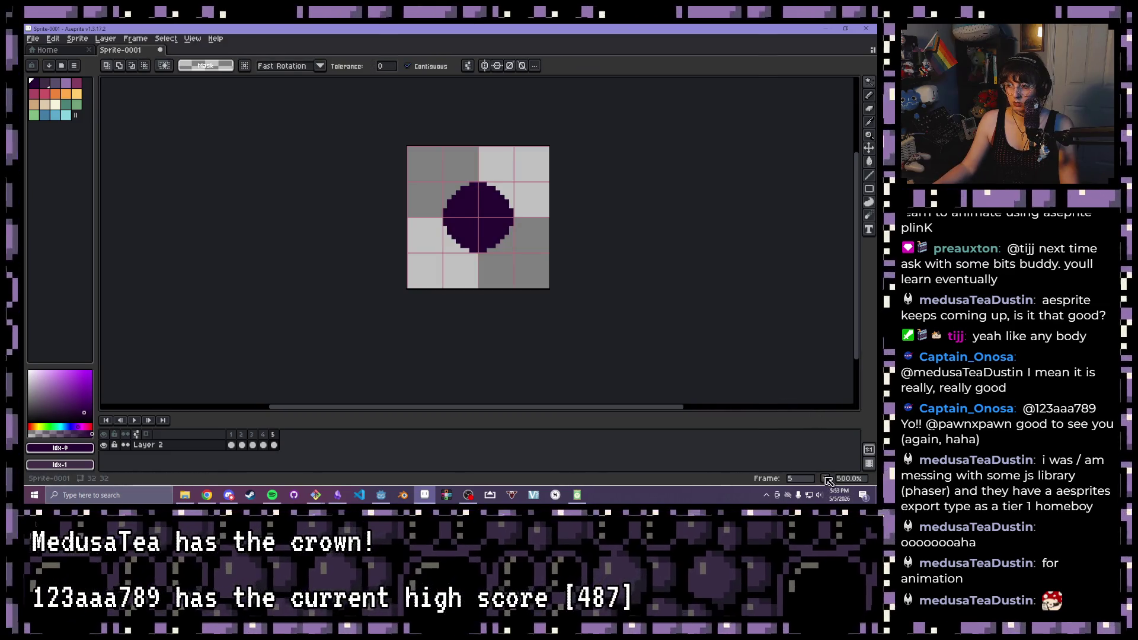
{"action": "key", "text": "alt+n"}
{"action": "left_click", "coordinate": [491, 204]}
{"action": "left_click_drag", "start_coordinate": [491, 208], "coordinate": [491, 216]}
{"action": "left_click", "coordinate": [612, 246]}
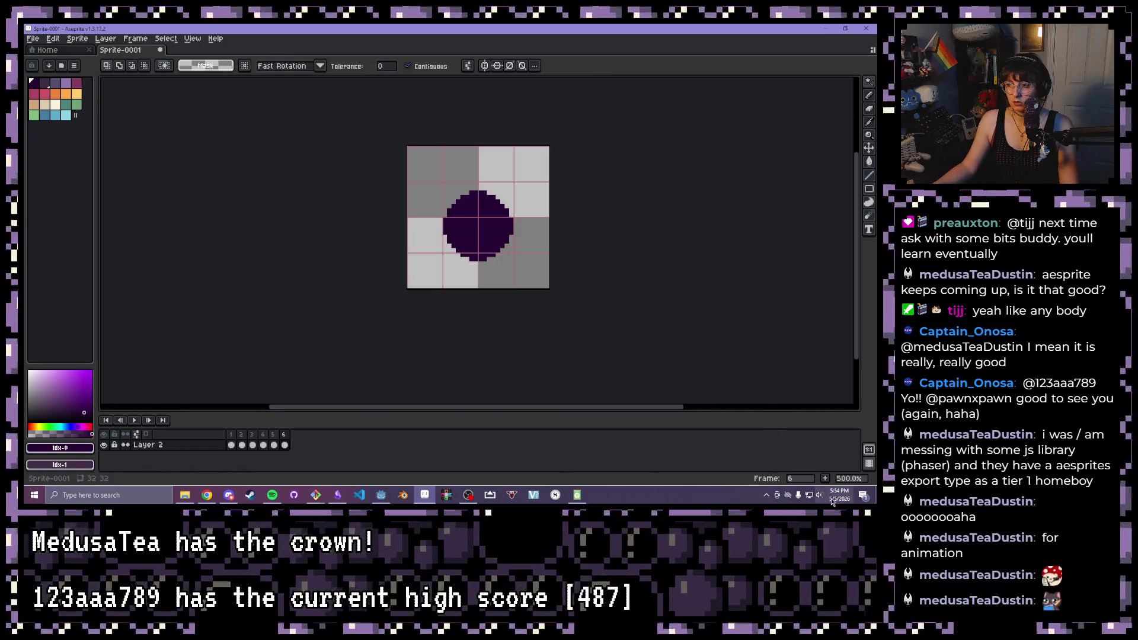
Add frames 7 and 8, lower the circle two pixels on frame 8, and preview.
{"action": "key", "text": "alt+n"}
{"action": "key", "text": "alt+n"}
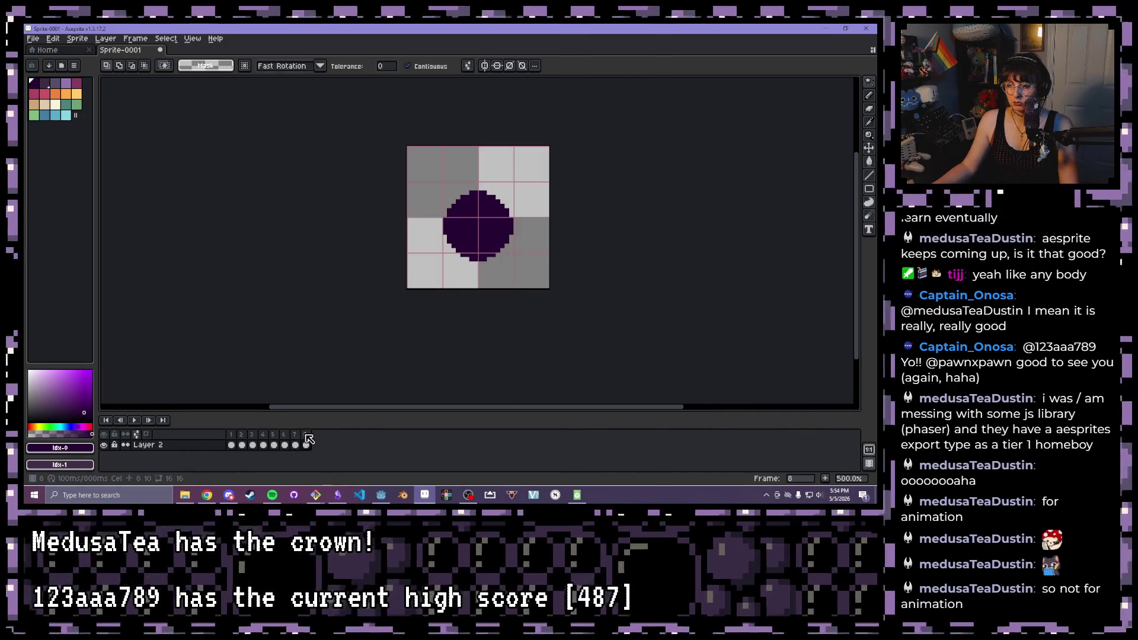
{"action": "left_click", "coordinate": [495, 205]}
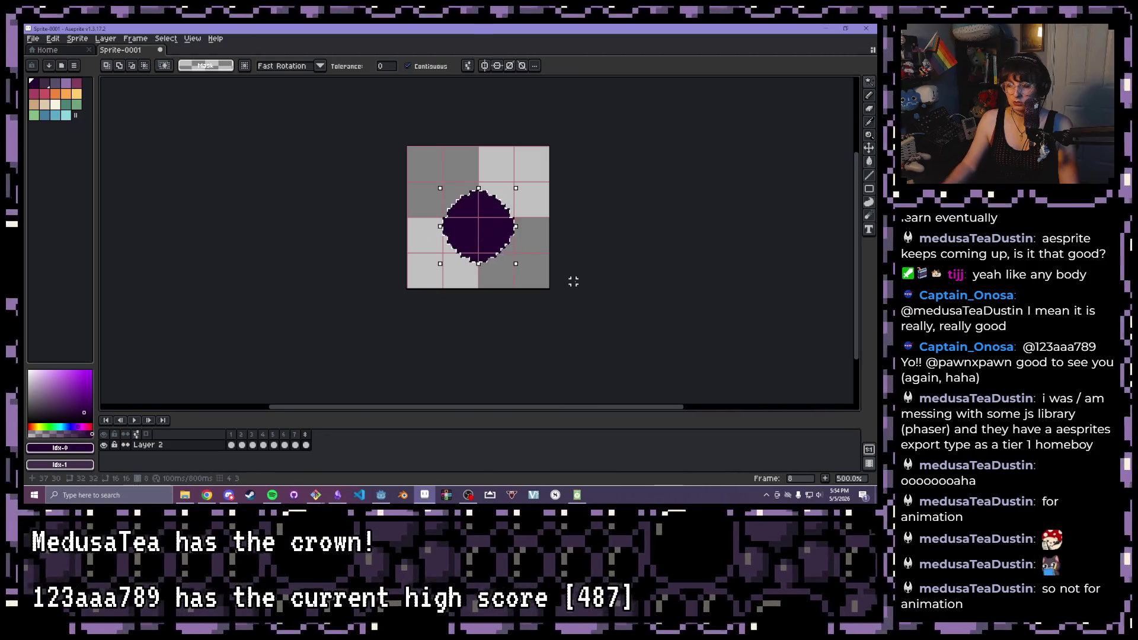
{"action": "key", "text": "Down"}
{"action": "key", "text": "Down"}
{"action": "left_click", "coordinate": [586, 285]}
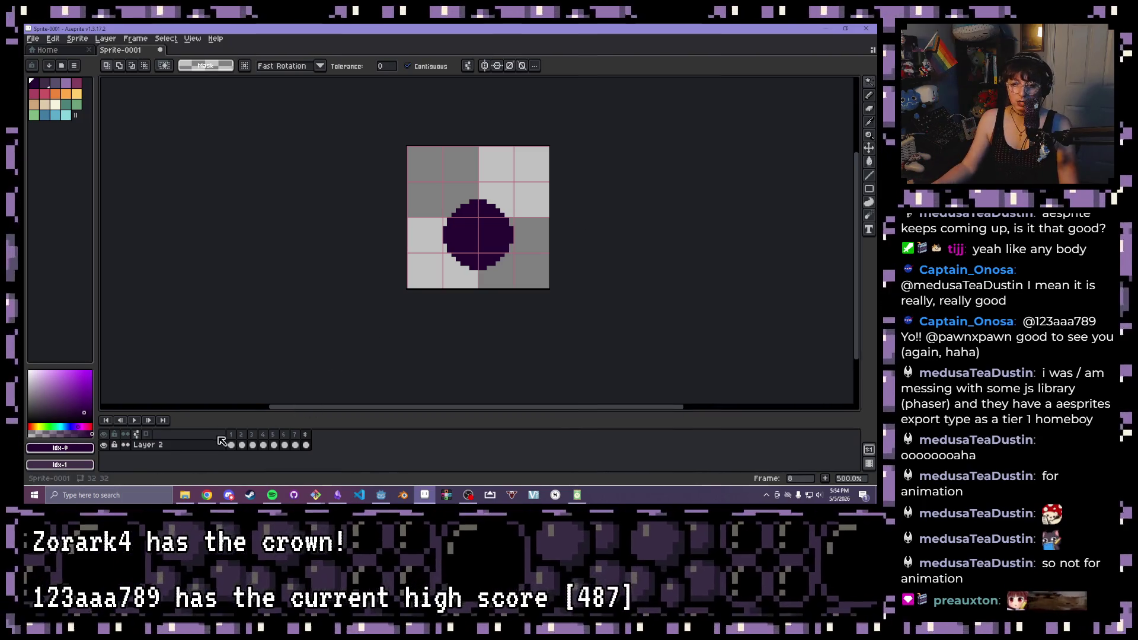
{"action": "key", "text": "Return"}
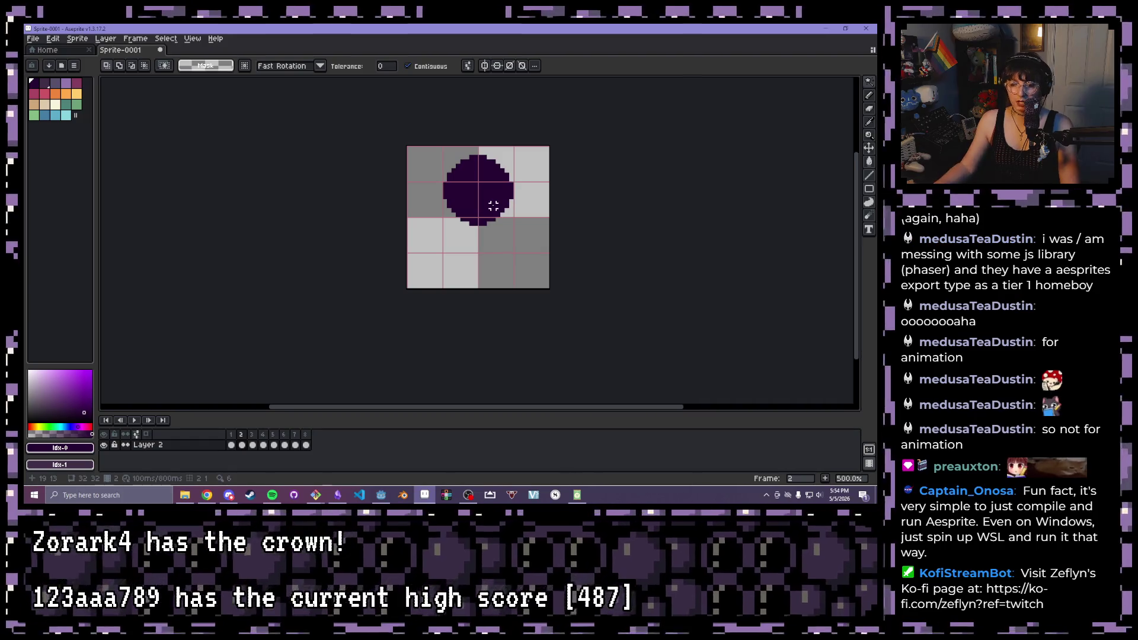
Nudge the circle lower on frames 3 and 4, then preview the animation.
{"action": "key", "text": "period"}
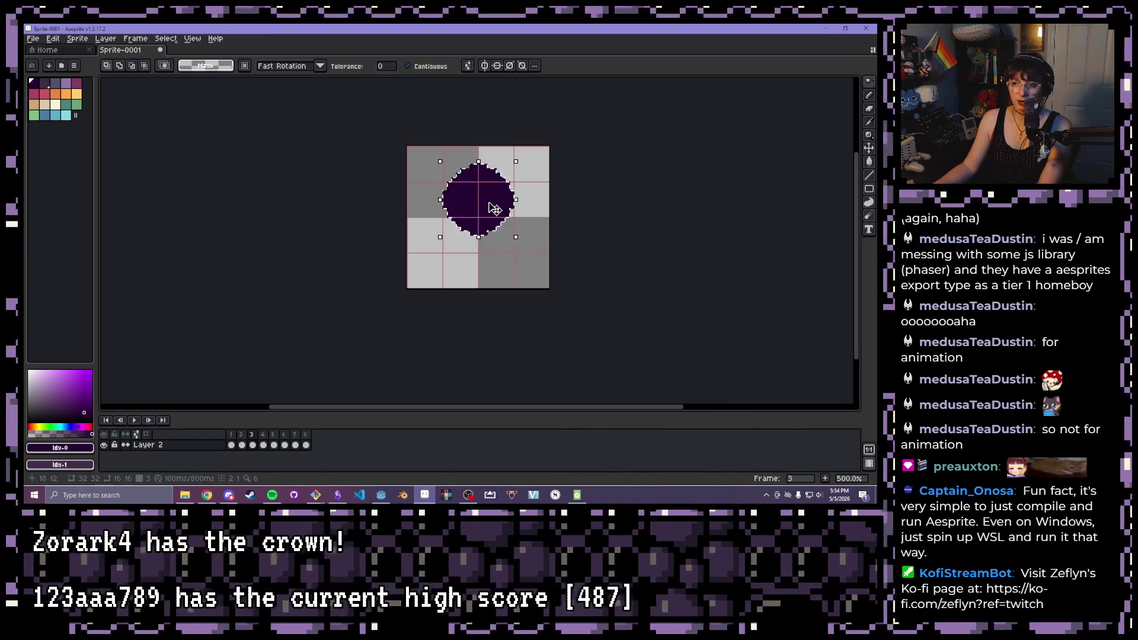
{"action": "key", "text": "Down"}
{"action": "key", "text": "Down"}
{"action": "key", "text": "ctrl+d"}
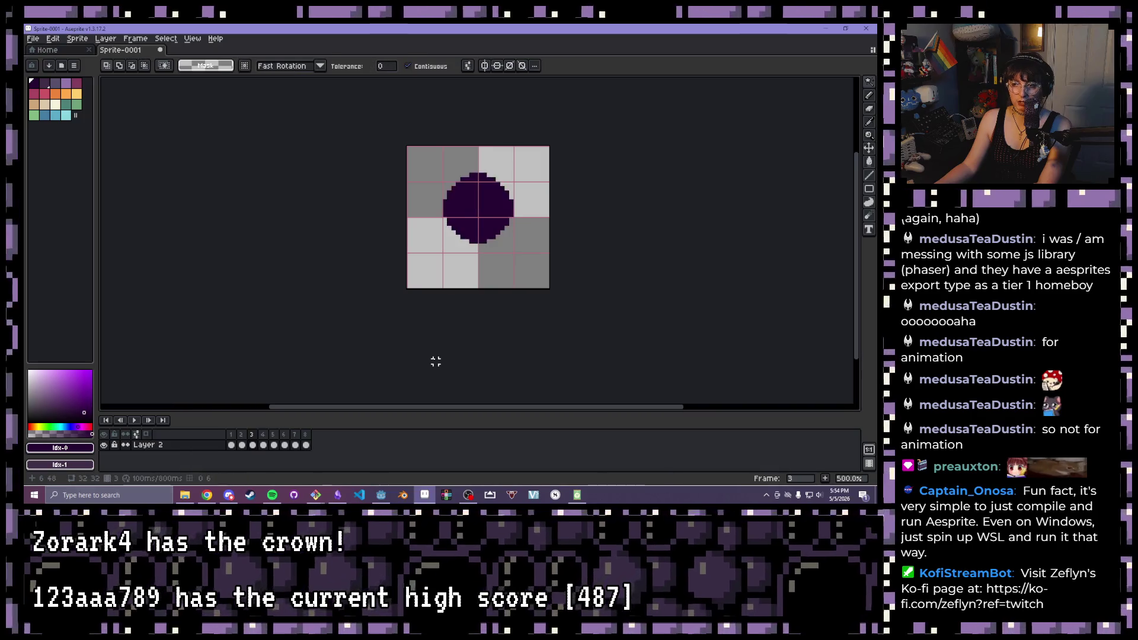
{"action": "left_click", "coordinate": [268, 437]}
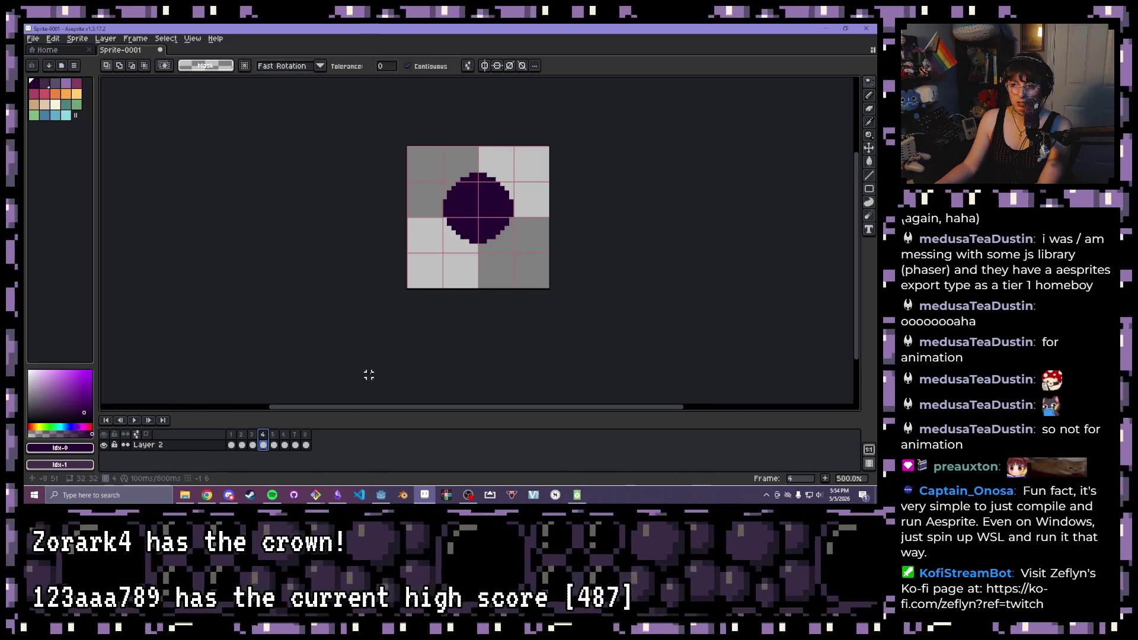
{"action": "left_click", "coordinate": [498, 203]}
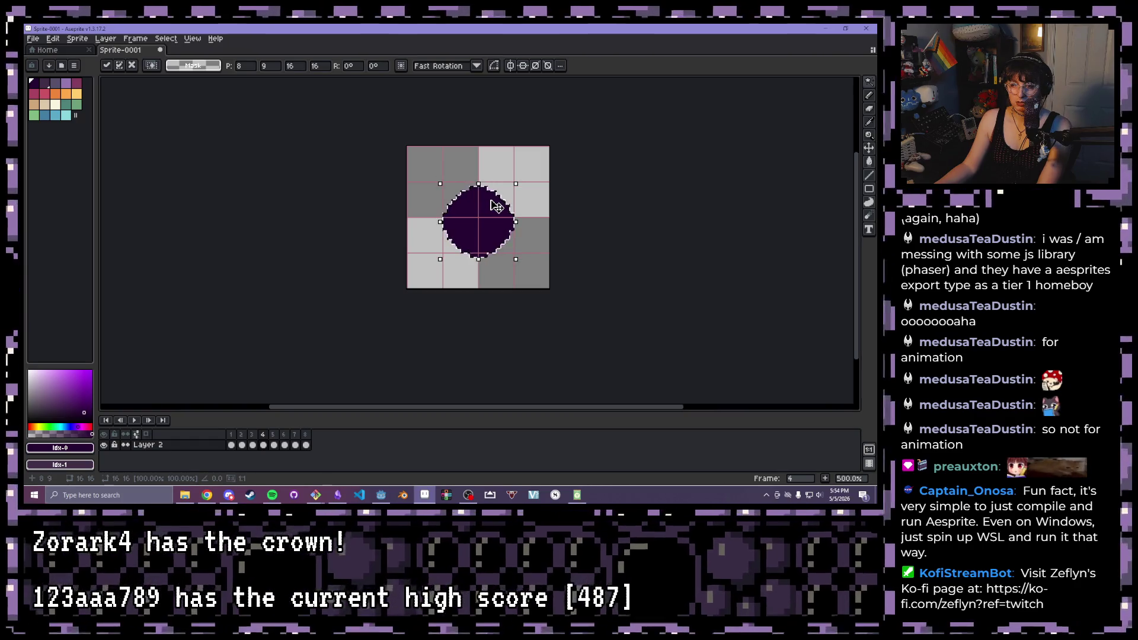
{"action": "key", "text": "Up"}
{"action": "key", "text": "Down"}
{"action": "key", "text": "Down"}
{"action": "key", "text": "Down"}
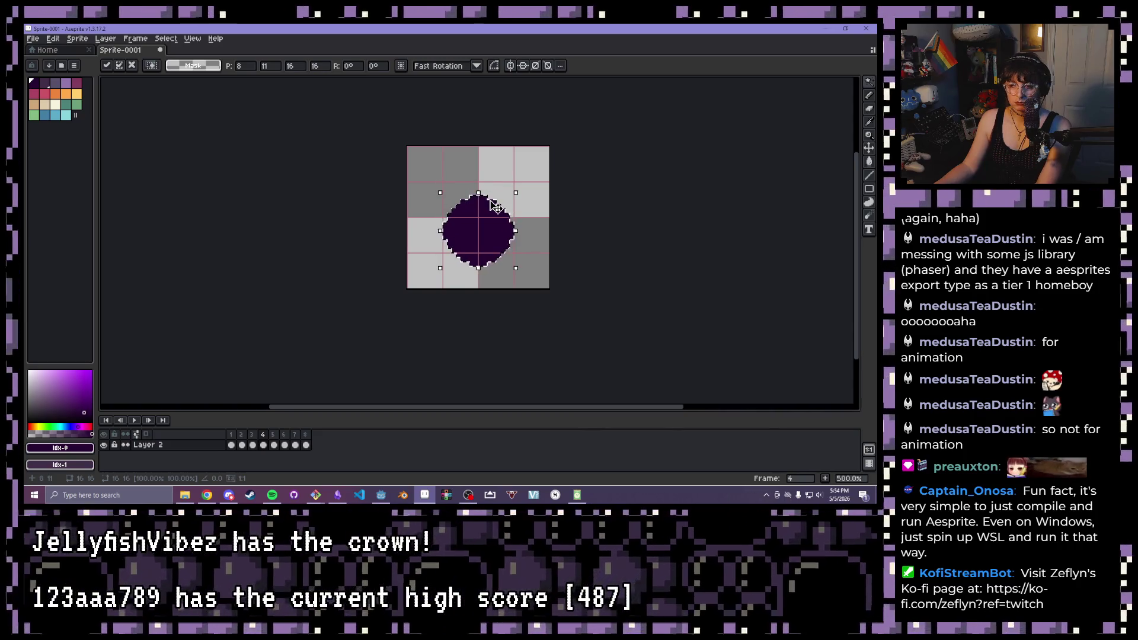
{"action": "key", "text": "Down"}
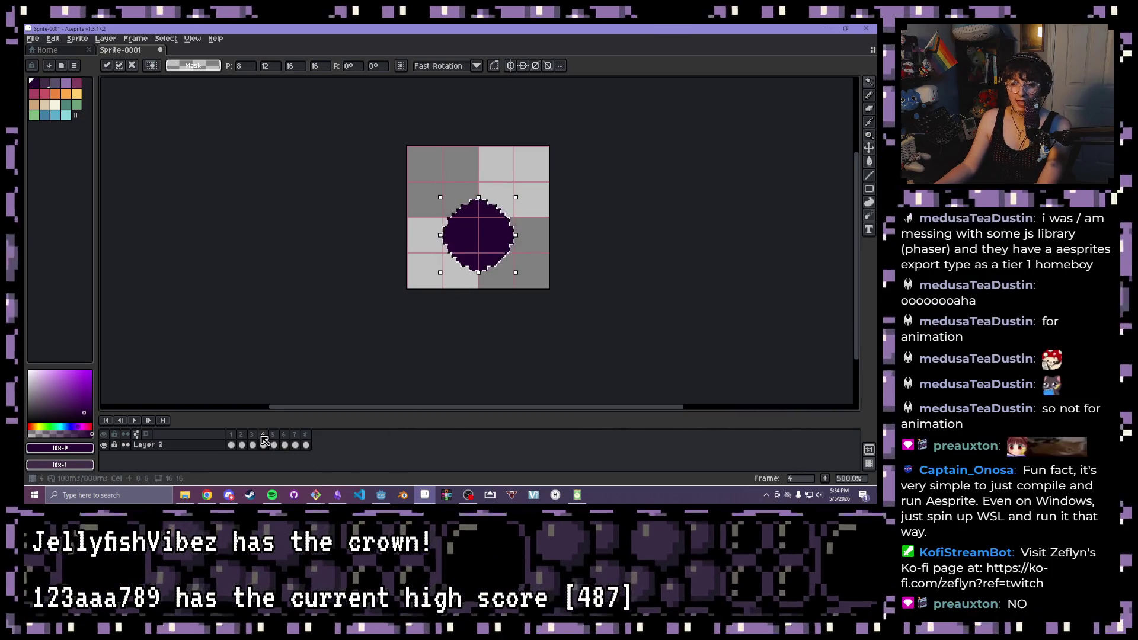
{"action": "left_click", "coordinate": [253, 439]}
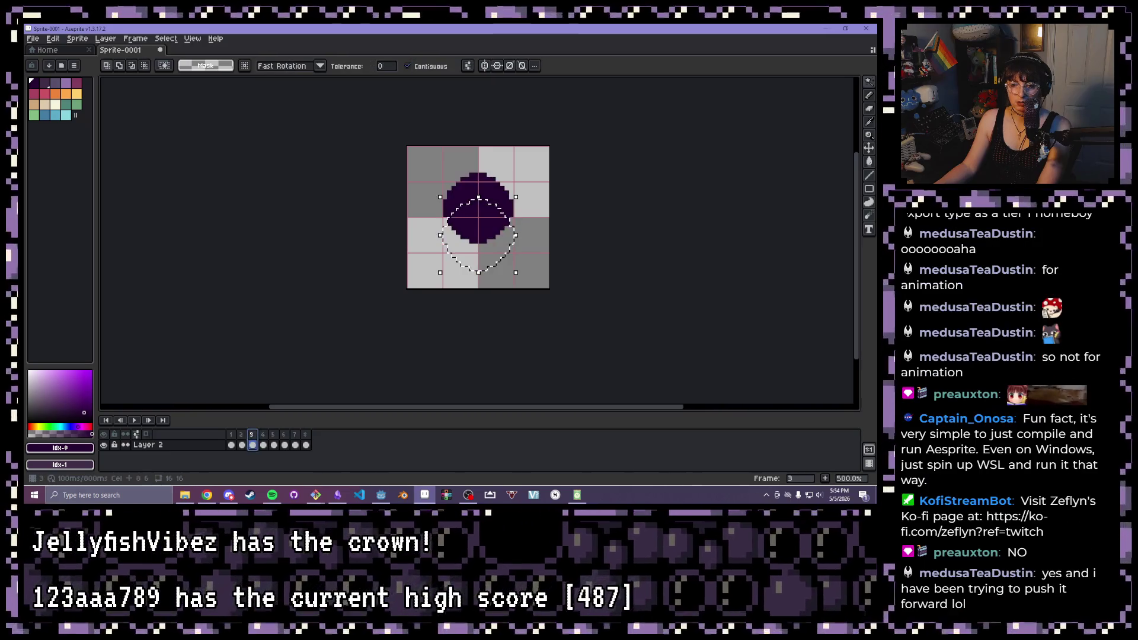
{"action": "key", "text": "Return"}
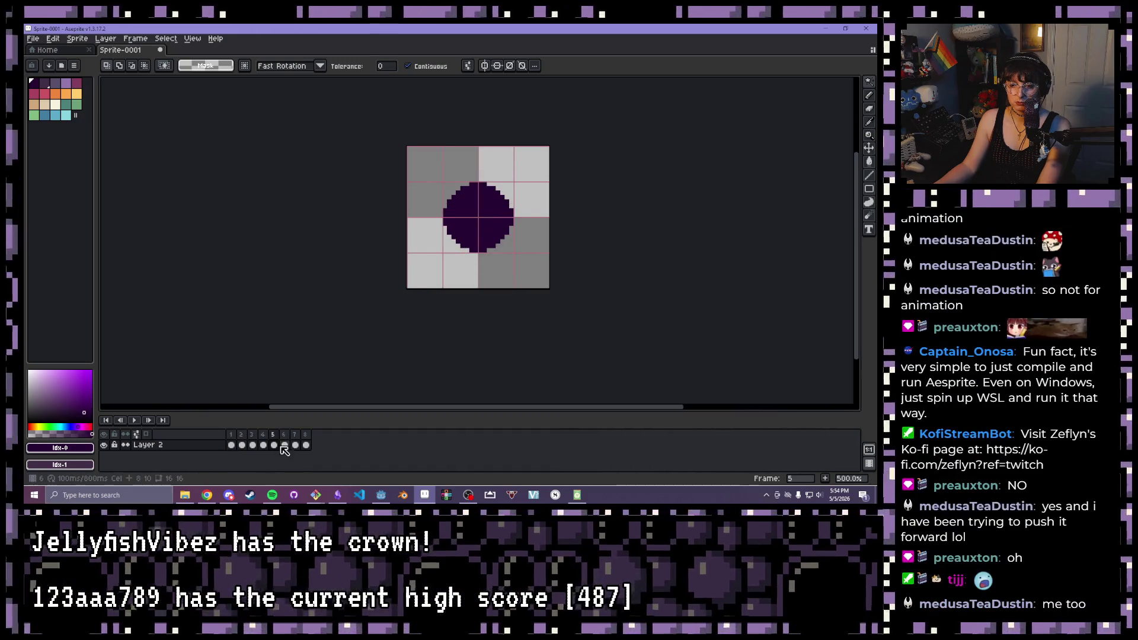
Delete frames 5 to 8, leaving four frames.
{"action": "left_click_drag", "start_coordinate": [277, 449], "coordinate": [306, 445]}
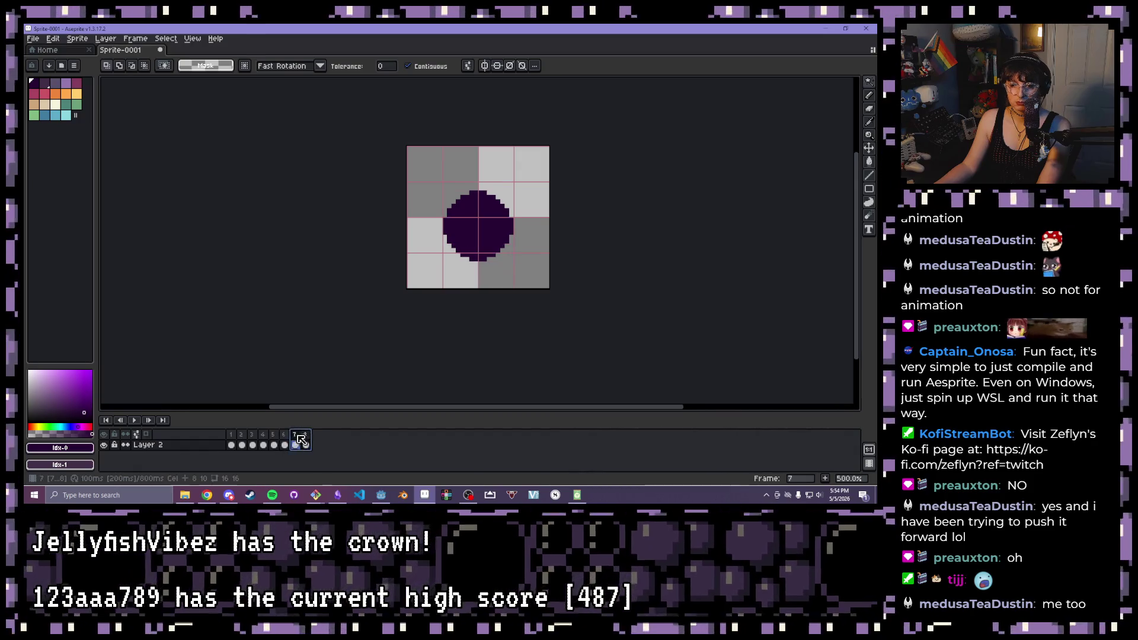
{"action": "key", "text": "Delete"}
{"action": "left_click", "coordinate": [264, 445]}
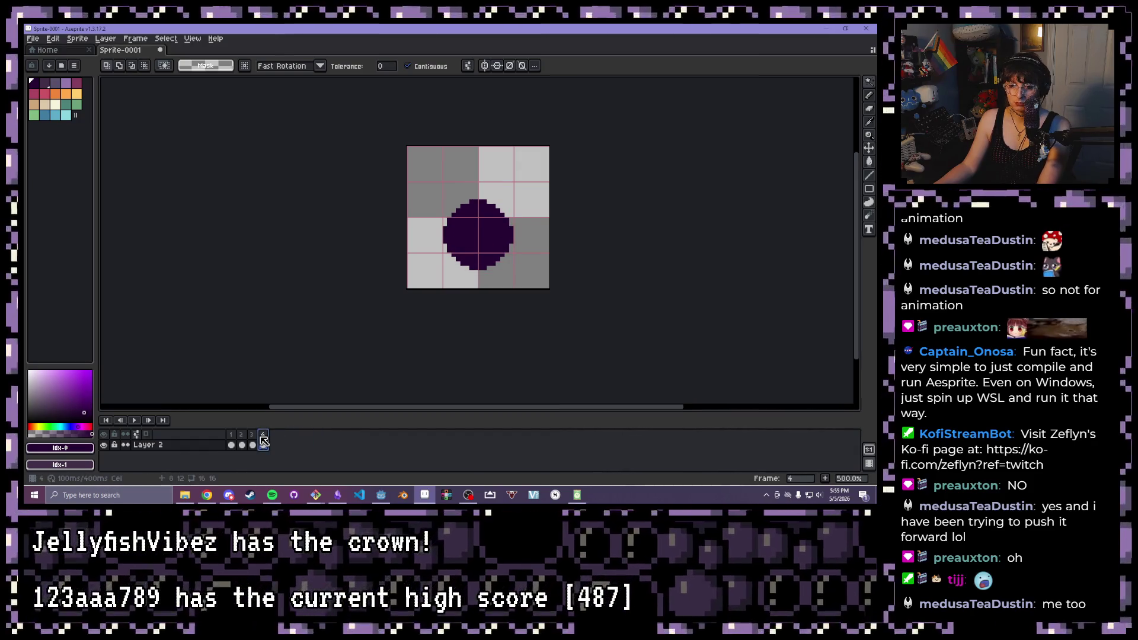
Add frame 5 with the circle three pixels lower and frame 6 slightly squashed.
{"action": "left_click", "coordinate": [826, 479]}
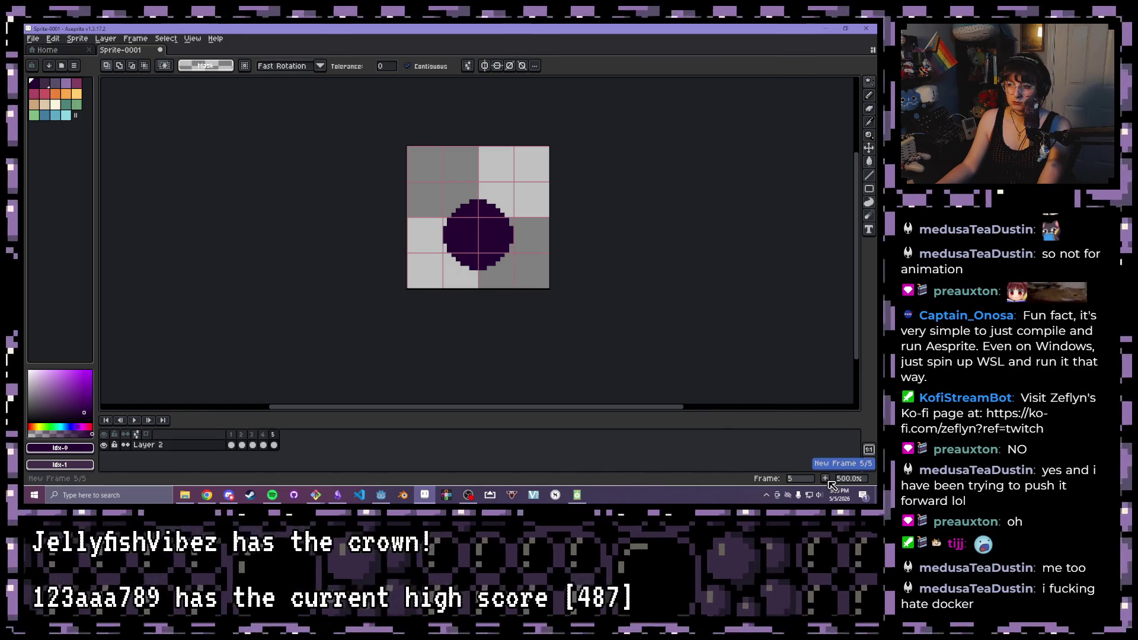
{"action": "left_click", "coordinate": [499, 232]}
{"action": "key", "text": "Down"}
{"action": "key", "text": "Down"}
{"action": "key", "text": "Down"}
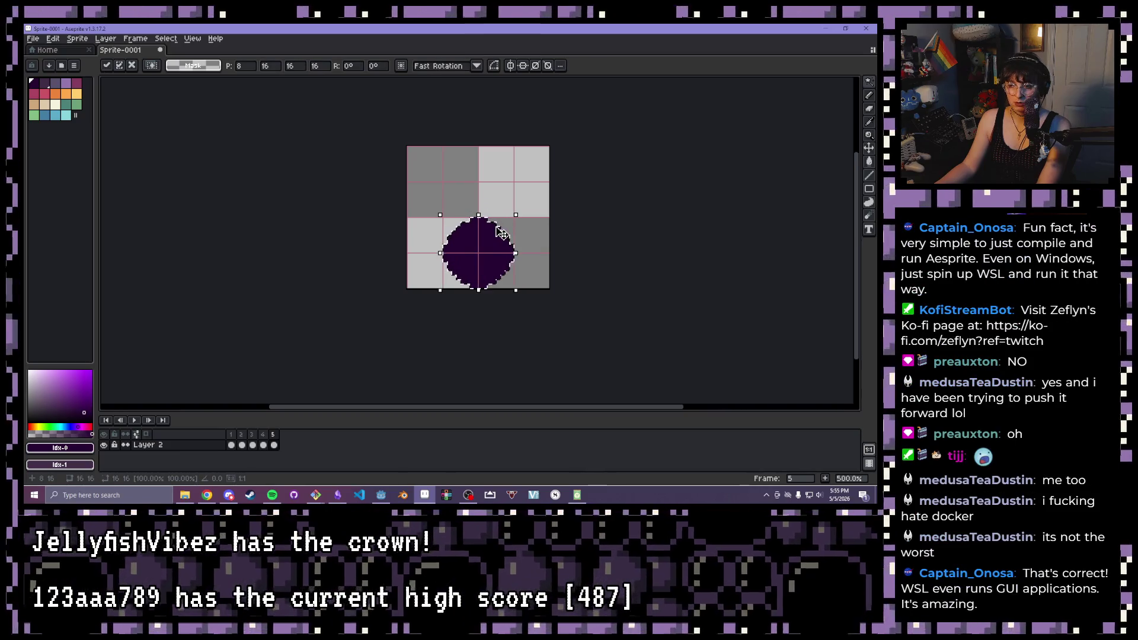
{"action": "left_click", "coordinate": [825, 478]}
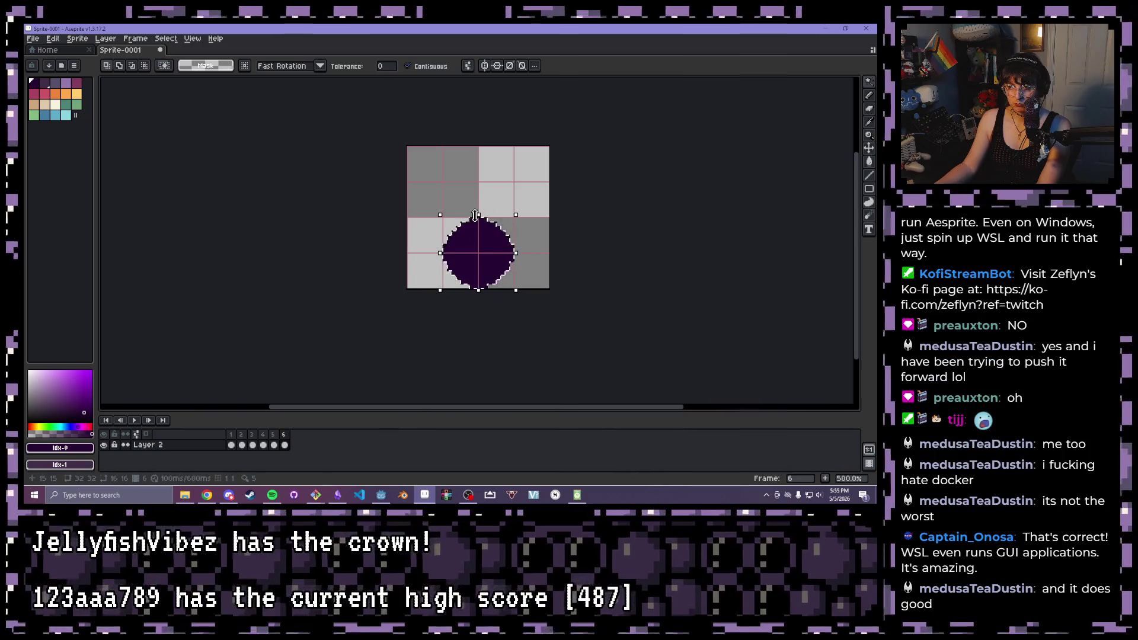
{"action": "left_click_drag", "start_coordinate": [475, 215], "coordinate": [480, 223]}
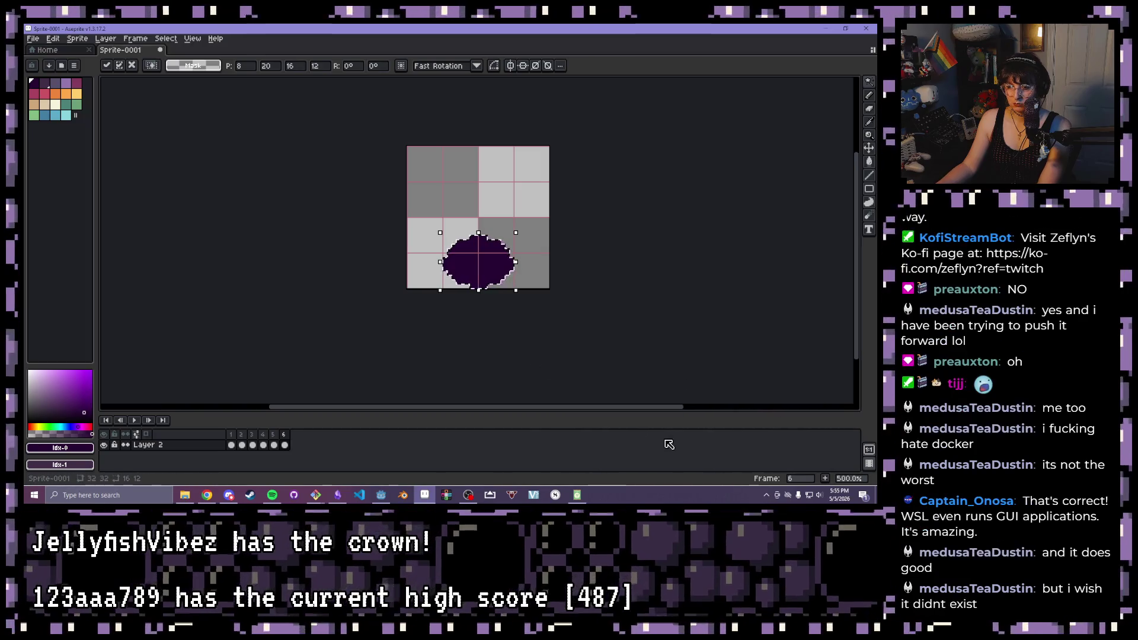
Add frames 7 and 8 with the circle squashed to 16x11, then play the animation.
{"action": "left_click", "coordinate": [825, 479]}
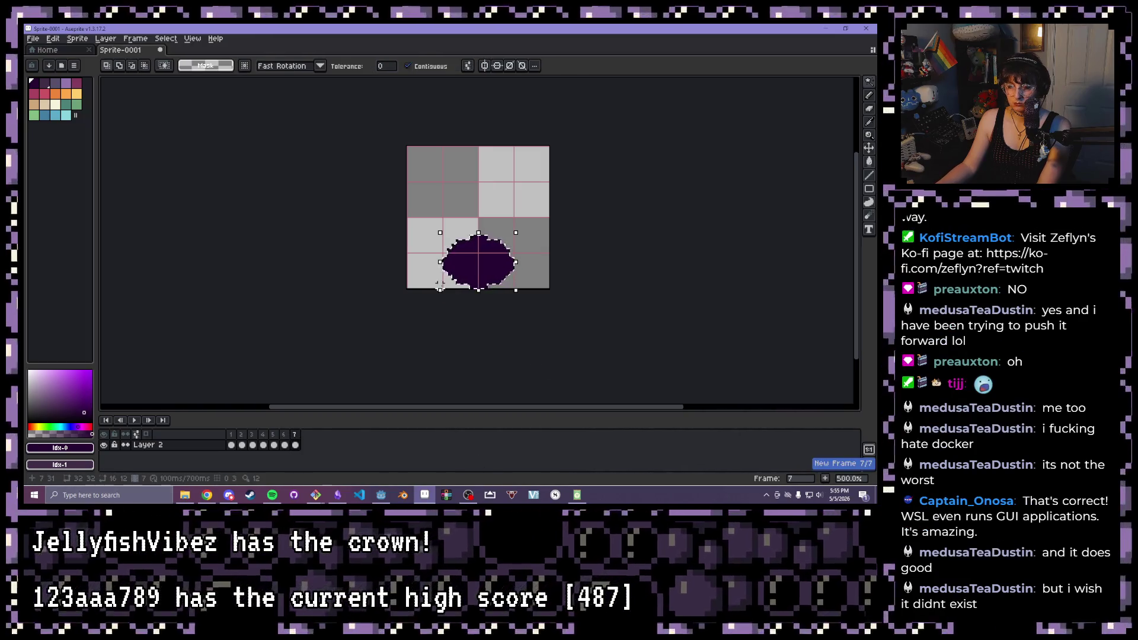
{"action": "left_click_drag", "start_coordinate": [480, 231], "coordinate": [481, 237]}
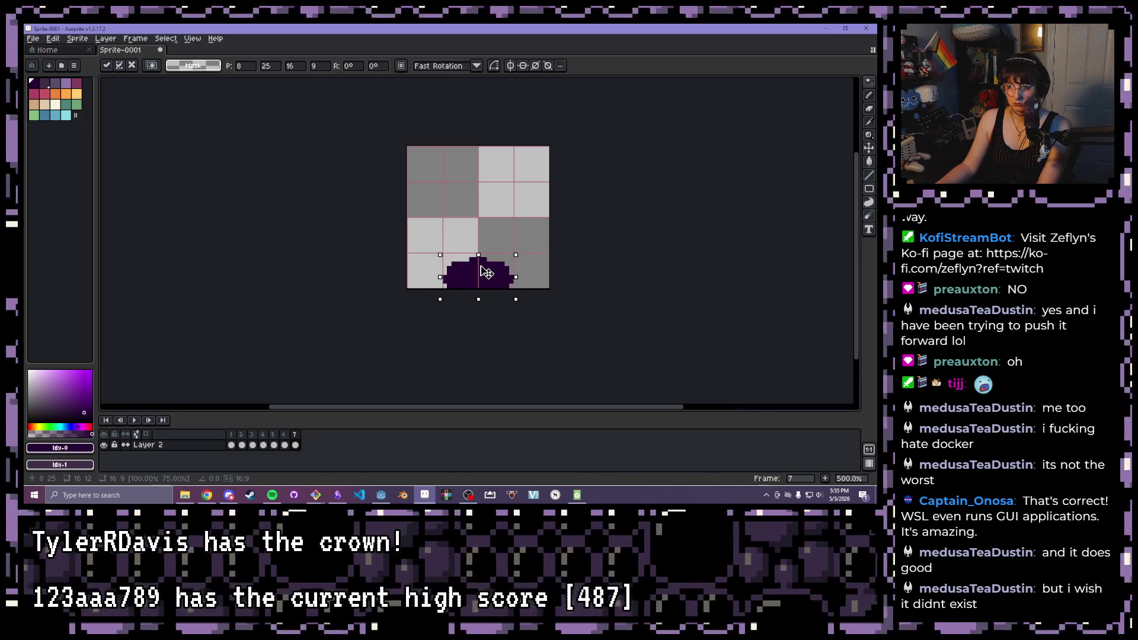
{"action": "left_click", "coordinate": [825, 478]}
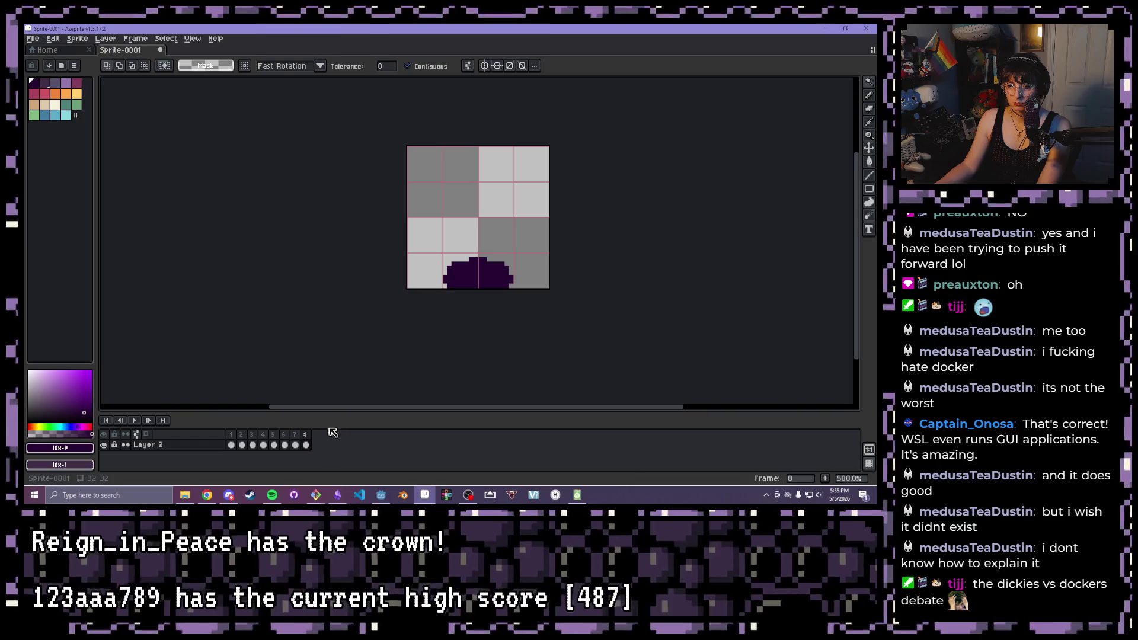
{"action": "left_click_drag", "start_coordinate": [304, 434], "coordinate": [283, 434]}
{"action": "left_click", "coordinate": [240, 439]}
{"action": "key", "text": "Return"}
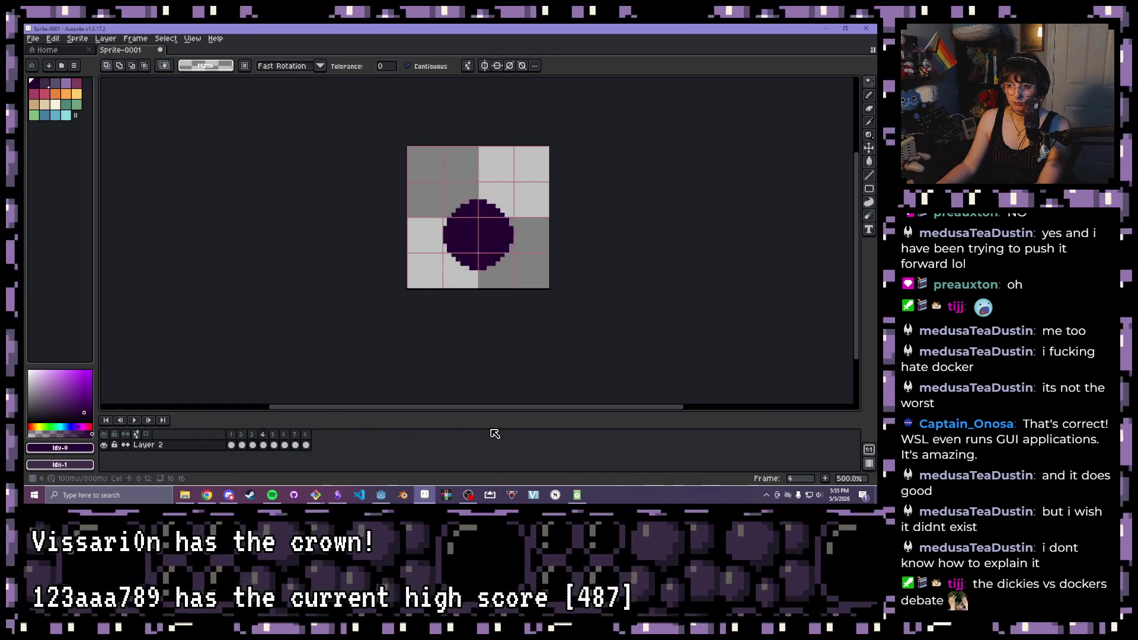
Delete frame 8 and play the animation to check it.
{"action": "right_click", "coordinate": [306, 437]}
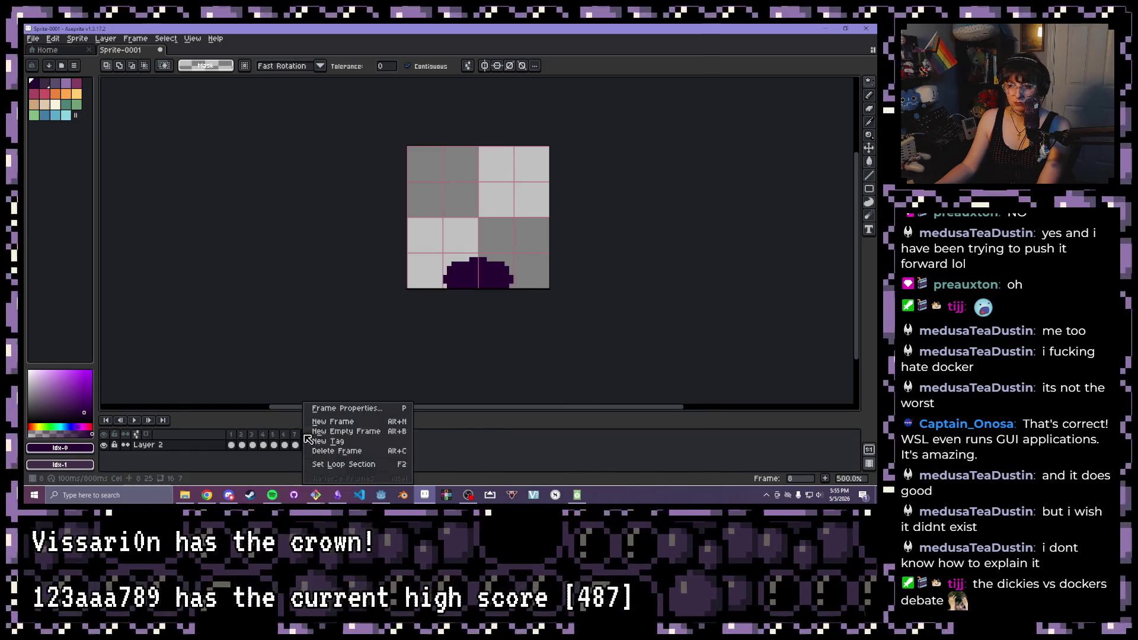
{"action": "left_click", "coordinate": [362, 451]}
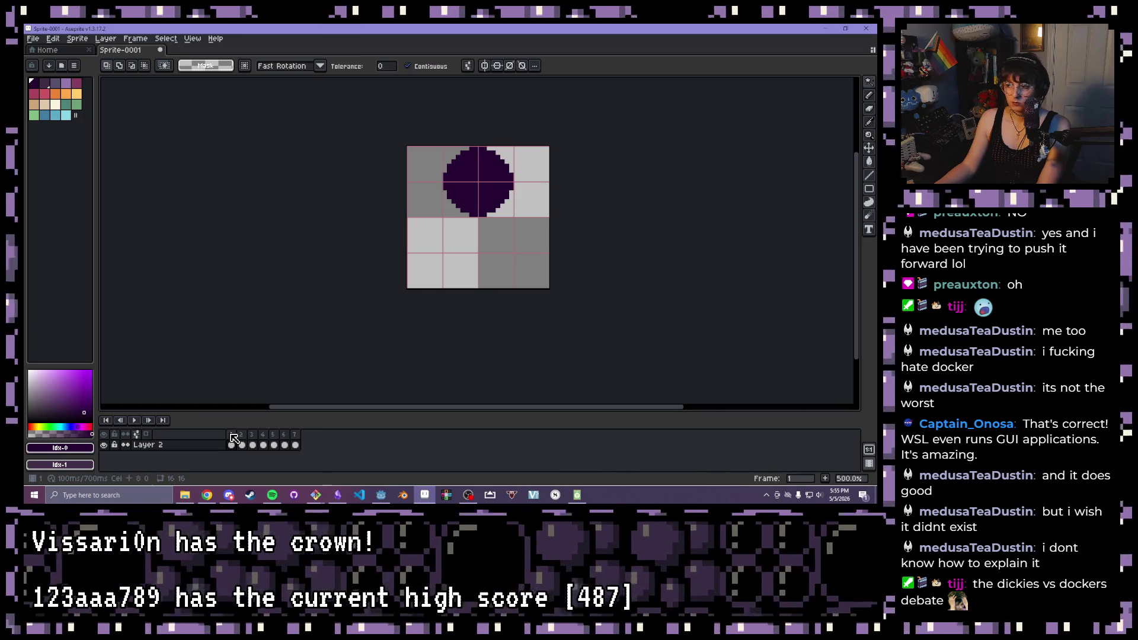
{"action": "left_click", "coordinate": [136, 420]}
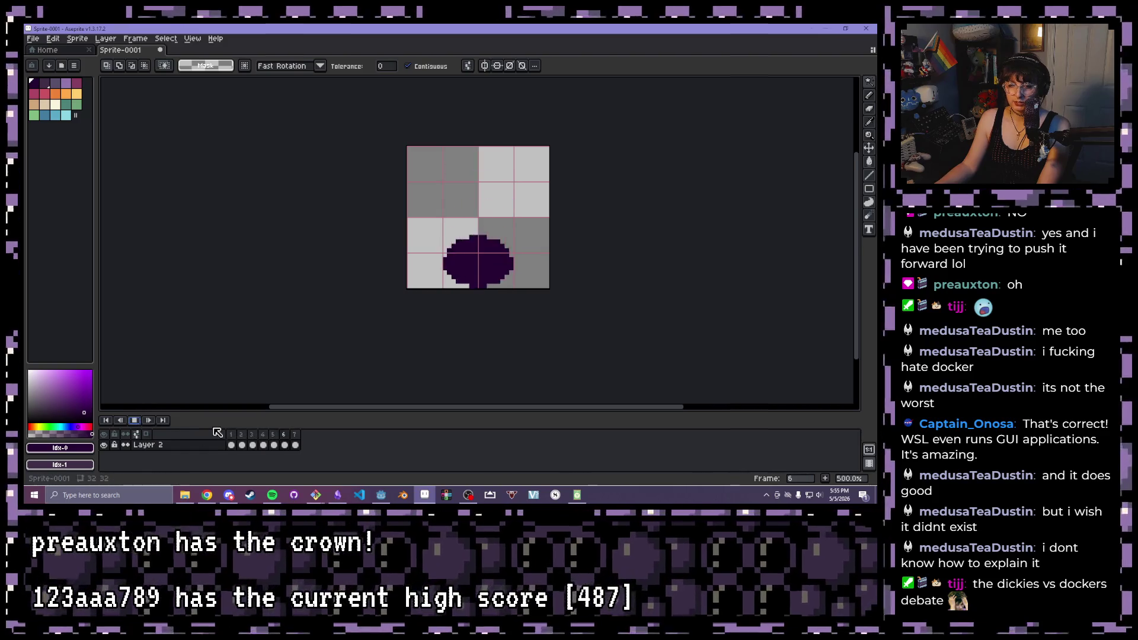
{"action": "left_click", "coordinate": [134, 420]}
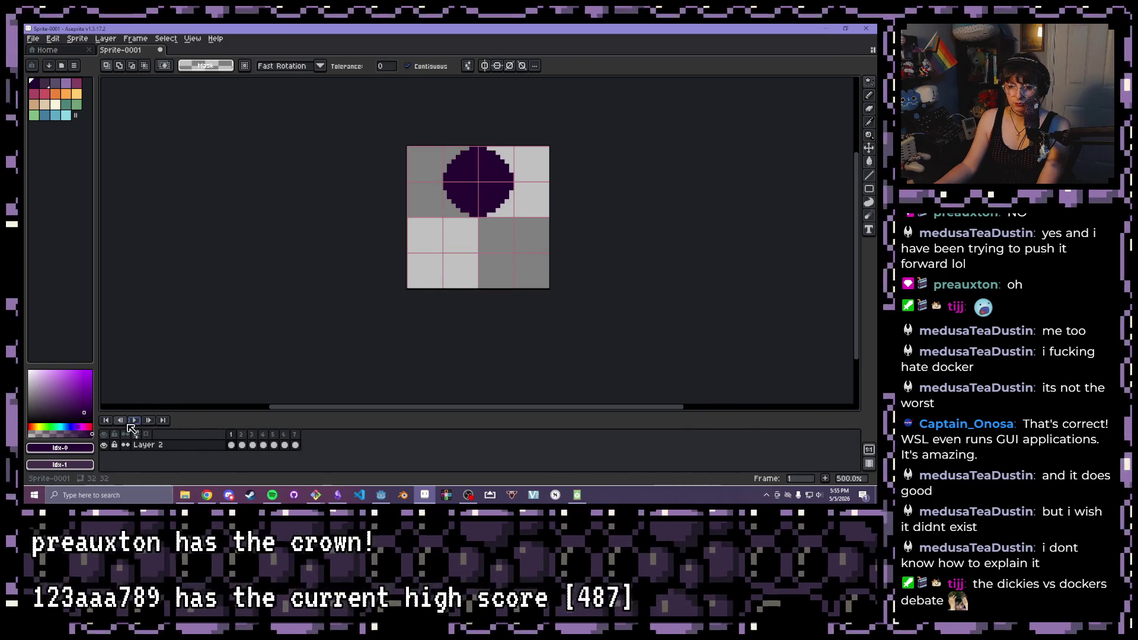
Copy frames 1–7 and paste them as frames 8–14.
{"action": "left_click_drag", "start_coordinate": [232, 437], "coordinate": [295, 434]}
{"action": "right_click", "coordinate": [295, 434]}
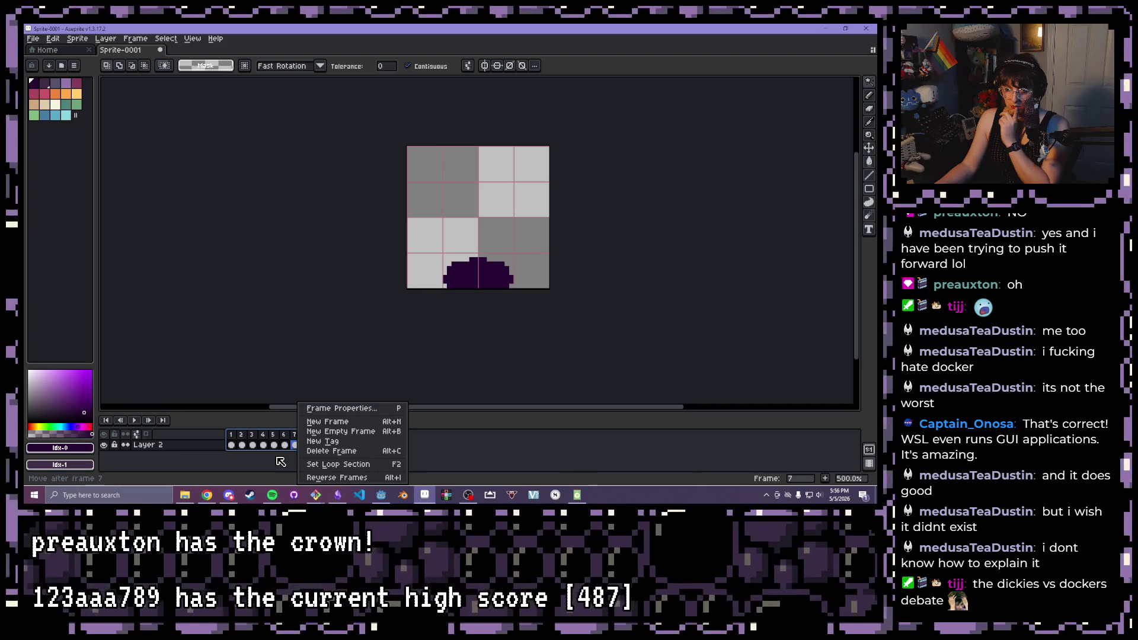
{"action": "left_click", "coordinate": [281, 461]}
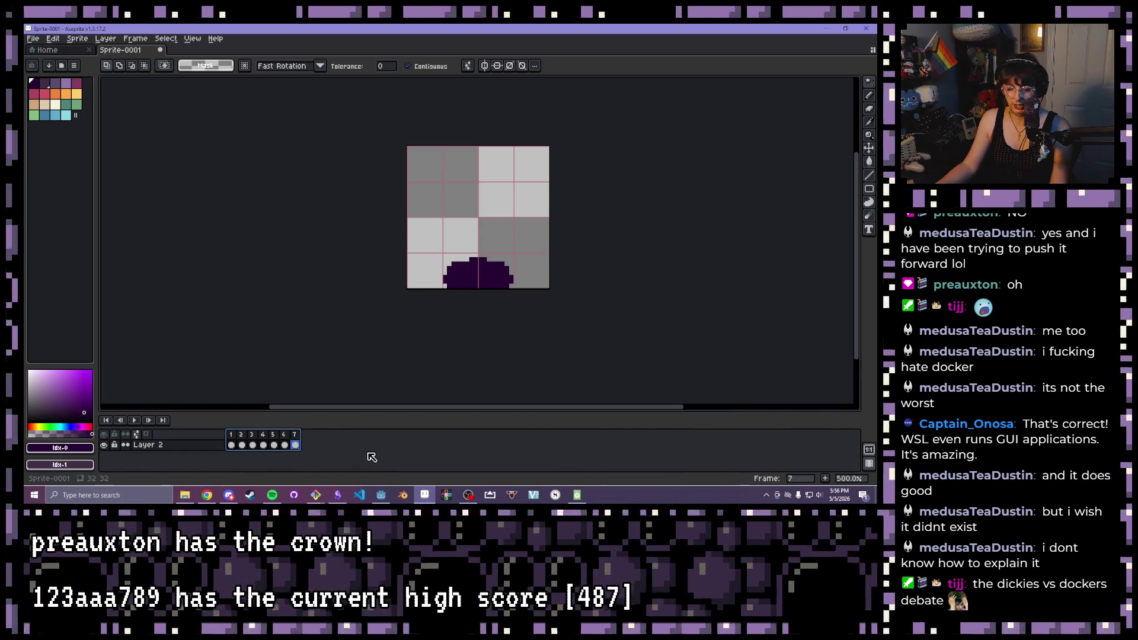
{"action": "key", "text": "ctrl+v"}
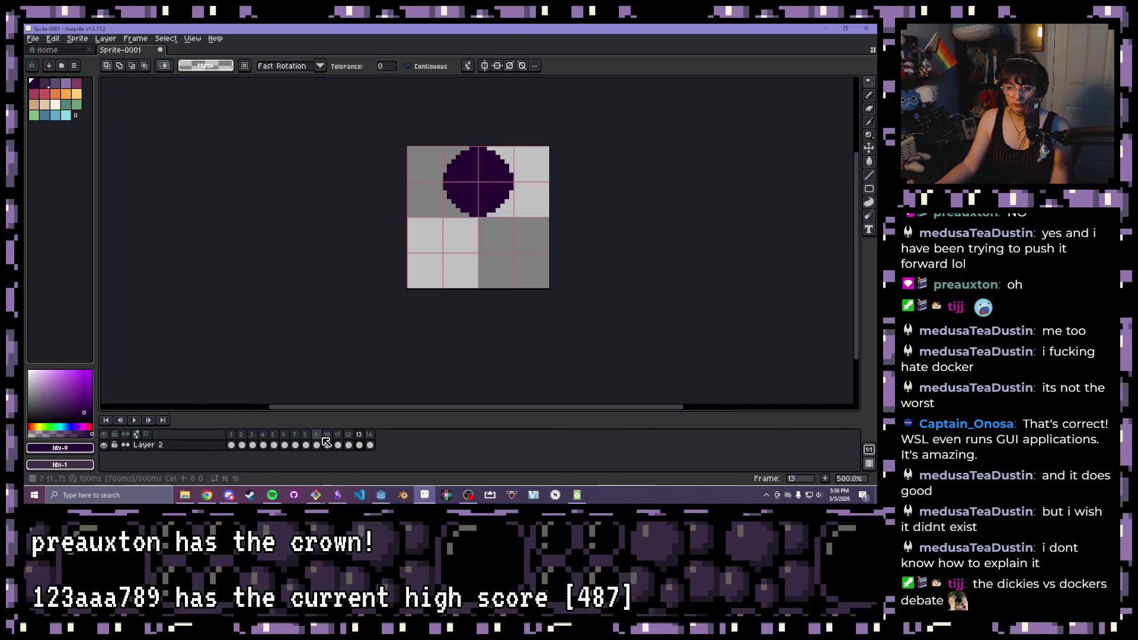
Reverse the order of pasted frames 8–14 and play the animation.
{"action": "left_click_drag", "start_coordinate": [369, 444], "coordinate": [308, 441]}
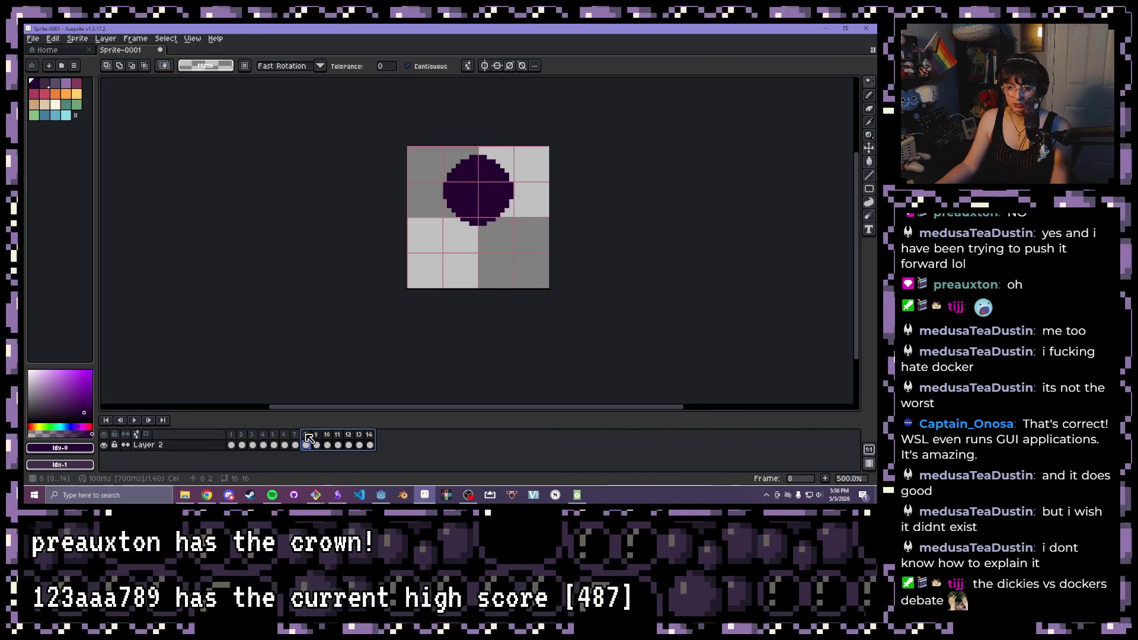
{"action": "right_click", "coordinate": [320, 436]}
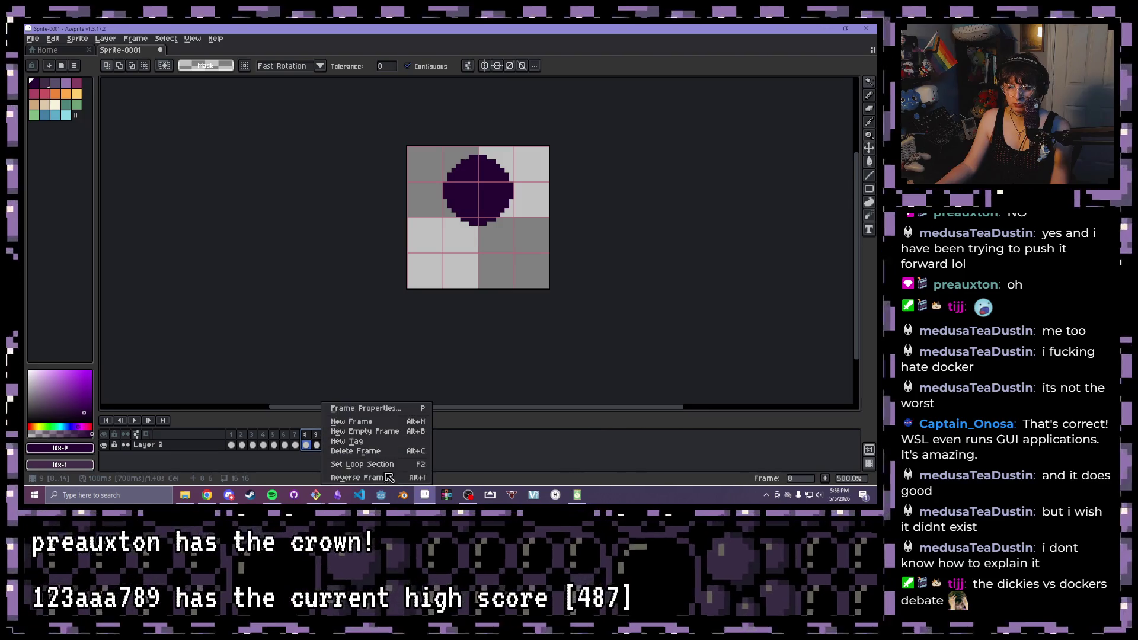
{"action": "left_click", "coordinate": [388, 477]}
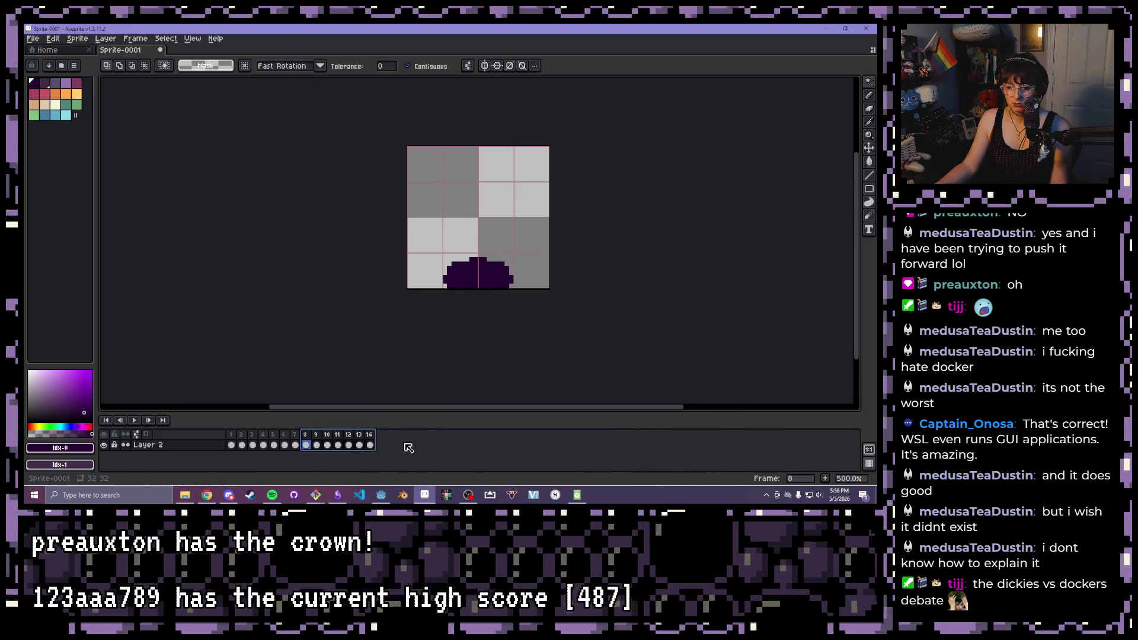
{"action": "key", "text": "Return"}
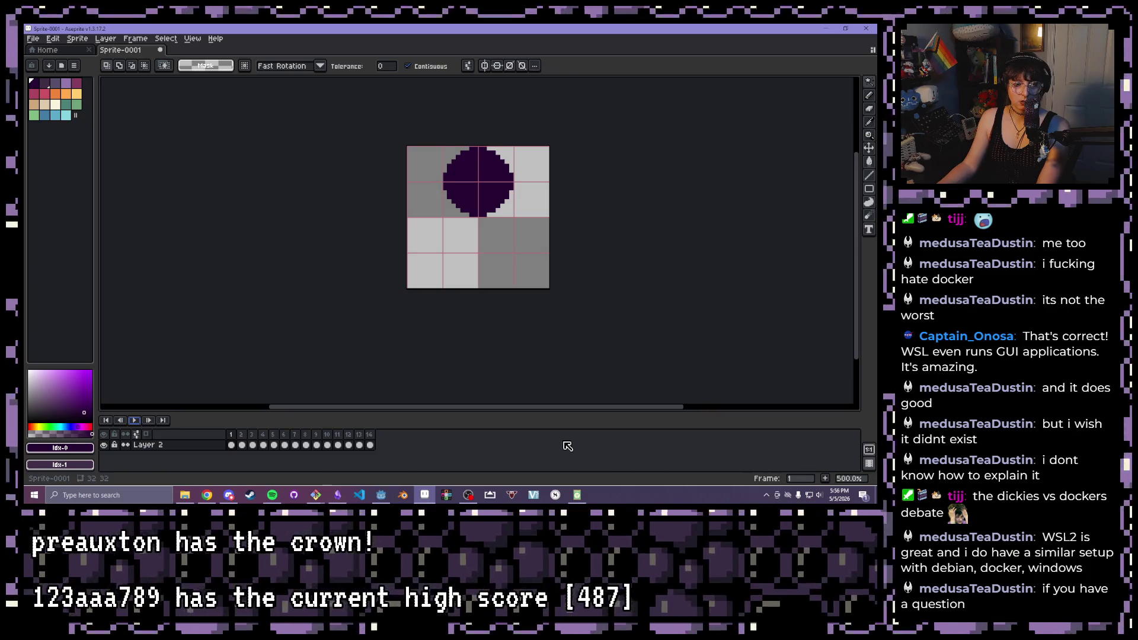
Delete frame 7, leaving 13 frames, and replay the animation from the start.
{"action": "key", "text": "Right"}
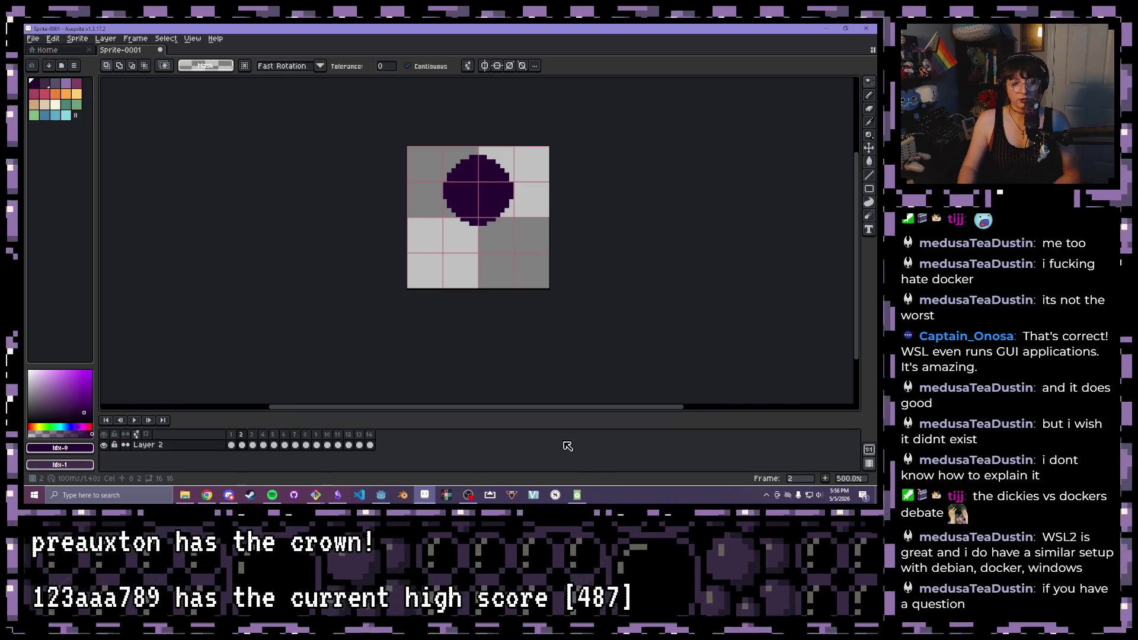
{"action": "key", "text": "Right"}
{"action": "key", "text": "Right"}
{"action": "key", "text": "Right"}
{"action": "key", "text": "Right"}
{"action": "key", "text": "Left"}
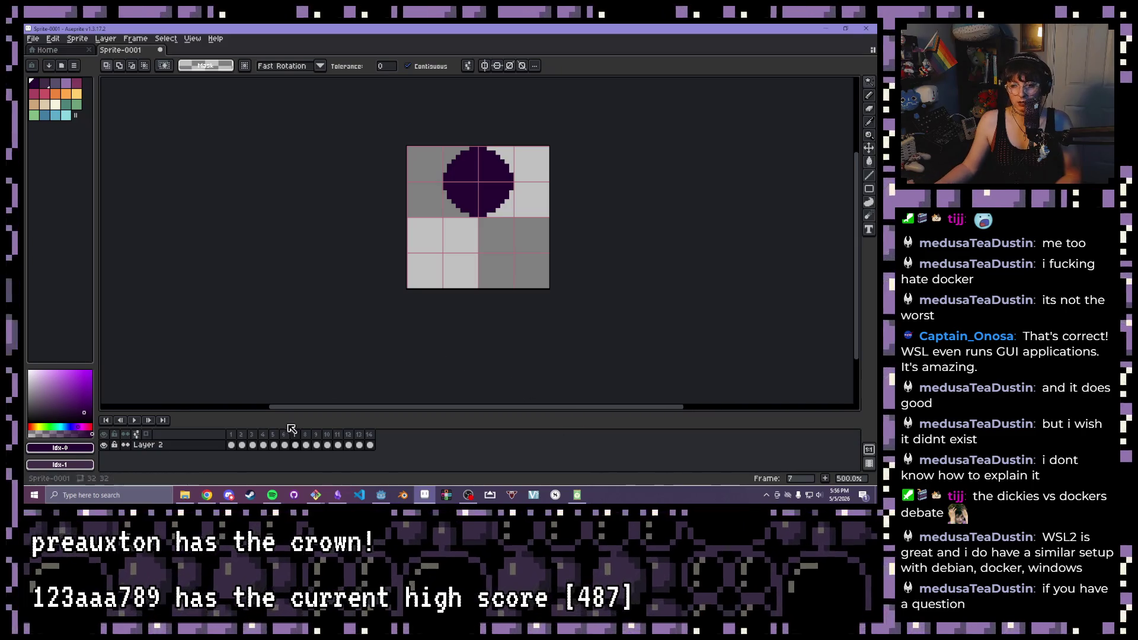
{"action": "left_click", "coordinate": [295, 434]}
{"action": "right_click", "coordinate": [299, 435]}
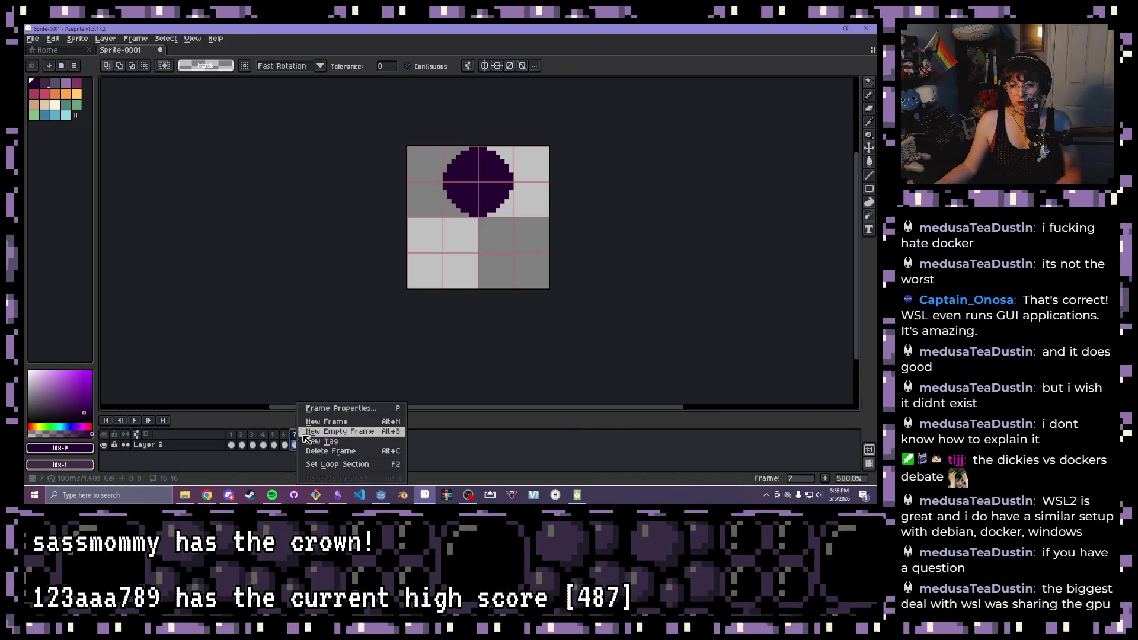
{"action": "left_click", "coordinate": [317, 451]}
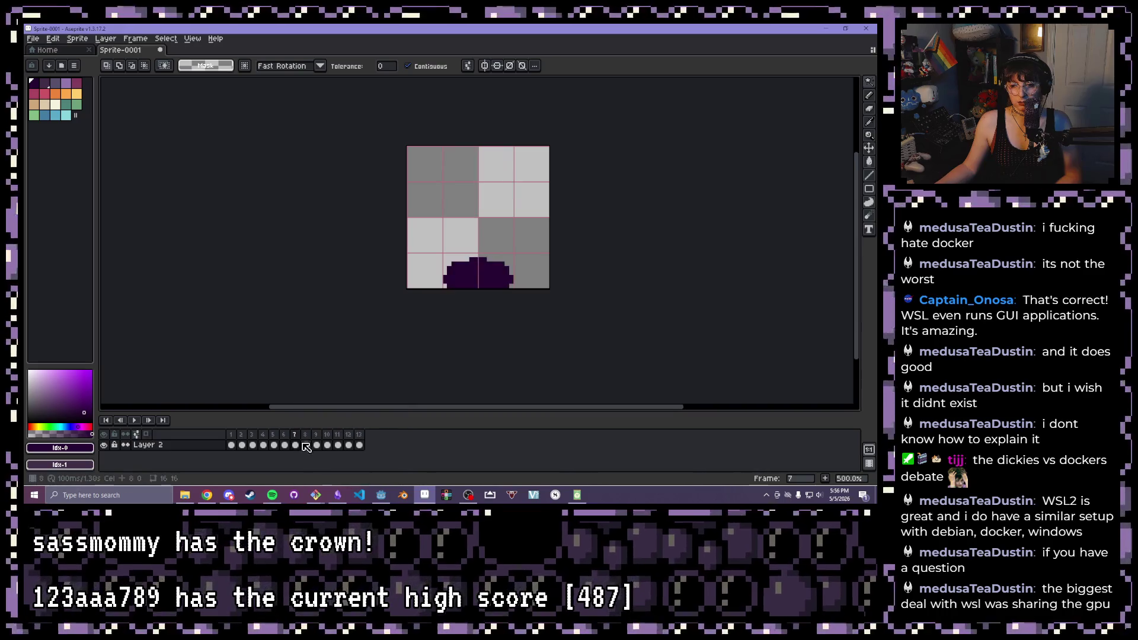
{"action": "left_click", "coordinate": [231, 435]}
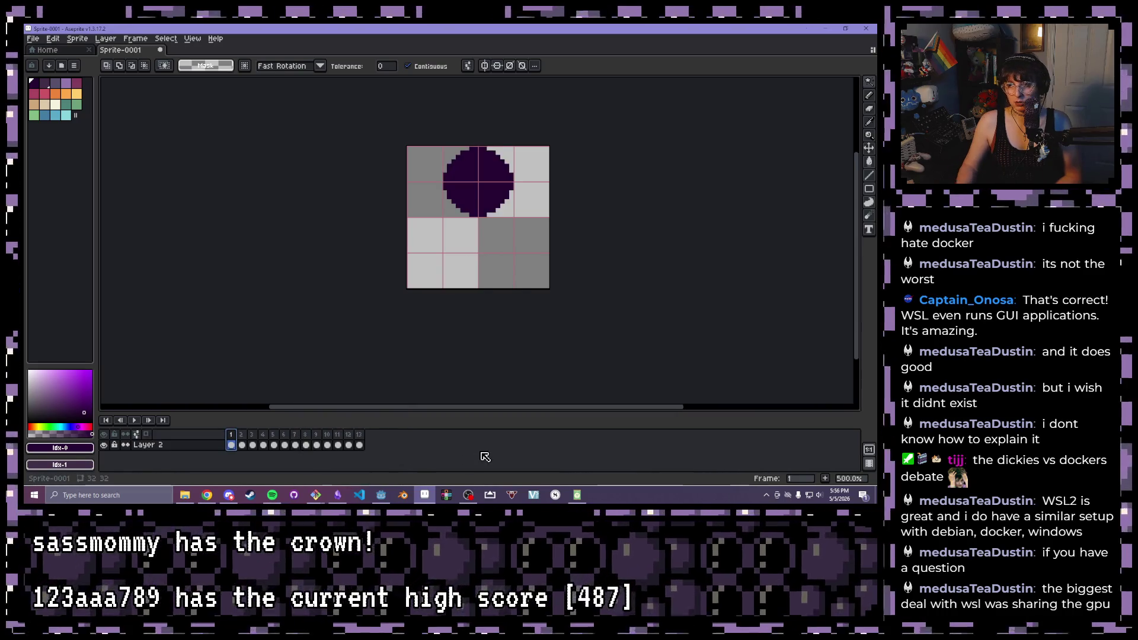
{"action": "key", "text": "Return"}
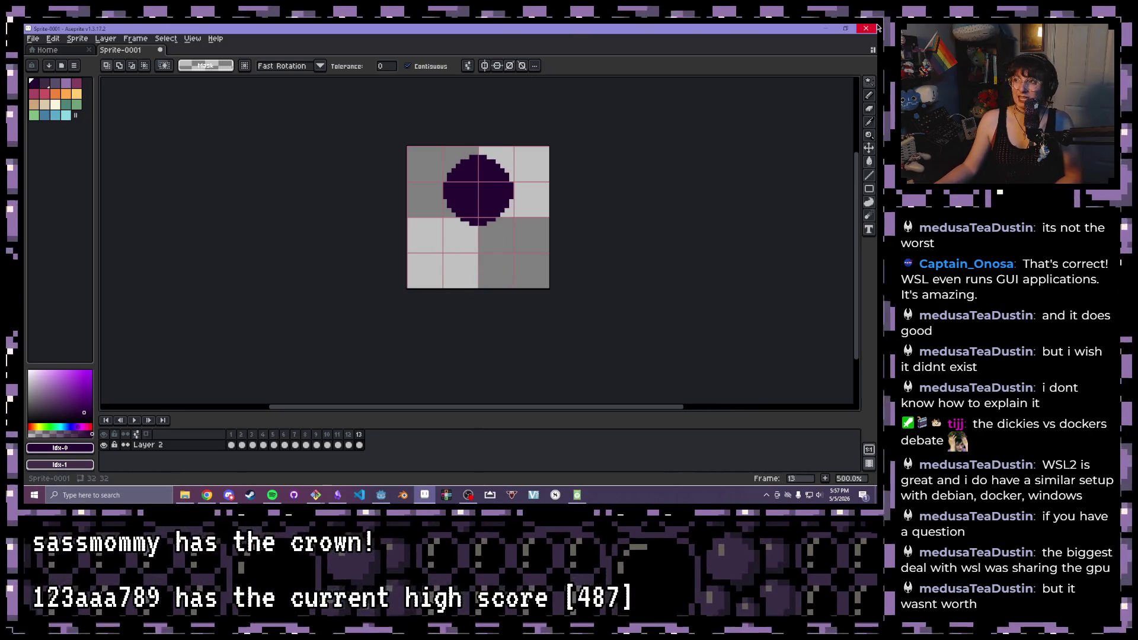
Quit Aseprite, discarding the unsaved sprite.
{"action": "key", "text": "ctrl+q"}
{"action": "left_click", "coordinate": [442, 282]}
{"action": "left_click", "coordinate": [584, 274]}
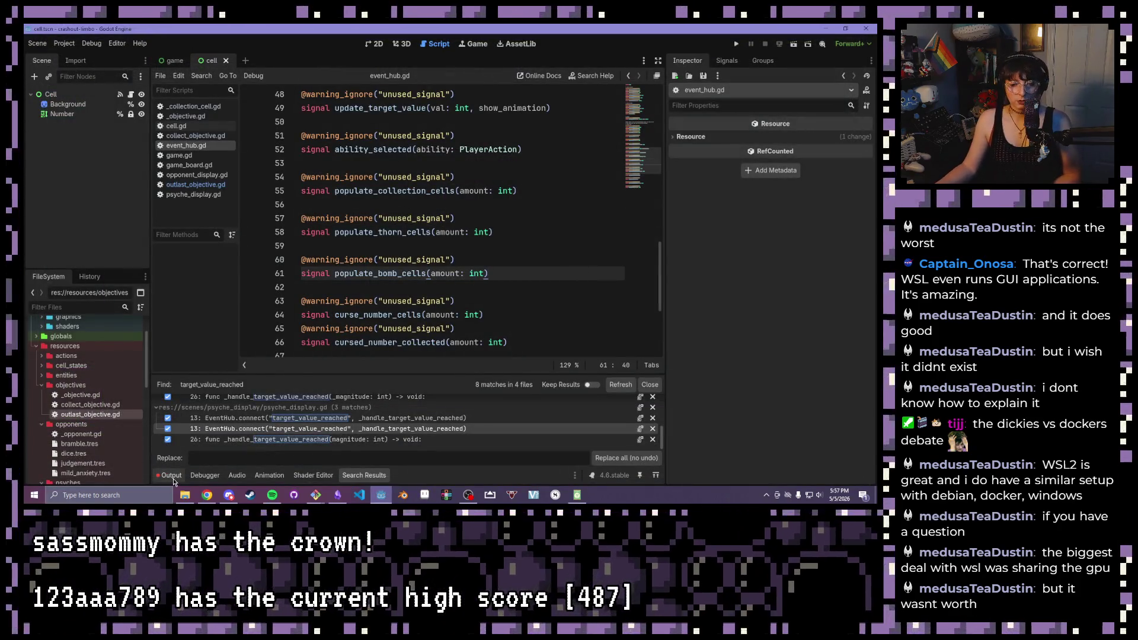
Show the Output log and clear its parse errors.
{"action": "left_click", "coordinate": [172, 476]}
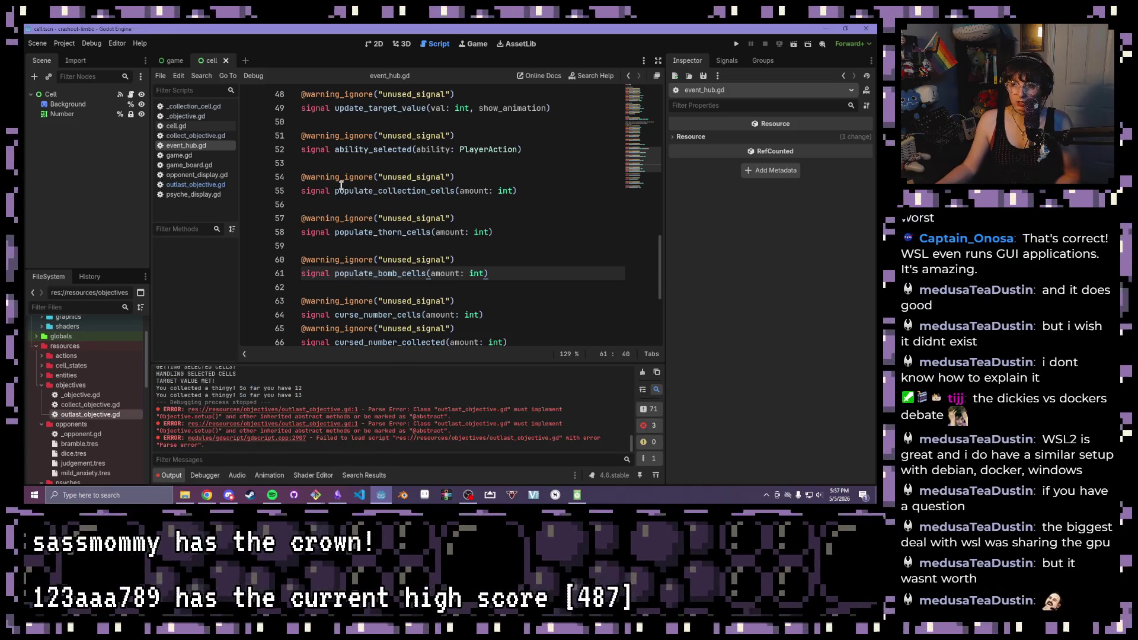
{"action": "left_click", "coordinate": [501, 259]}
{"action": "scroll", "coordinate": [495, 231], "scroll_direction": "up", "scroll_amount": 1}
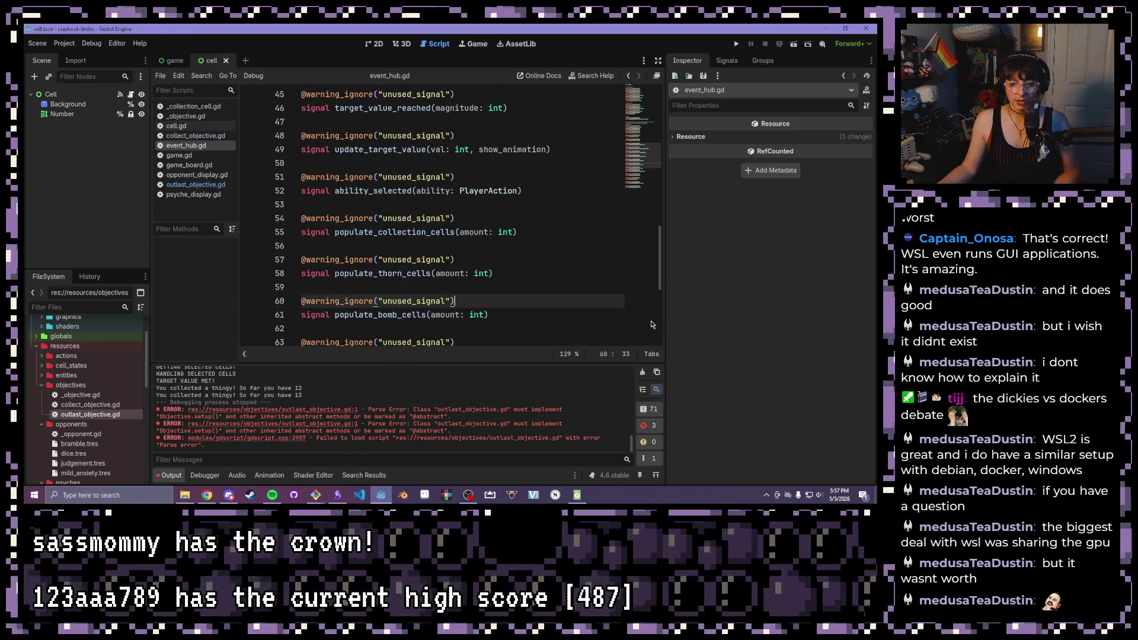
{"action": "left_click", "coordinate": [643, 372]}
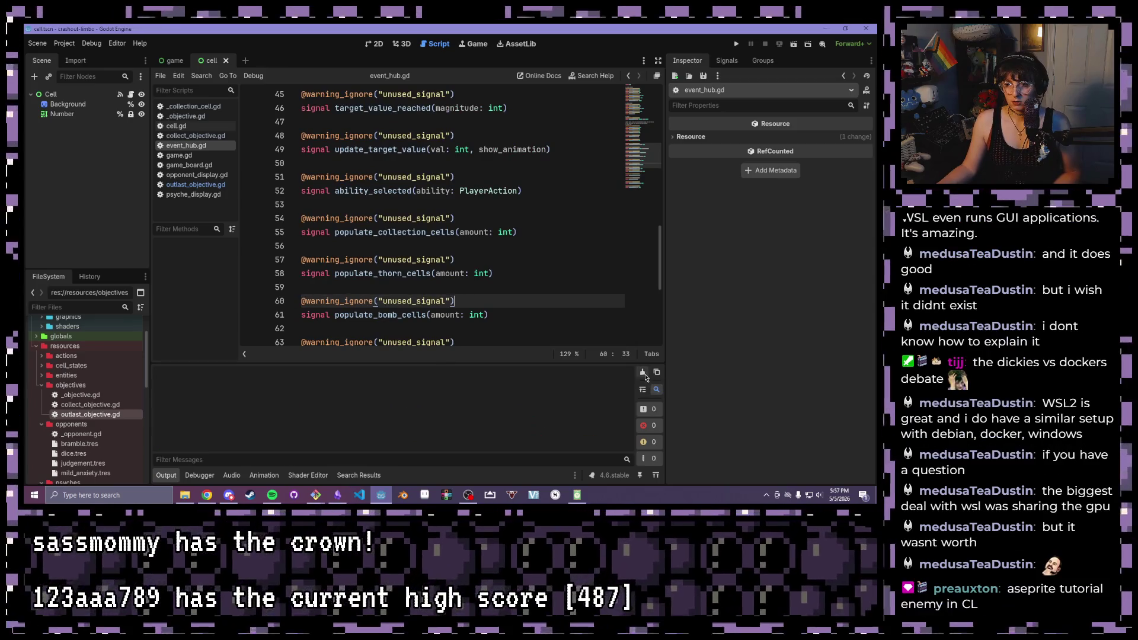
{"action": "left_click", "coordinate": [410, 231]}
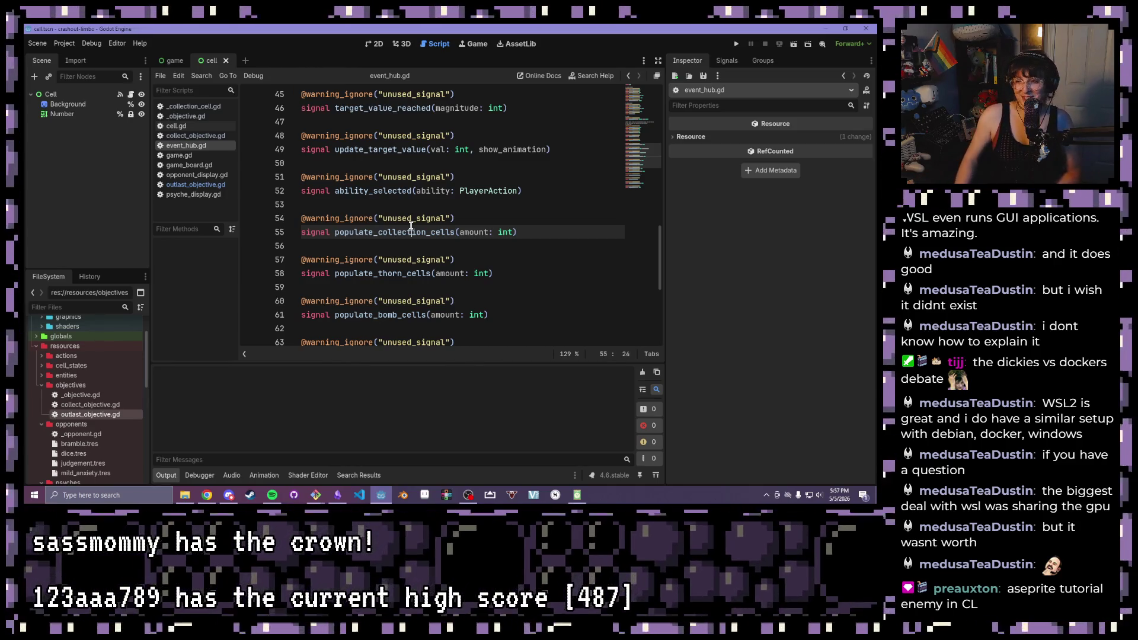
{"action": "scroll", "coordinate": [412, 228], "scroll_direction": "up", "scroll_amount": 2}
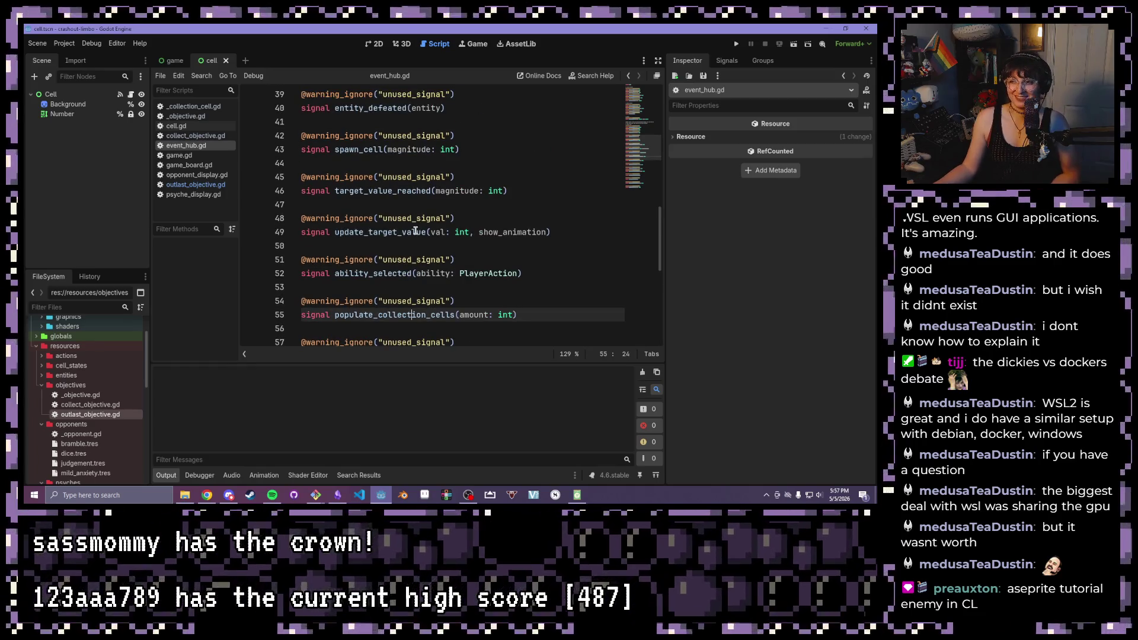
{"action": "scroll", "coordinate": [424, 241], "scroll_direction": "down", "scroll_amount": 1}
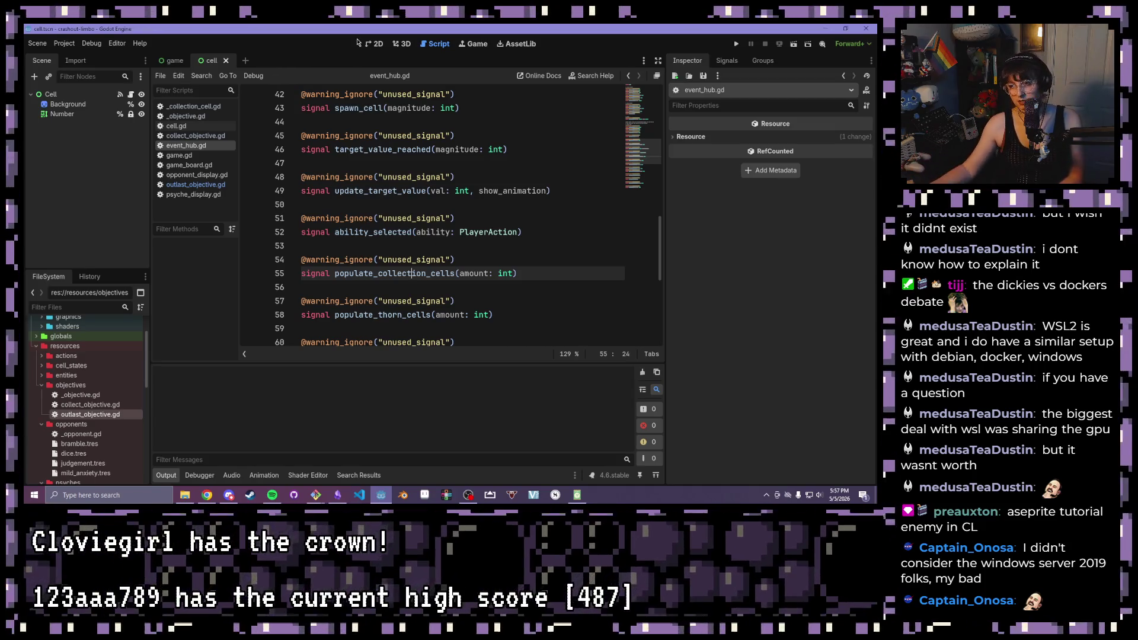
Open collect_objective.gd, opponent_display.gd, then outlast_objective.gd from the script list.
{"action": "left_click", "coordinate": [332, 163]}
{"action": "scroll", "coordinate": [332, 178], "scroll_direction": "up", "scroll_amount": 5}
{"action": "scroll", "coordinate": [323, 122], "scroll_direction": "down", "scroll_amount": 2}
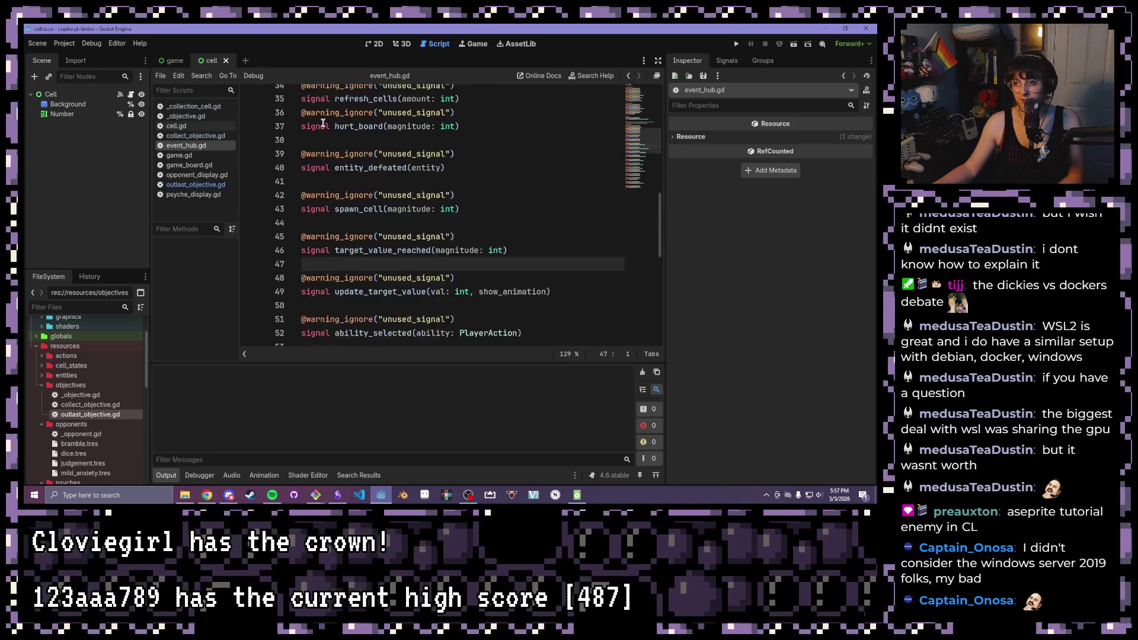
{"action": "scroll", "coordinate": [323, 123], "scroll_direction": "down", "scroll_amount": 5}
{"action": "right_click", "coordinate": [323, 123]}
{"action": "key", "text": "Escape"}
{"action": "scroll", "coordinate": [323, 122], "scroll_direction": "down", "scroll_amount": 4}
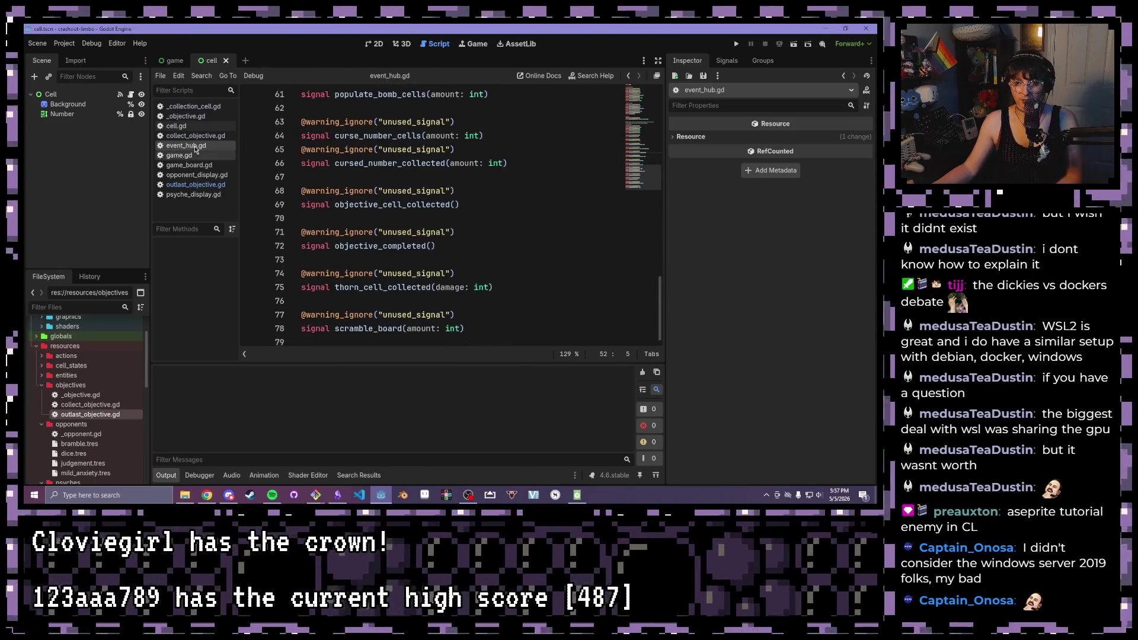
{"action": "left_click", "coordinate": [193, 136]}
{"action": "scroll", "coordinate": [360, 142], "scroll_direction": "down", "scroll_amount": 1}
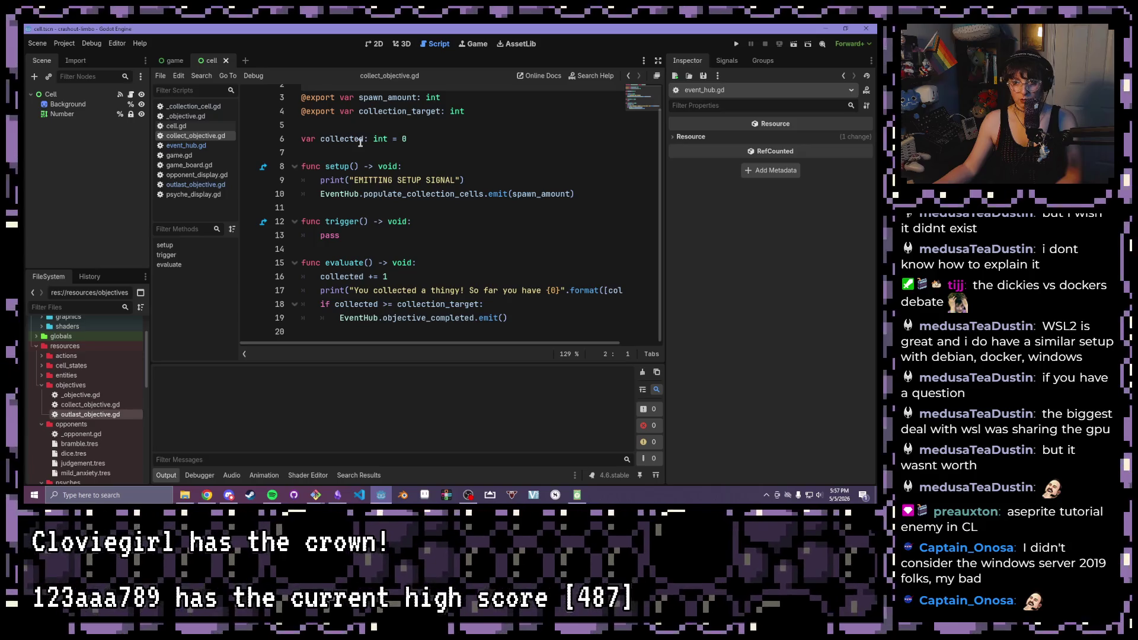
{"action": "left_click", "coordinate": [207, 175]}
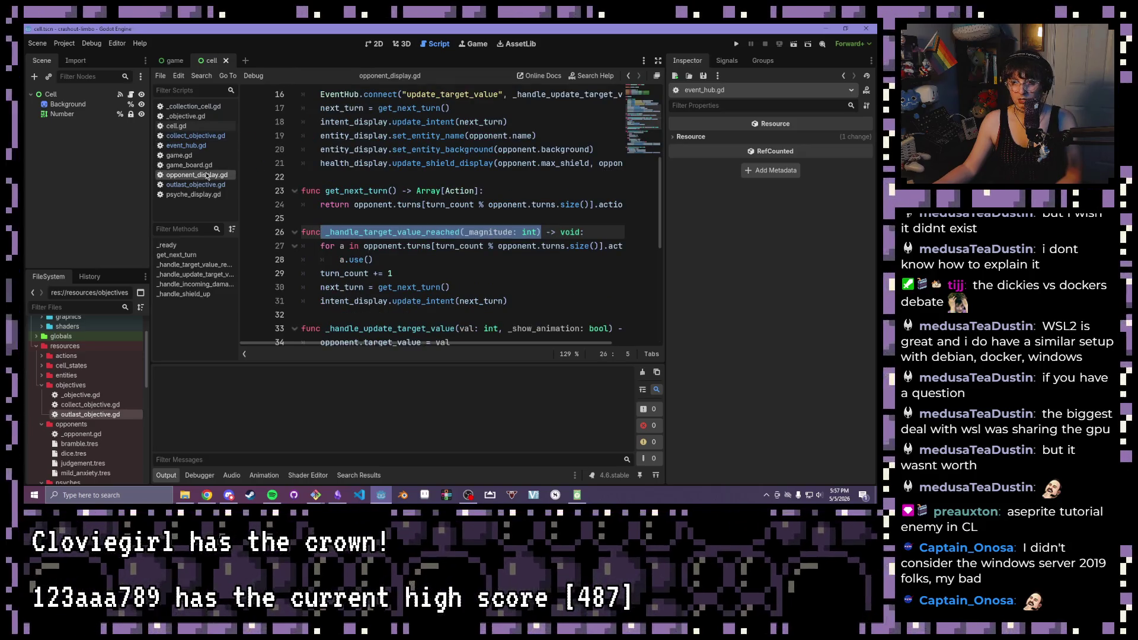
{"action": "scroll", "coordinate": [359, 184], "scroll_direction": "up", "scroll_amount": 5}
{"action": "left_click", "coordinate": [195, 184]}
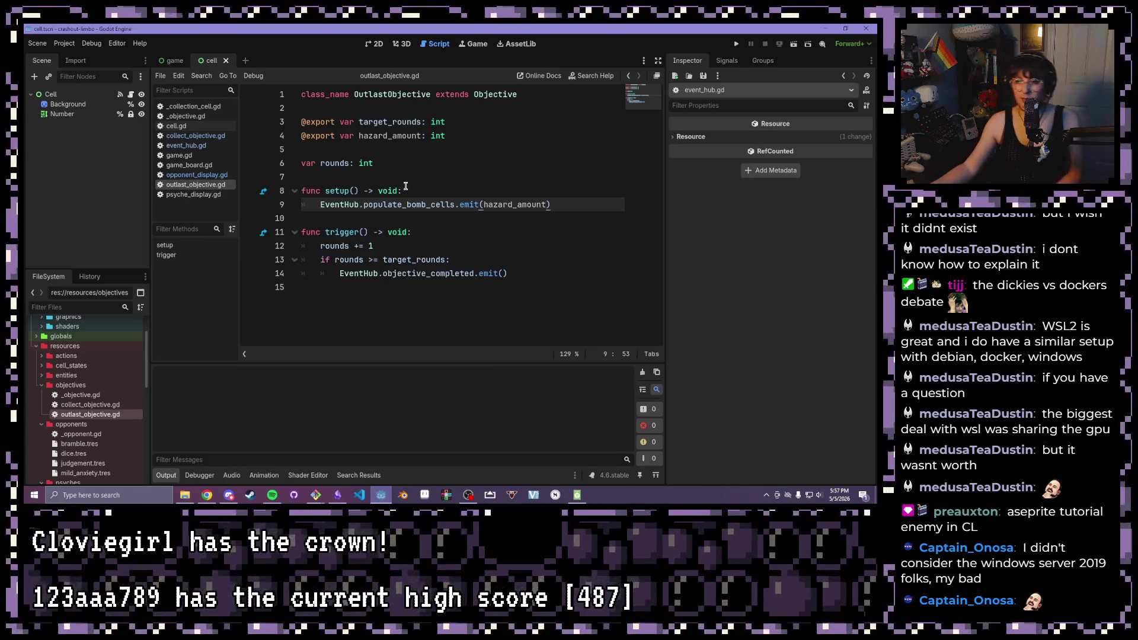
Review the bomb-cells emit call on line 9, then pick the game board file.
{"action": "left_click_drag", "start_coordinate": [359, 204], "coordinate": [513, 204]}
{"action": "left_click", "coordinate": [554, 219]}
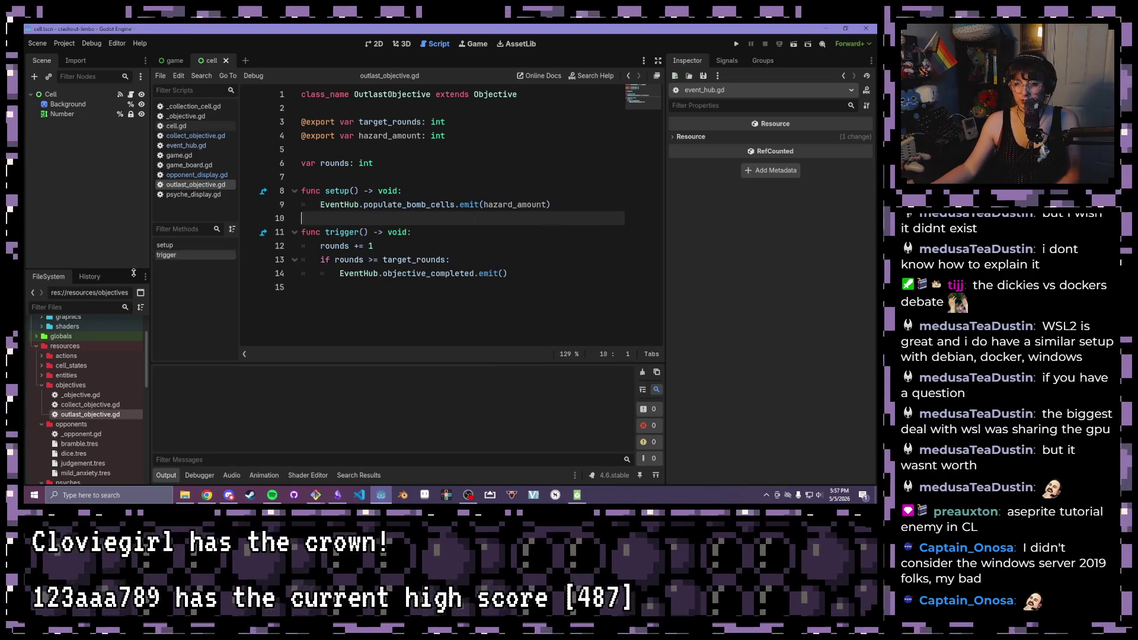
{"action": "scroll", "coordinate": [104, 397], "scroll_direction": "down", "scroll_amount": 5}
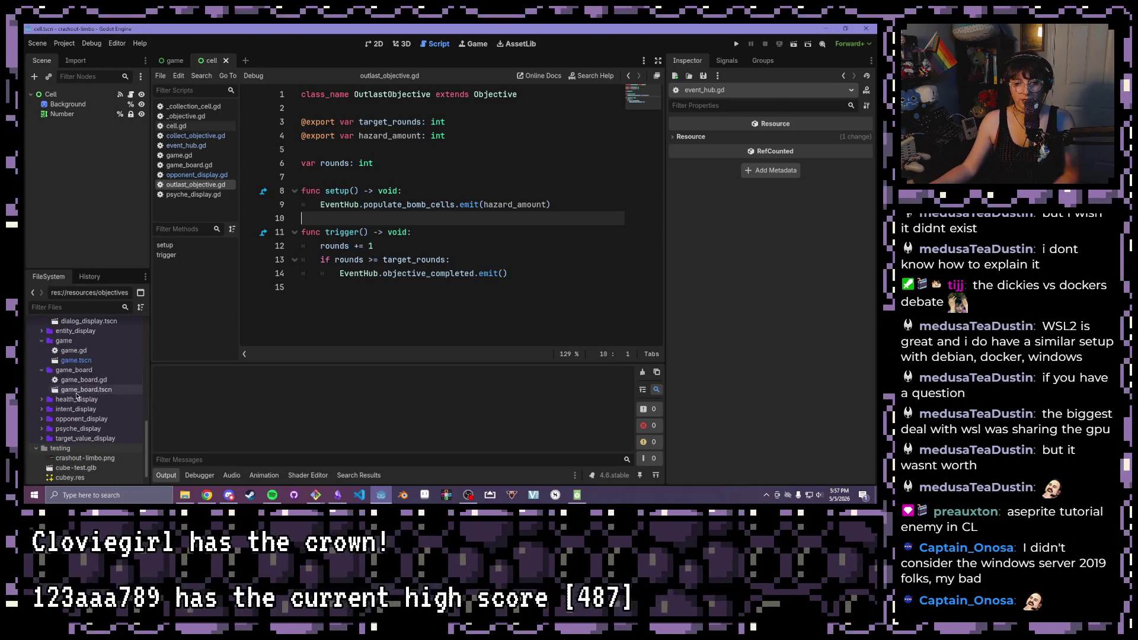
{"action": "left_click", "coordinate": [94, 381]}
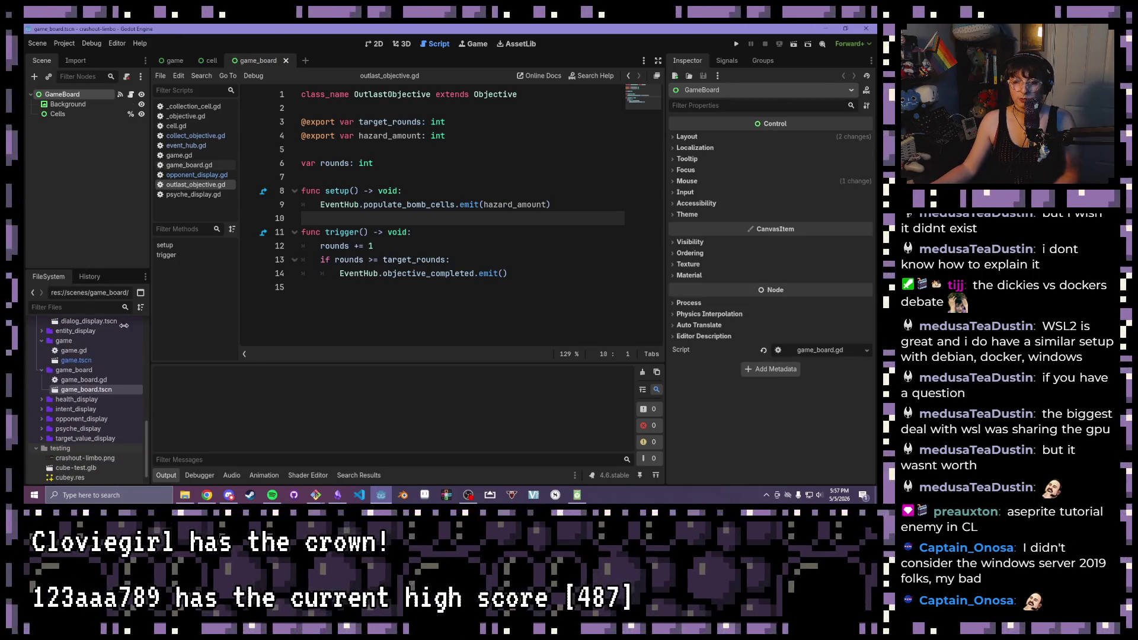
Open game_board.tscn and select the body of _handle_populate_collection_cells in game_board.gd.
{"action": "double_click", "coordinate": [83, 379]}
{"action": "scroll", "coordinate": [338, 243], "scroll_direction": "down", "scroll_amount": 2}
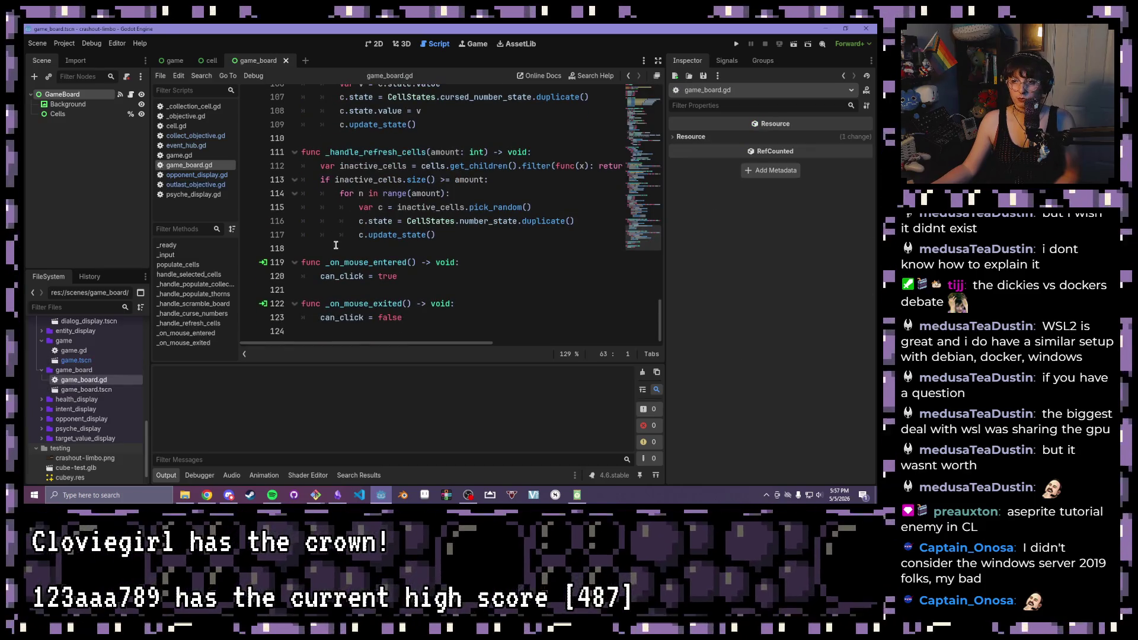
{"action": "scroll", "coordinate": [336, 246], "scroll_direction": "up", "scroll_amount": 5}
{"action": "scroll", "coordinate": [332, 248], "scroll_direction": "up", "scroll_amount": 3}
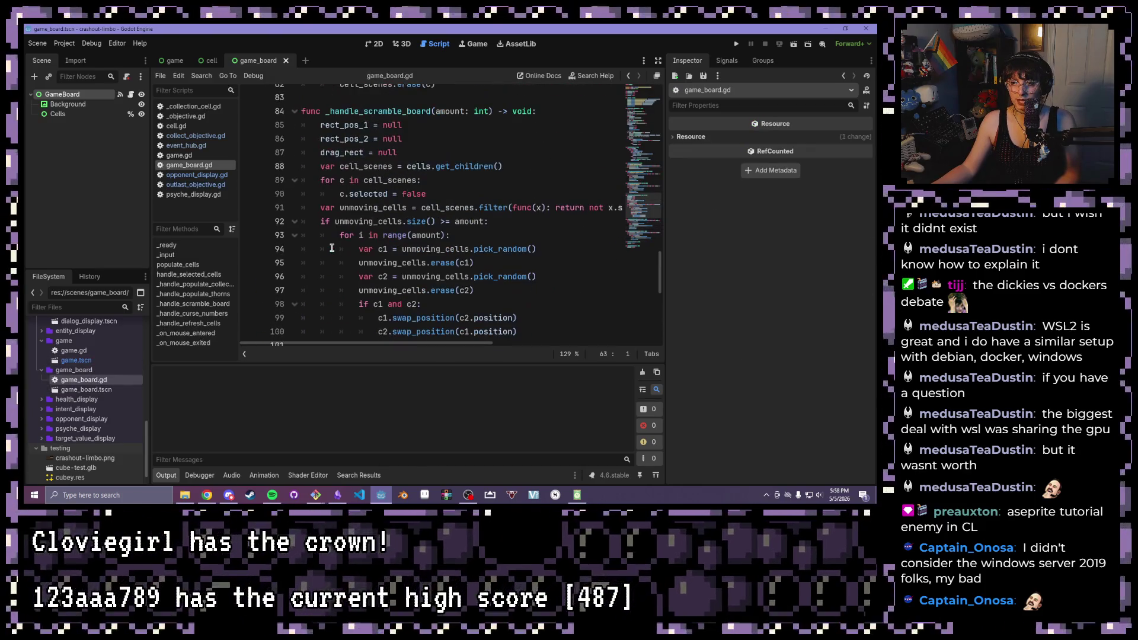
{"action": "scroll", "coordinate": [332, 248], "scroll_direction": "up", "scroll_amount": 4}
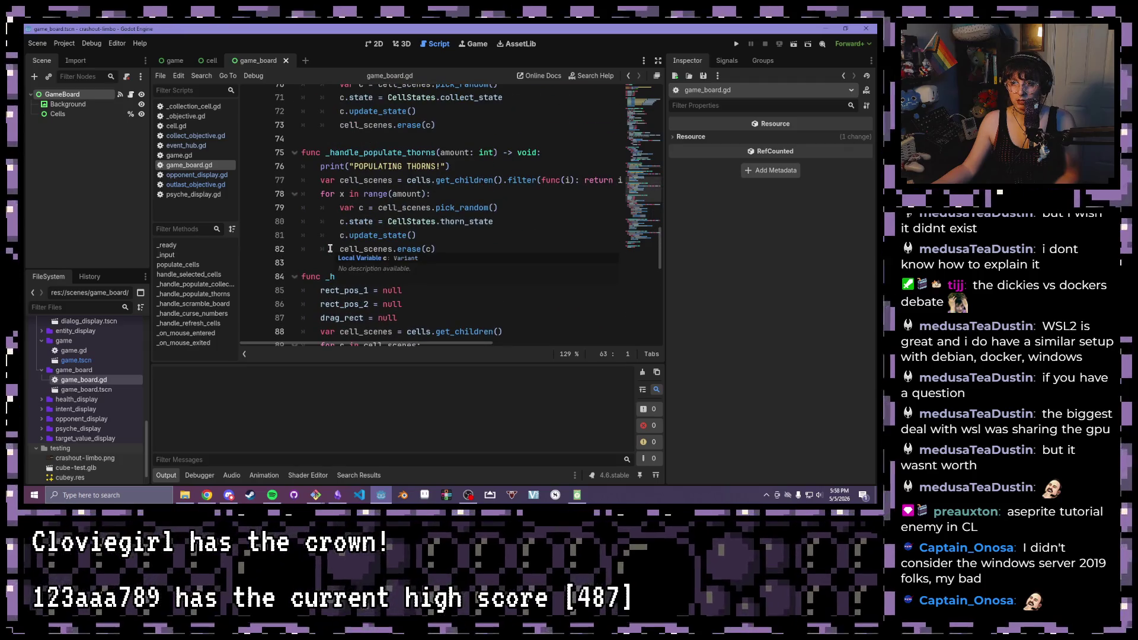
{"action": "scroll", "coordinate": [474, 192], "scroll_direction": "up", "scroll_amount": 3}
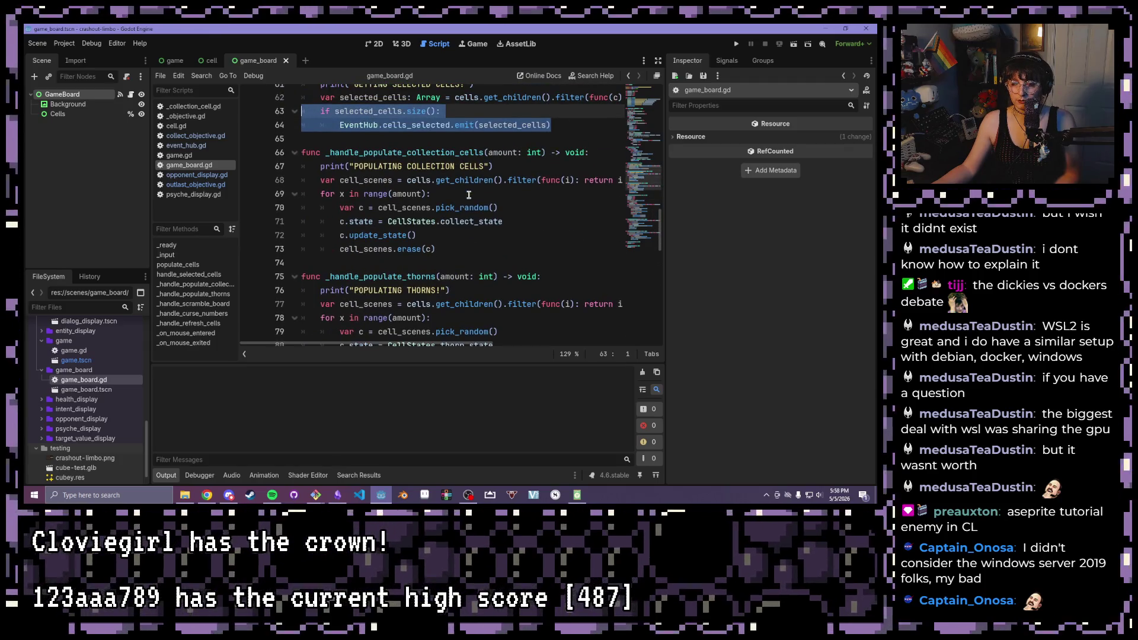
{"action": "mouse_move", "coordinate": [468, 247]}
{"action": "left_mouse_down"}
{"action": "mouse_move", "coordinate": [356, 195]}
{"action": "mouse_move", "coordinate": [301, 152]}
{"action": "left_mouse_up"}
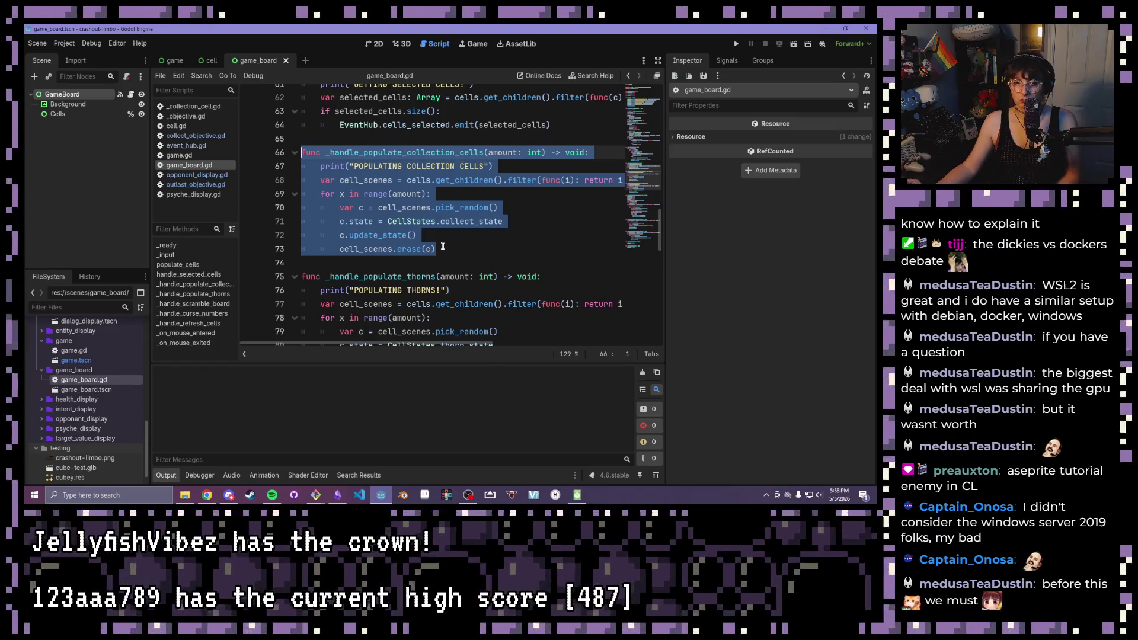
{"action": "left_click", "coordinate": [443, 248]}
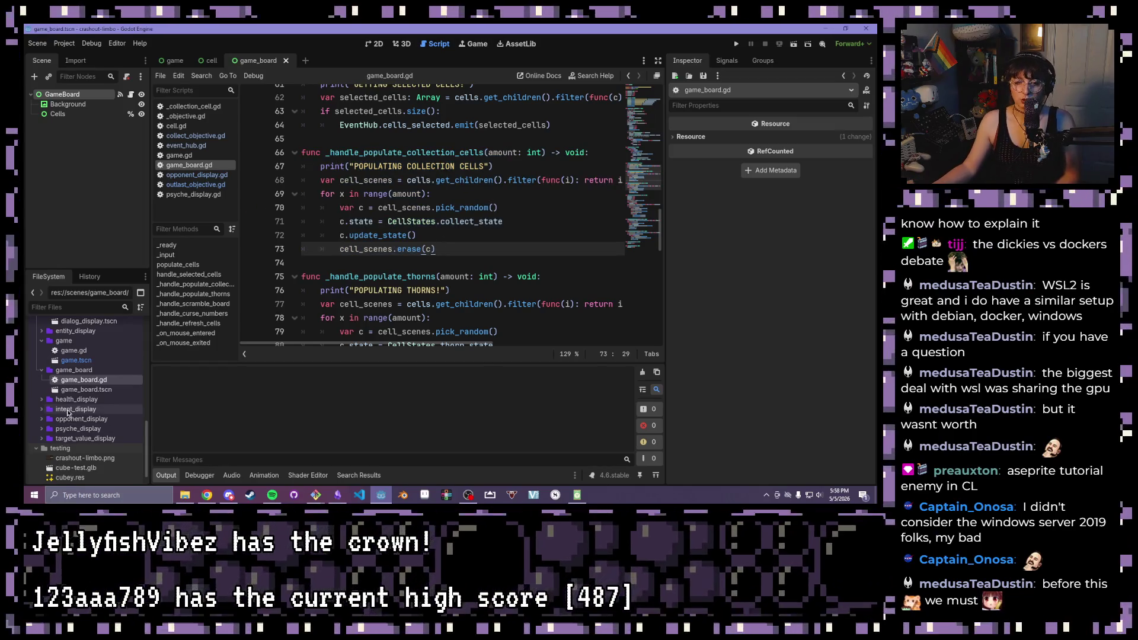
Scroll up through game_board.gd and expand the cell_states folder in FileSystem.
{"action": "scroll", "coordinate": [72, 406], "scroll_direction": "up", "scroll_amount": 5}
{"action": "scroll", "coordinate": [71, 406], "scroll_direction": "up", "scroll_amount": 6}
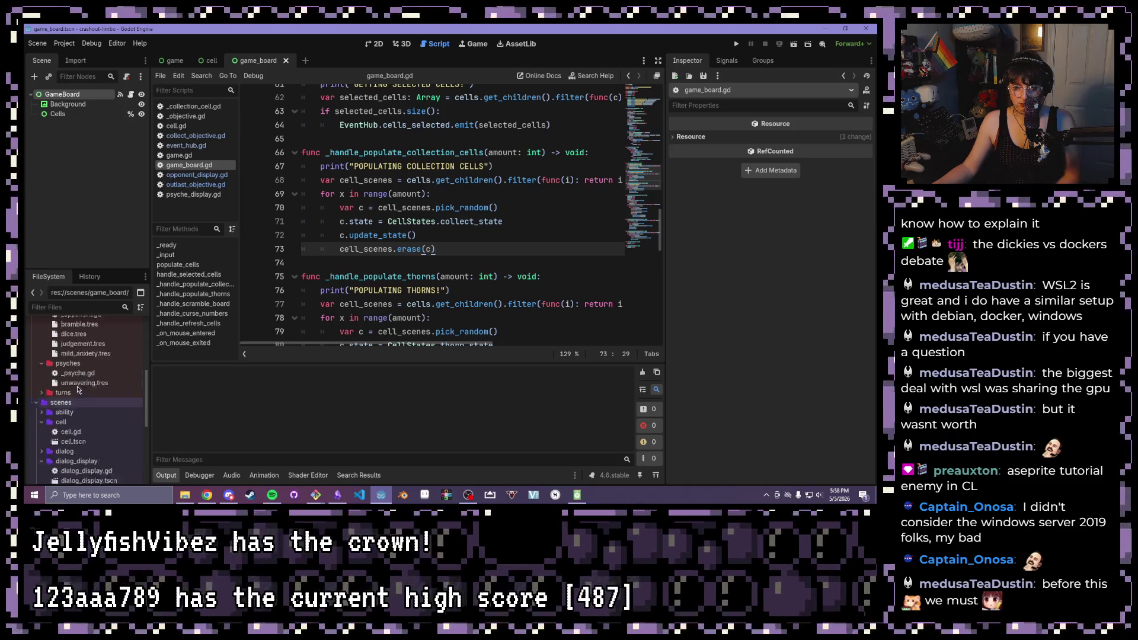
{"action": "scroll", "coordinate": [75, 392], "scroll_direction": "up", "scroll_amount": 2}
{"action": "double_click", "coordinate": [66, 366]}
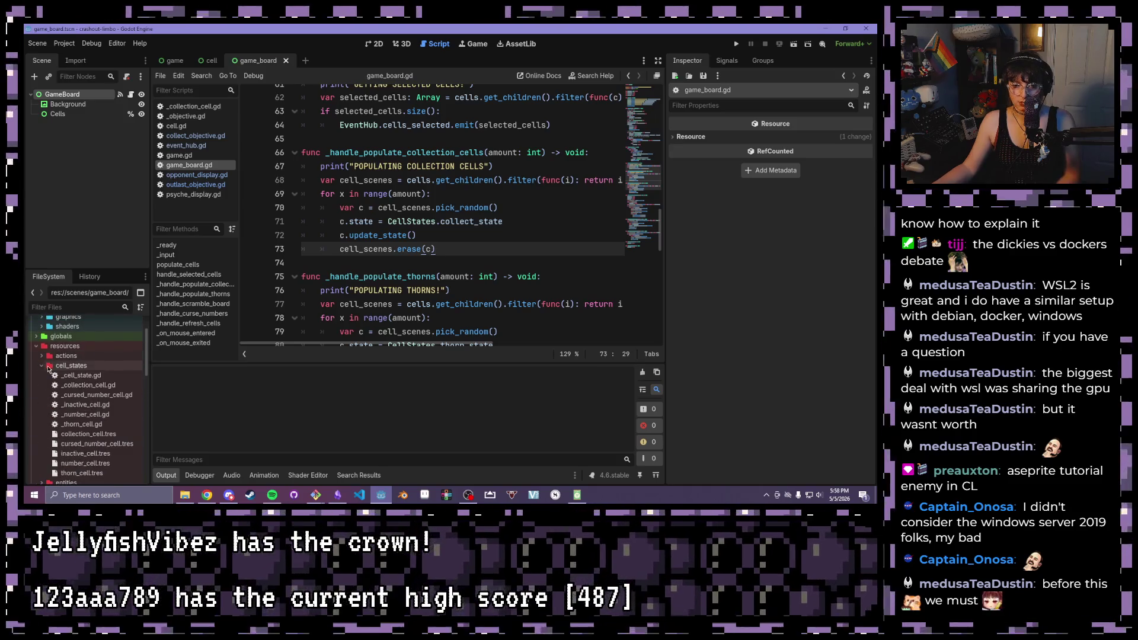
Add a new script _bomb_cell.gd to the cell_states folder, inheriting from CellState.
{"action": "right_click", "coordinate": [69, 370]}
{"action": "left_click", "coordinate": [70, 370]}
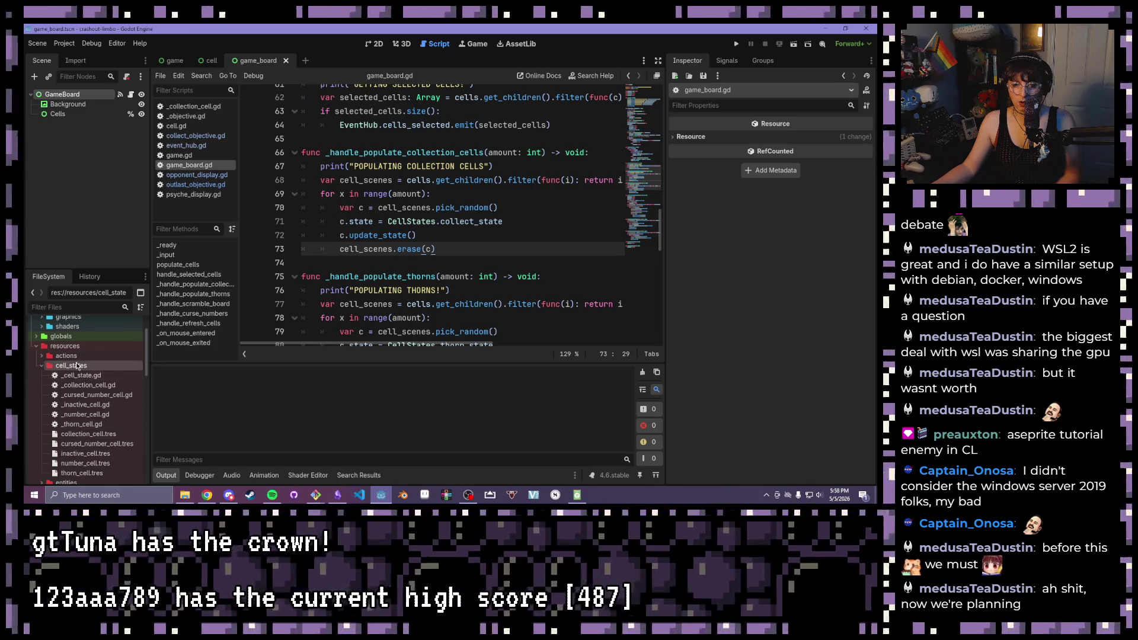
{"action": "right_click", "coordinate": [76, 368]}
{"action": "mouse_move", "coordinate": [135, 328]}
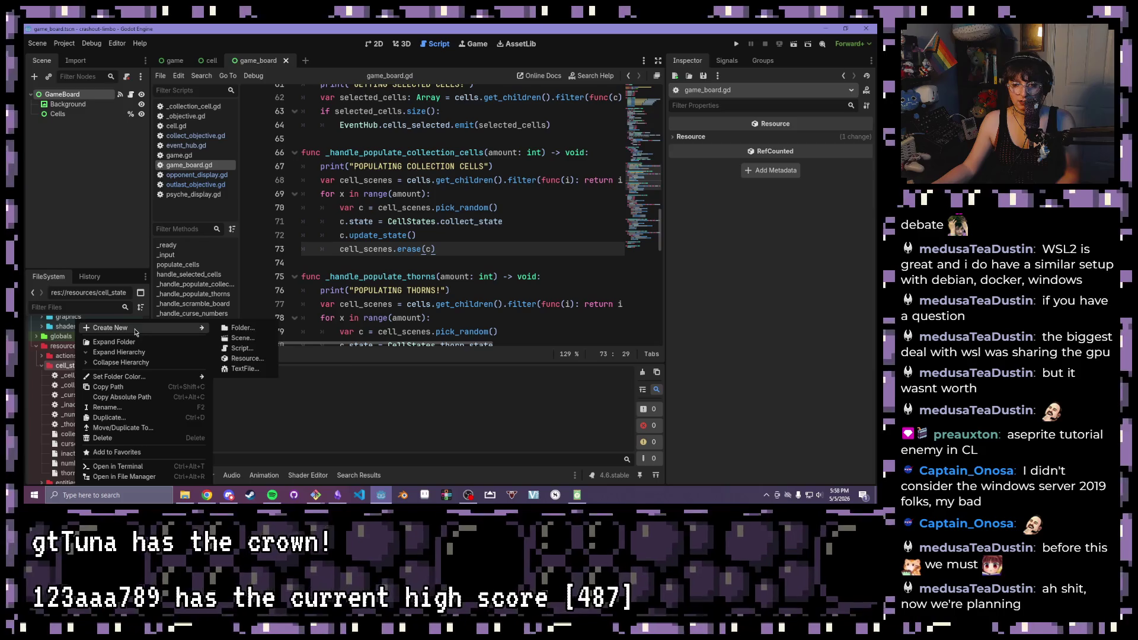
{"action": "left_click", "coordinate": [252, 354]}
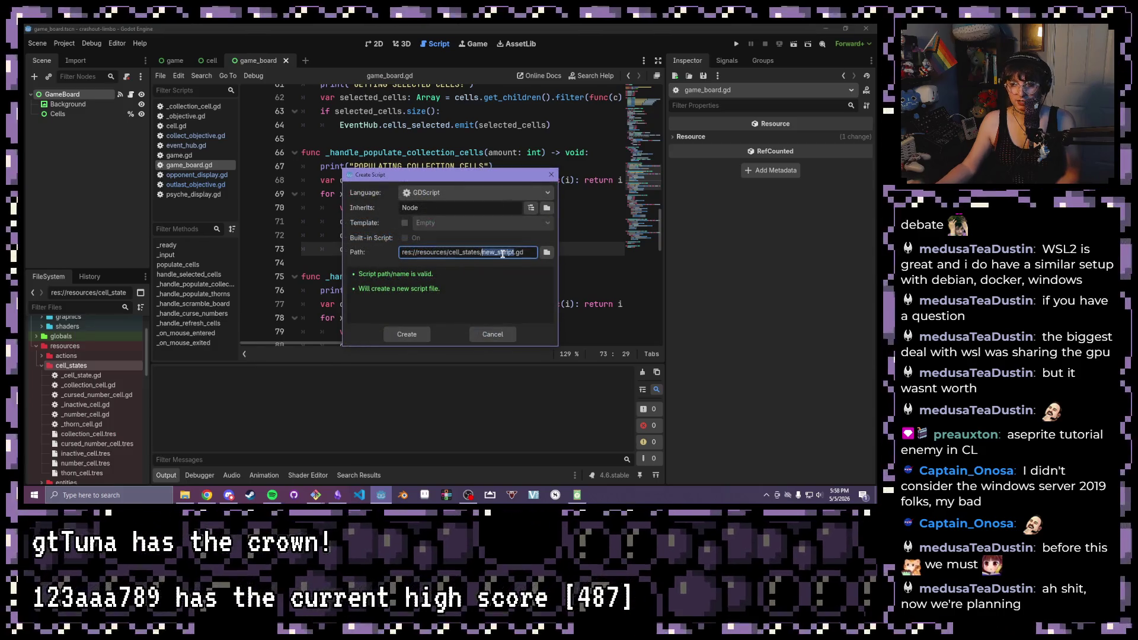
{"action": "type", "text": "bomb"}
{"action": "key", "text": "BackSpace"}
{"action": "key", "text": "BackSpace"}
{"action": "key", "text": "BackSpace"}
{"action": "type", "text": "_bomb_cell"}
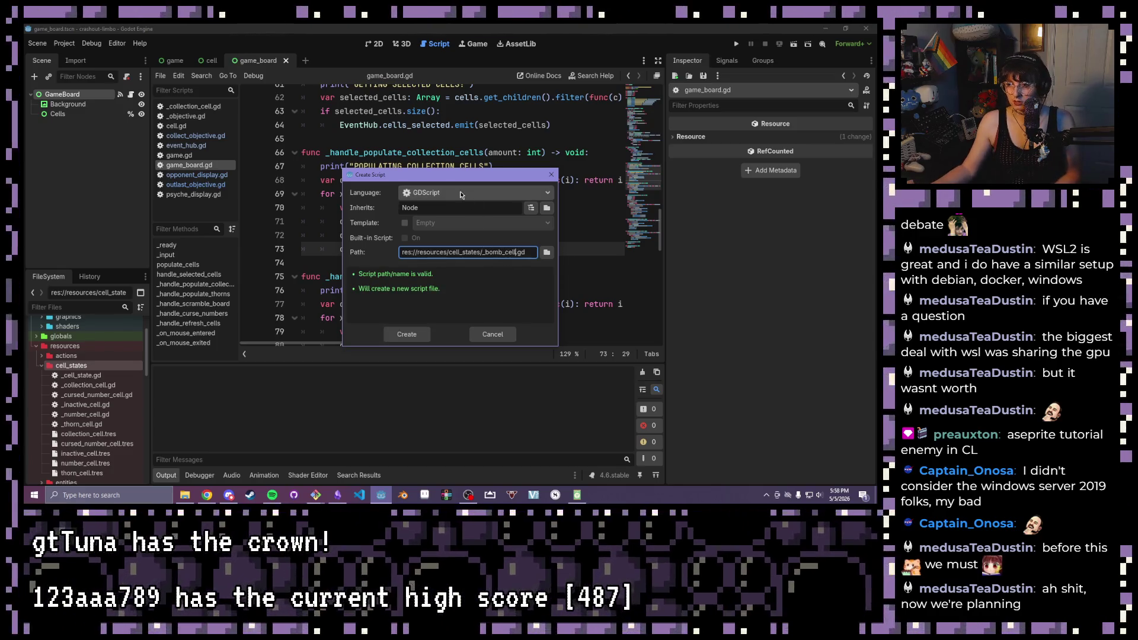
{"action": "left_click_drag", "start_coordinate": [449, 210], "coordinate": [373, 206]}
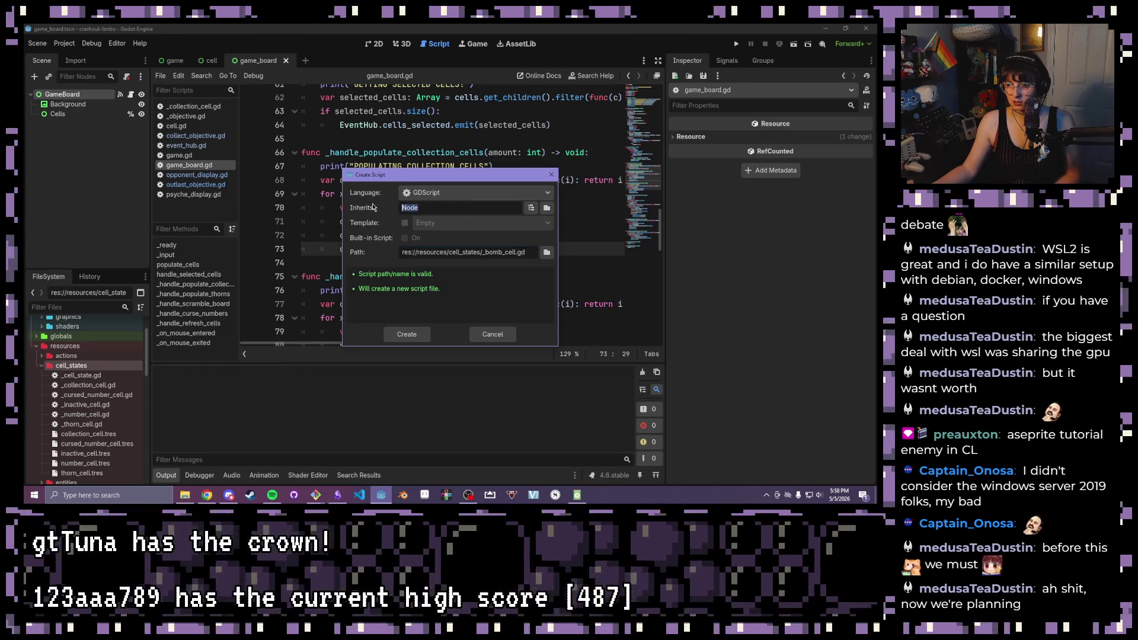
{"action": "type", "text": "Cell"}
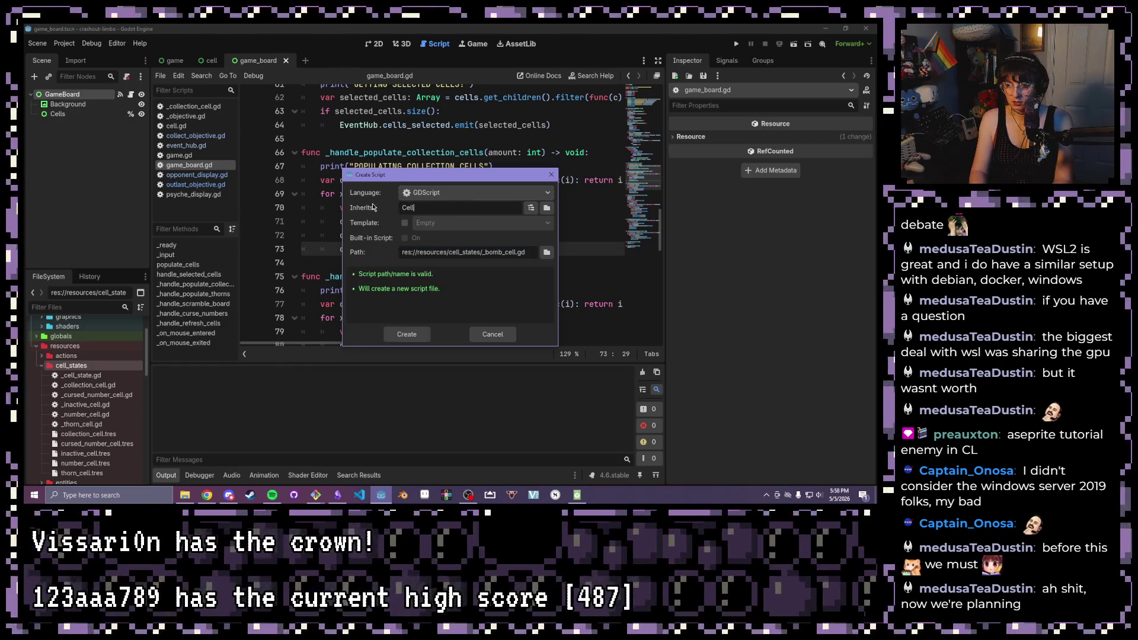
{"action": "type", "text": "State"}
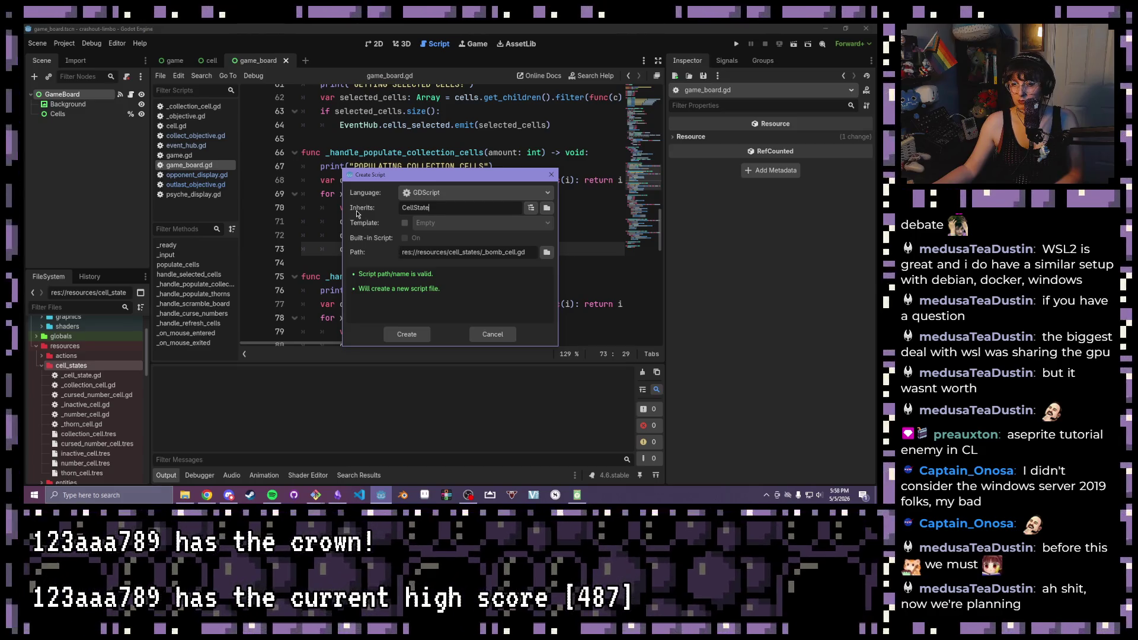
{"action": "left_click", "coordinate": [403, 335]}
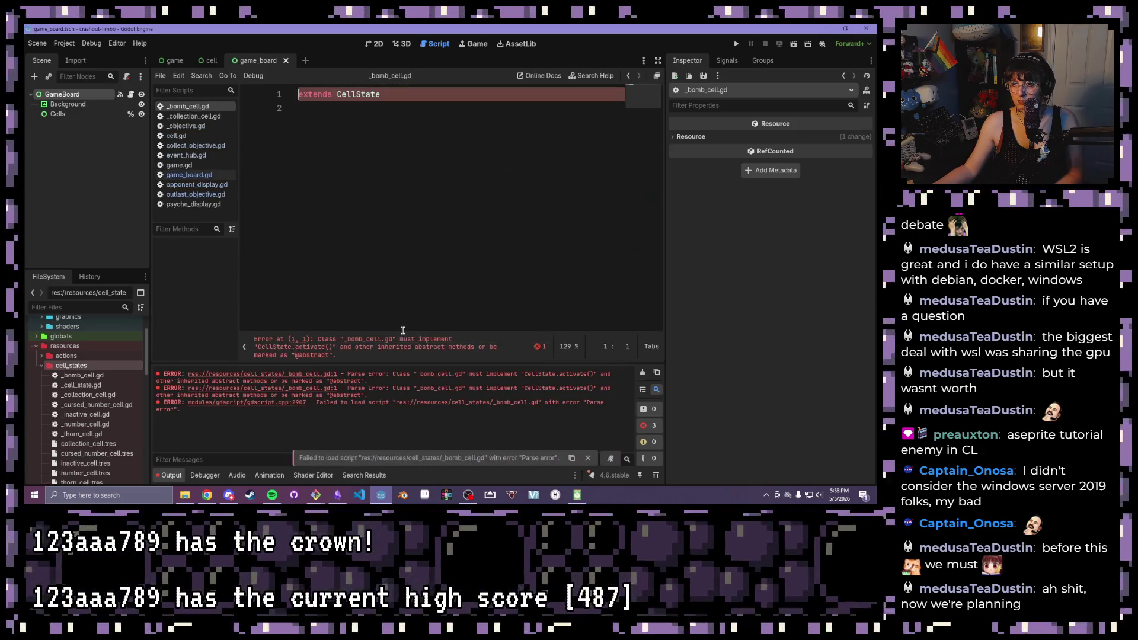
Declare 'class_name BombCell' at the top of _bomb_cell.gd, after checking _cell_state.gd.
{"action": "type", "text": "ClassNa"}
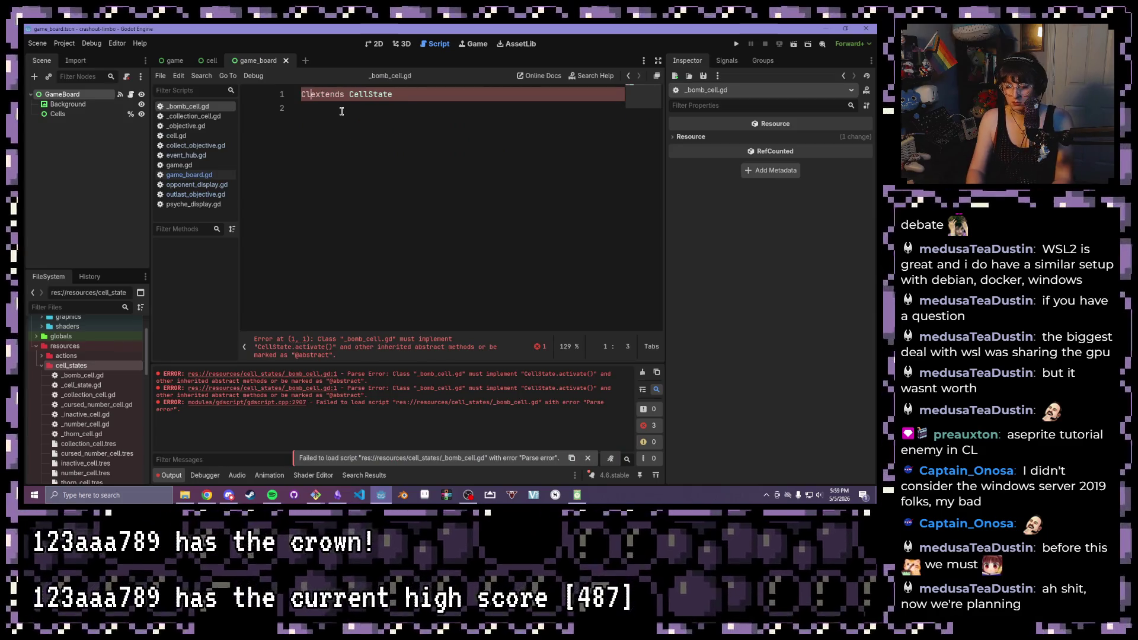
{"action": "key", "text": "BackSpace"}
{"action": "key", "text": "BackSpace"}
{"action": "key", "text": "BackSpace"}
{"action": "type", "text": "class_name"}
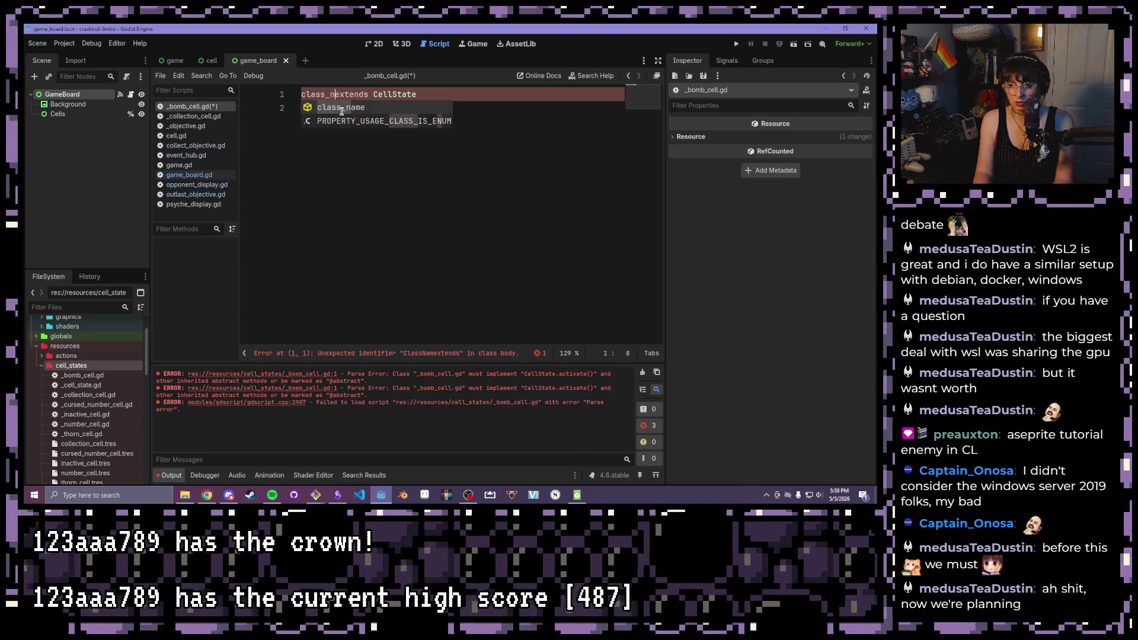
{"action": "double_click", "coordinate": [83, 385]}
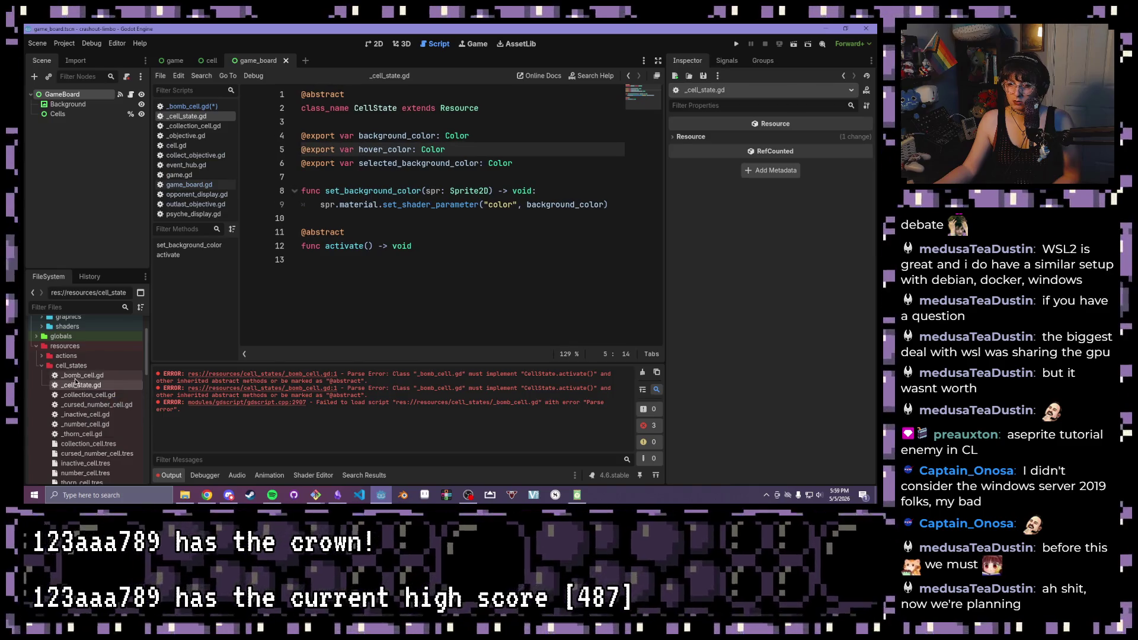
{"action": "double_click", "coordinate": [78, 376]}
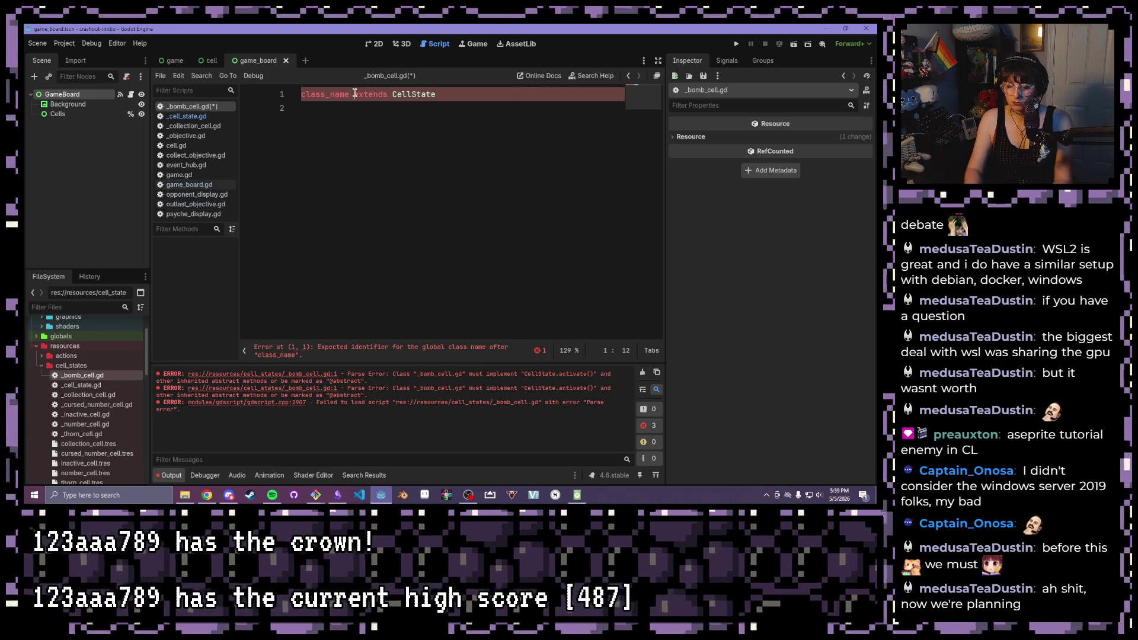
{"action": "type", "text": "BombCell"}
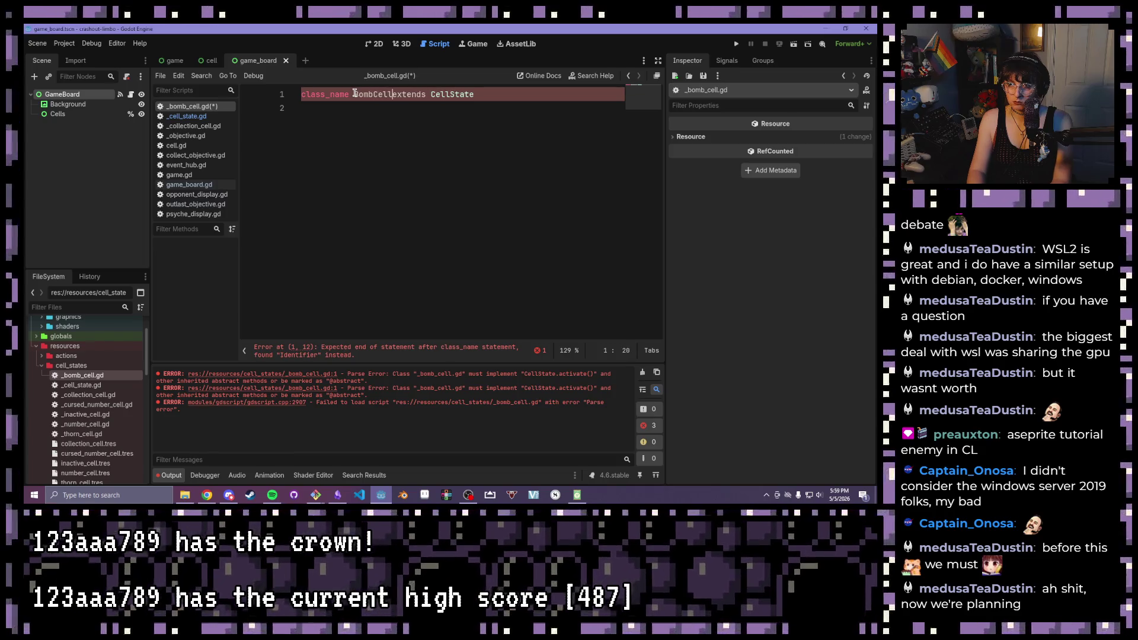
Add an empty 'func activate() -> void:' stub containing pass, and clear the Output log.
{"action": "double_click", "coordinate": [81, 417]}
{"action": "double_click", "coordinate": [82, 425]}
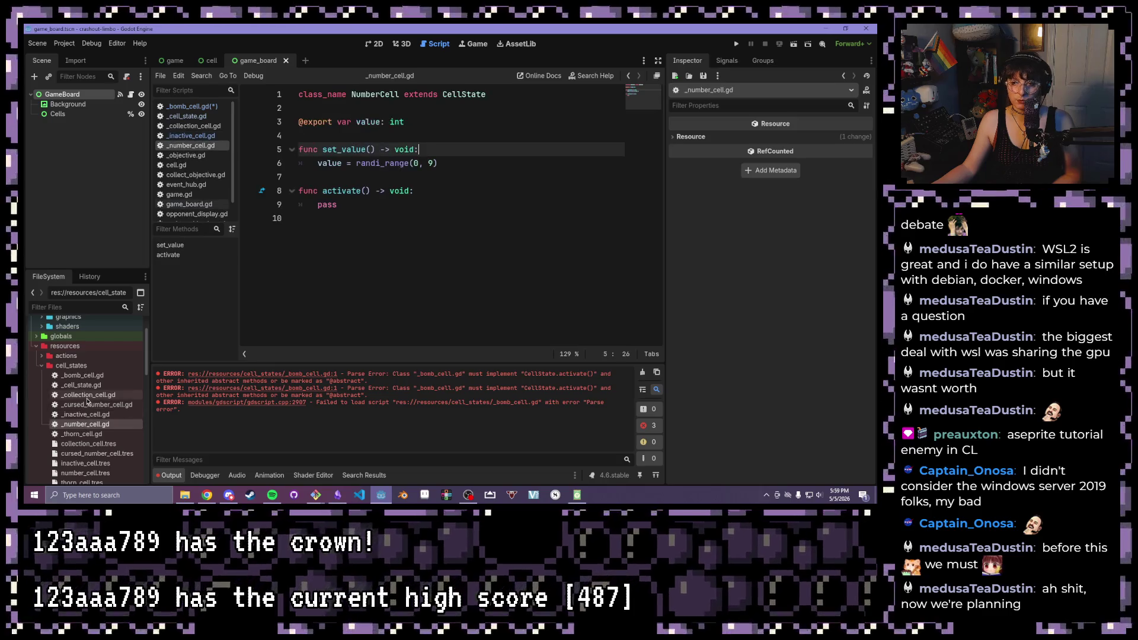
{"action": "left_click", "coordinate": [81, 384]}
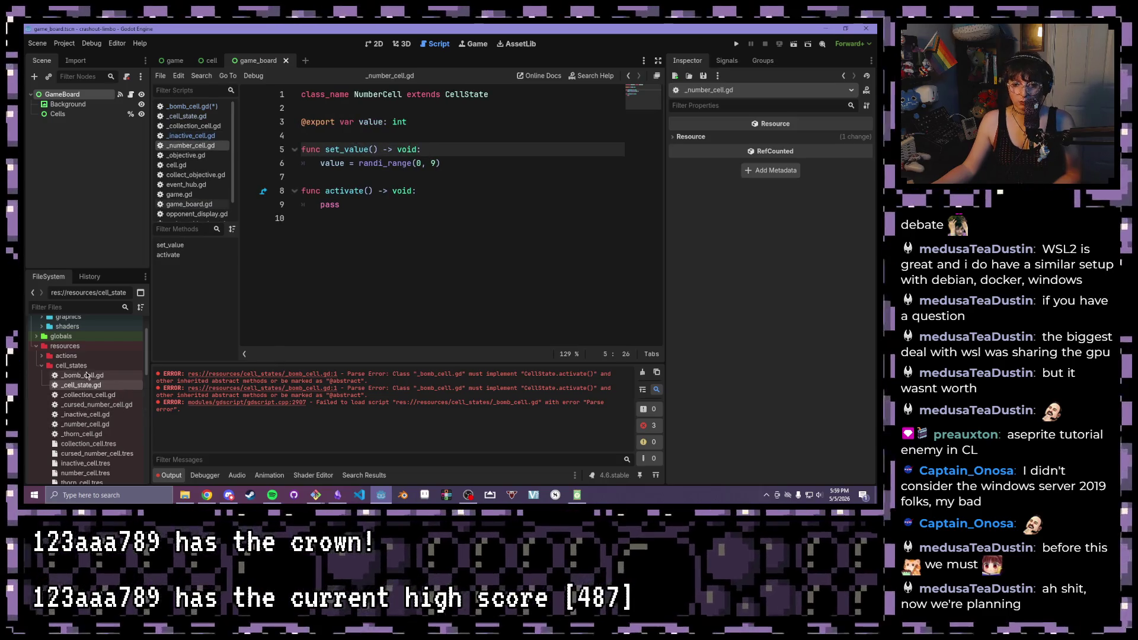
{"action": "double_click", "coordinate": [86, 375]}
{"action": "left_click", "coordinate": [401, 142]}
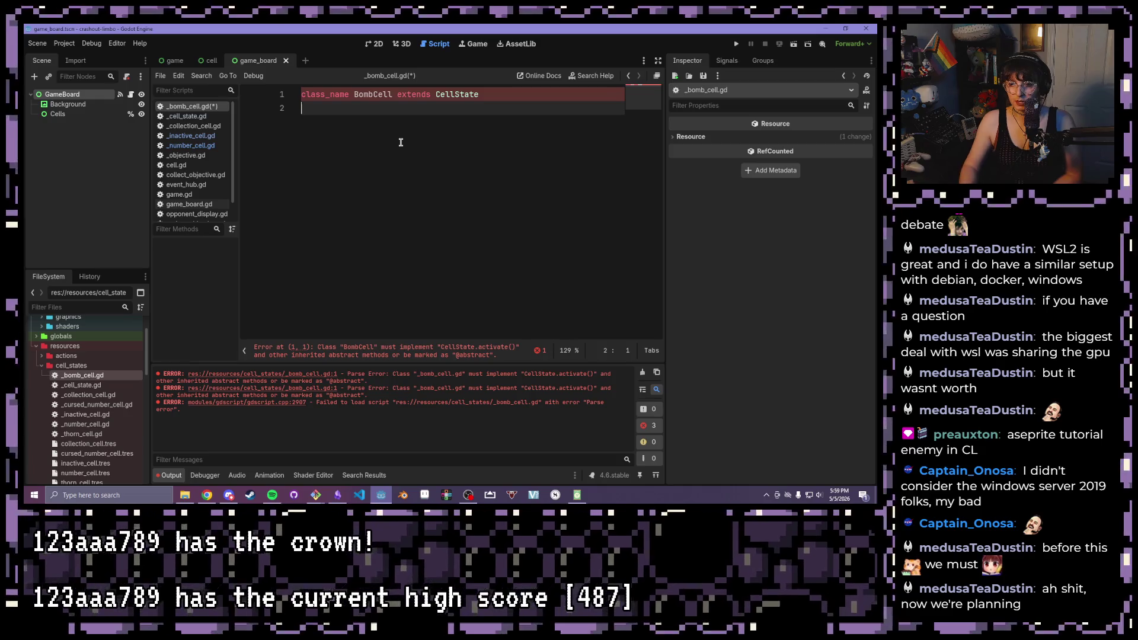
{"action": "key", "text": "Return"}
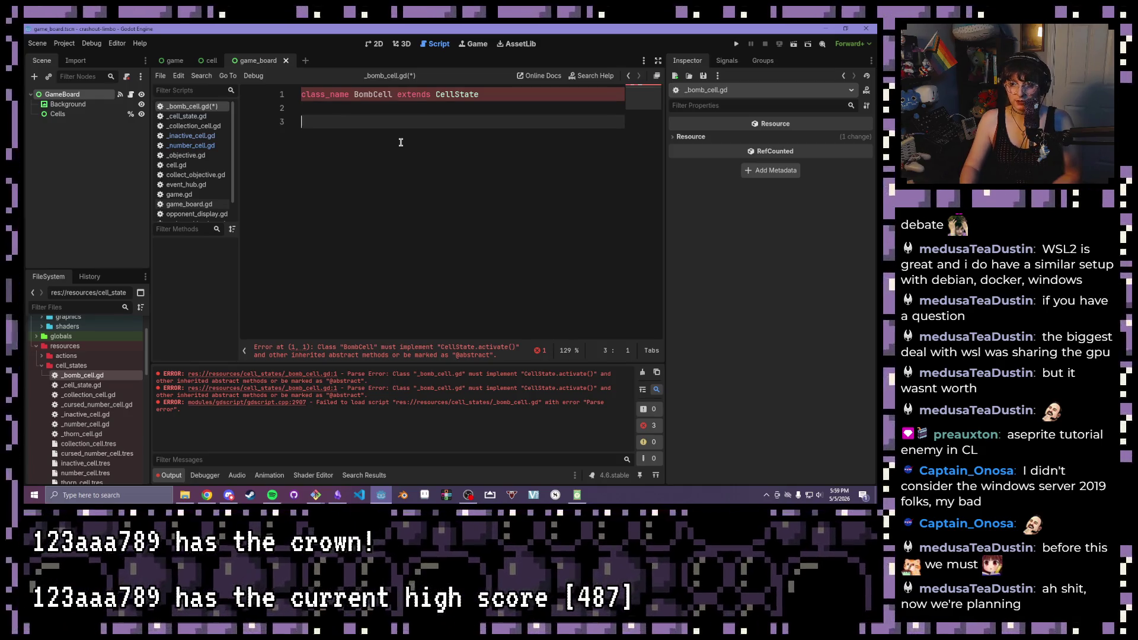
{"action": "type", "text": "func ac"}
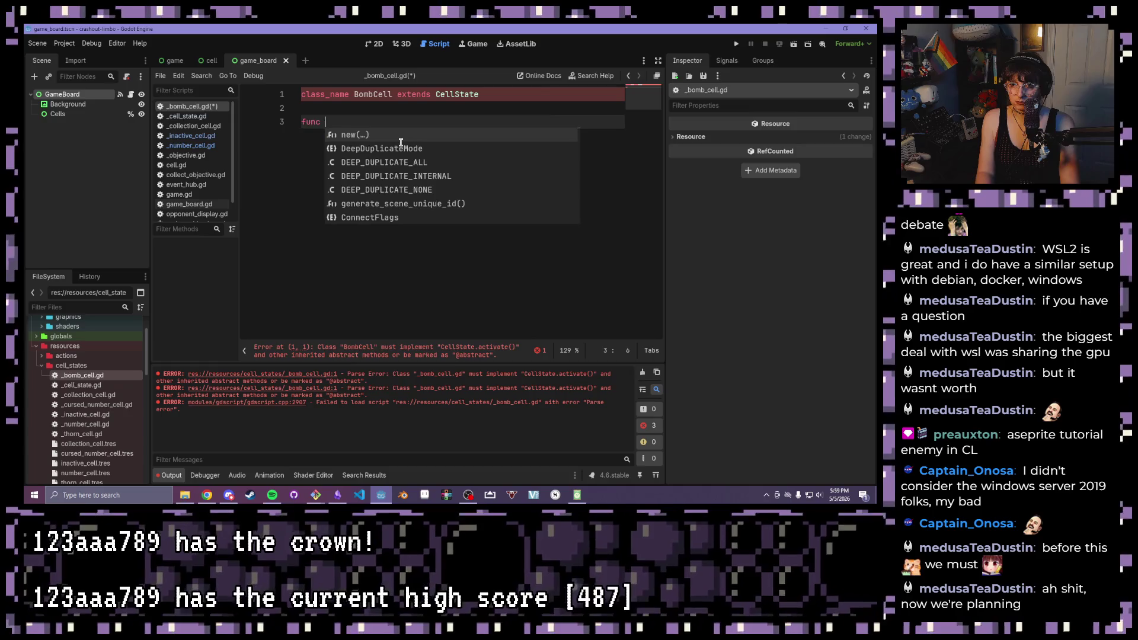
{"action": "key", "text": "Return"}
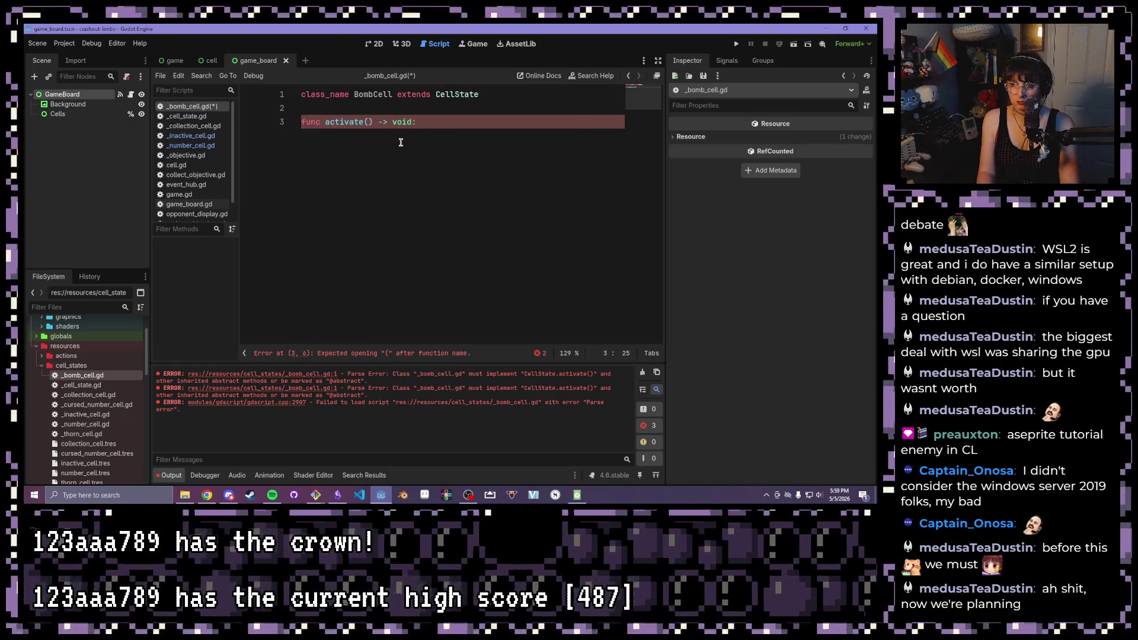
{"action": "key", "text": "Return"}
{"action": "type", "text": "pass"}
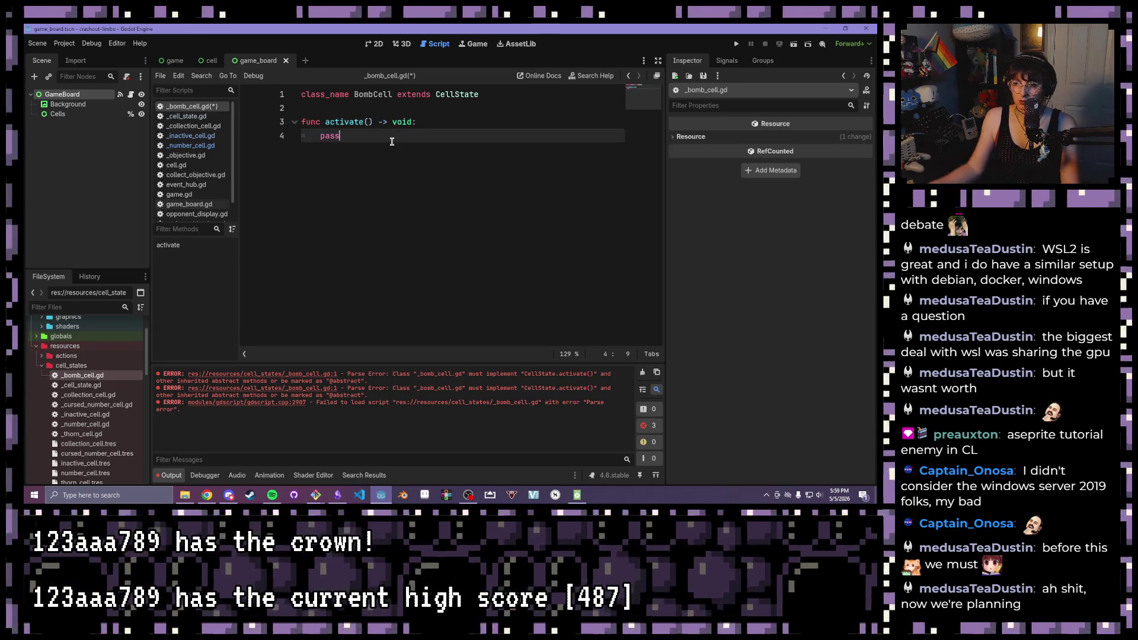
{"action": "left_click", "coordinate": [642, 372]}
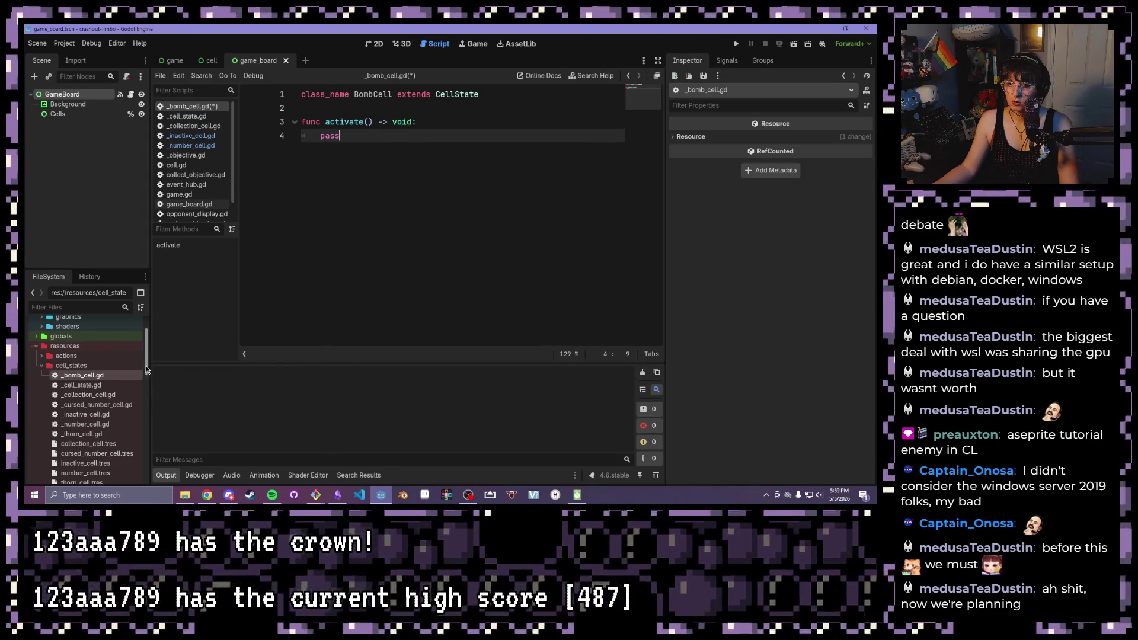
{"action": "double_click", "coordinate": [92, 386]}
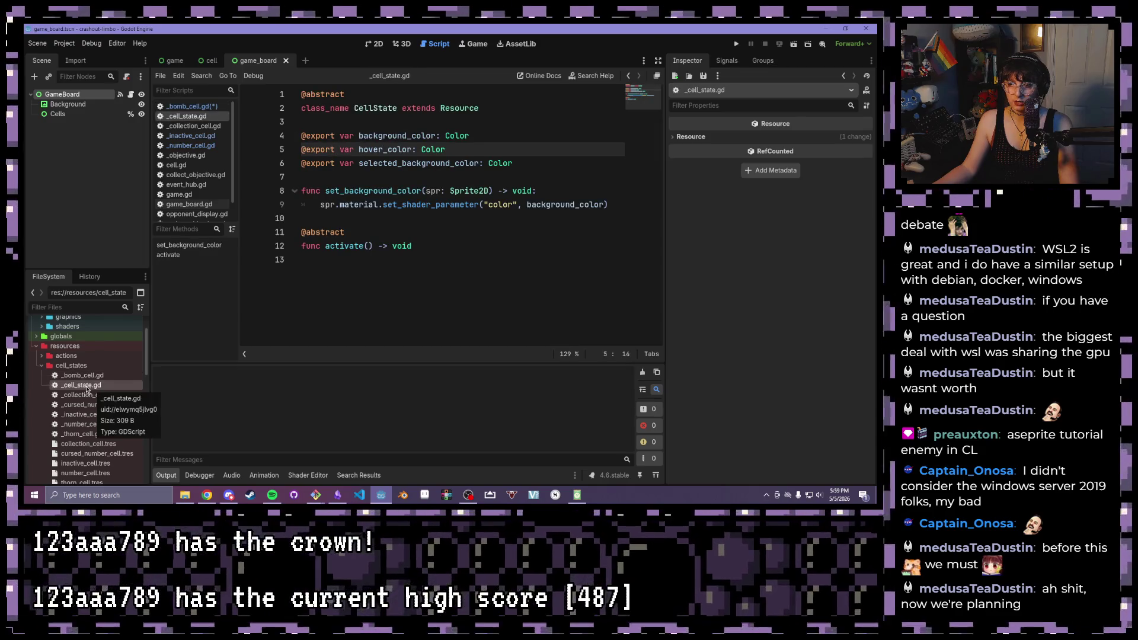
{"action": "left_click_drag", "start_coordinate": [415, 246], "coordinate": [301, 232]}
{"action": "left_click", "coordinate": [370, 268]}
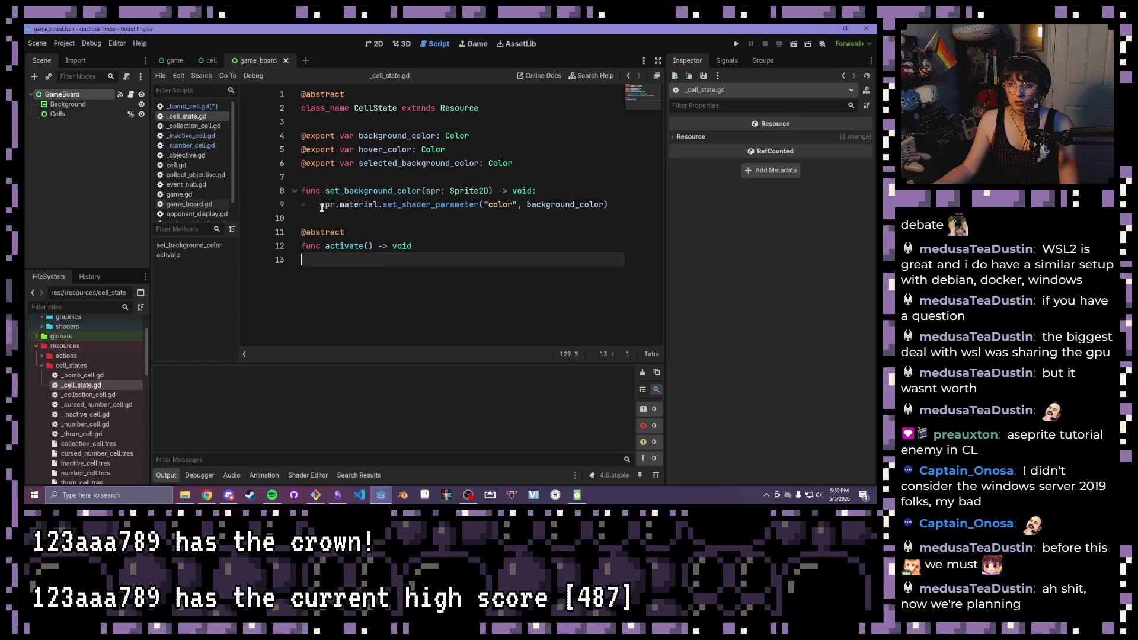
{"action": "left_click", "coordinate": [512, 160]}
{"action": "left_click_drag", "start_coordinate": [512, 160], "coordinate": [301, 135]}
{"action": "left_click", "coordinate": [383, 163]}
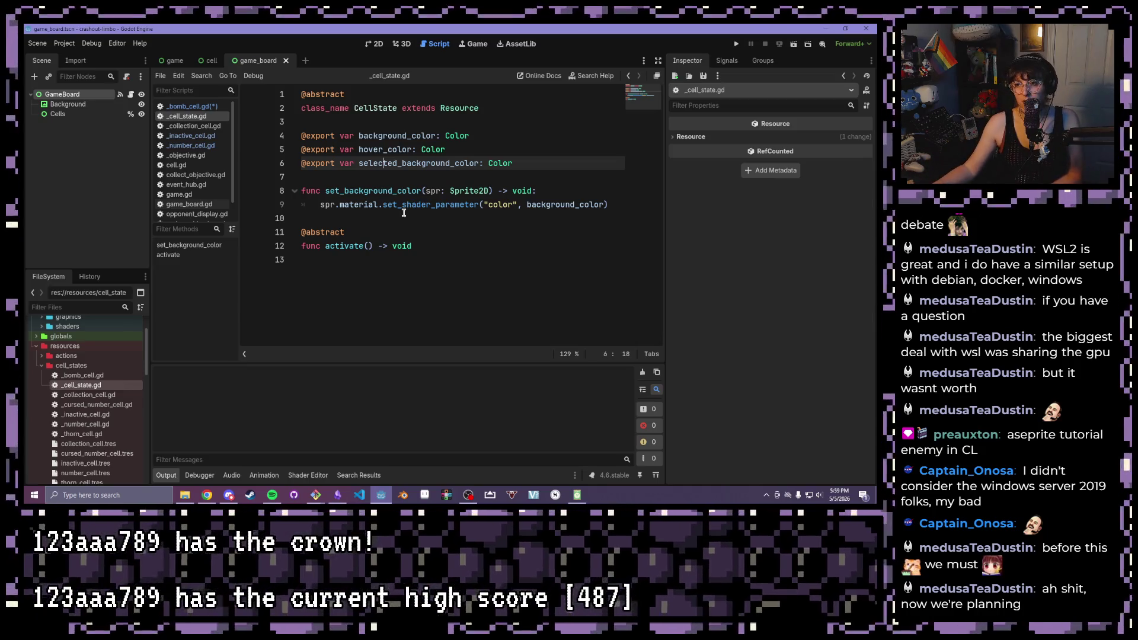
{"action": "mouse_move", "coordinate": [320, 205]}
{"action": "left_mouse_down"}
{"action": "mouse_move", "coordinate": [609, 205]}
{"action": "mouse_move", "coordinate": [301, 191]}
{"action": "left_mouse_up"}
{"action": "left_click", "coordinate": [442, 220]}
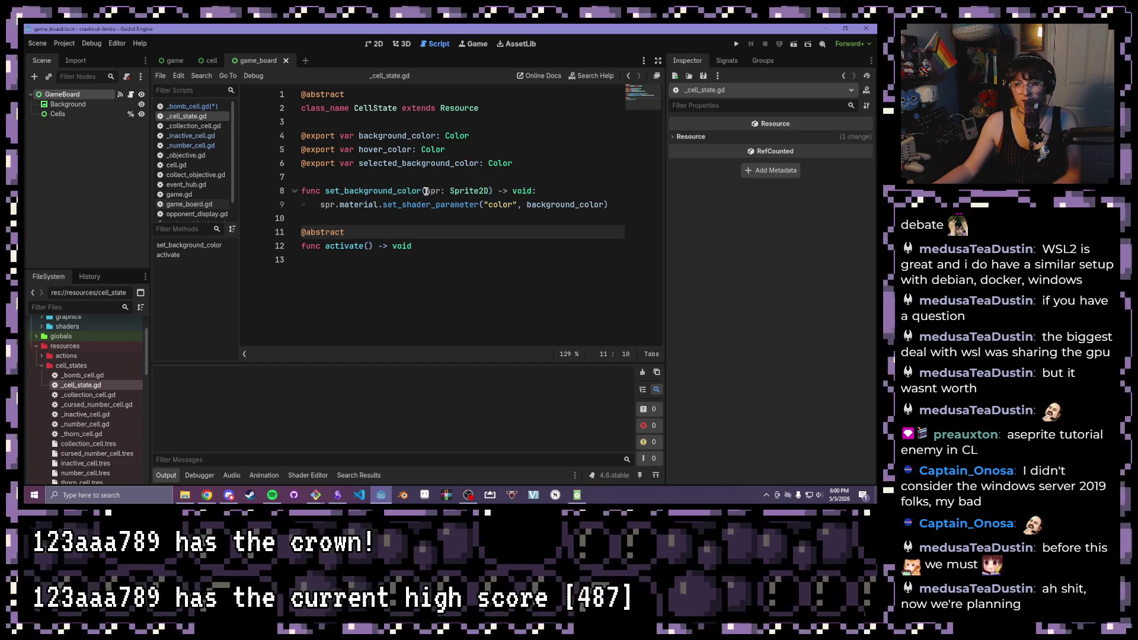
{"action": "left_click_drag", "start_coordinate": [426, 191], "coordinate": [490, 190]}
{"action": "mouse_move", "coordinate": [321, 204]}
{"action": "left_mouse_down"}
{"action": "mouse_move", "coordinate": [616, 208]}
{"action": "mouse_move", "coordinate": [531, 203]}
{"action": "mouse_move", "coordinate": [598, 204]}
{"action": "left_mouse_up"}
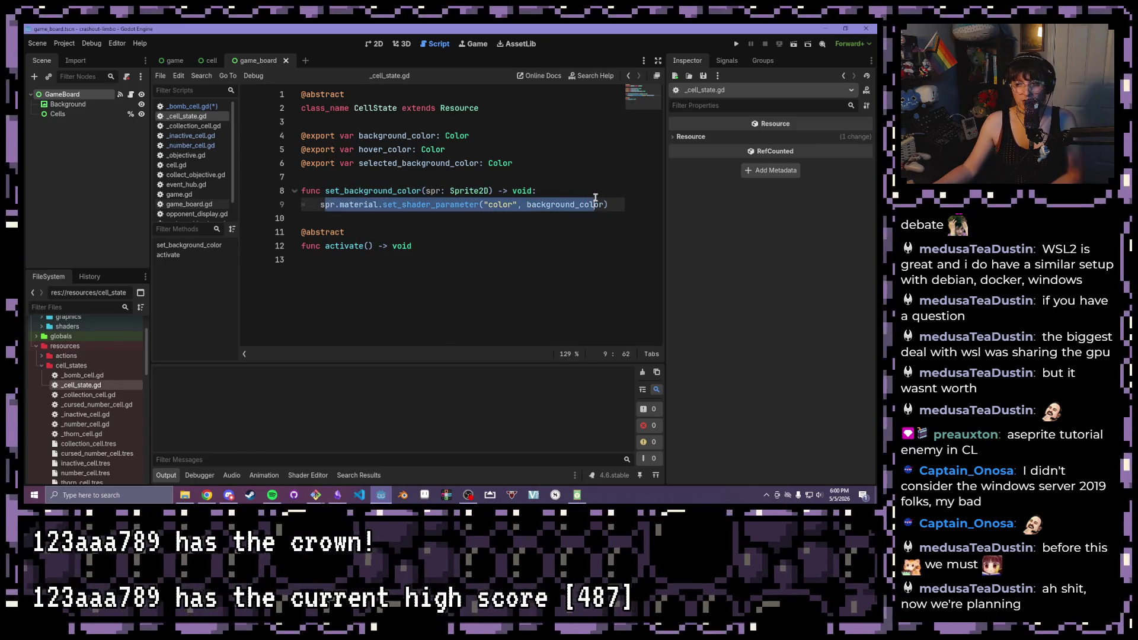
{"action": "left_click", "coordinate": [553, 218]}
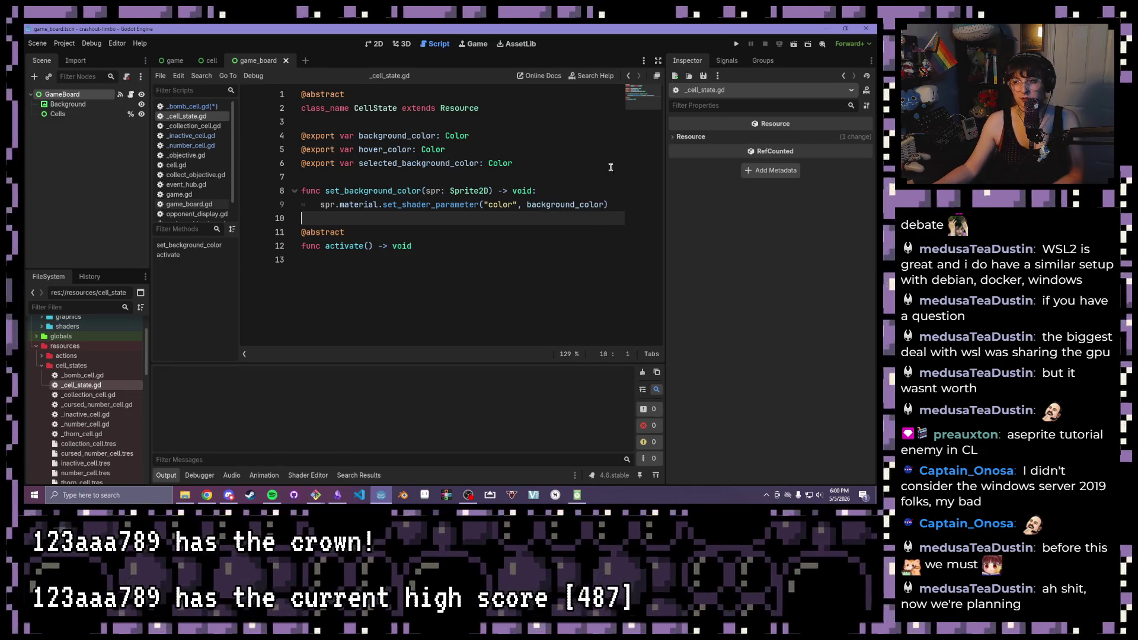
{"action": "left_click", "coordinate": [610, 206]}
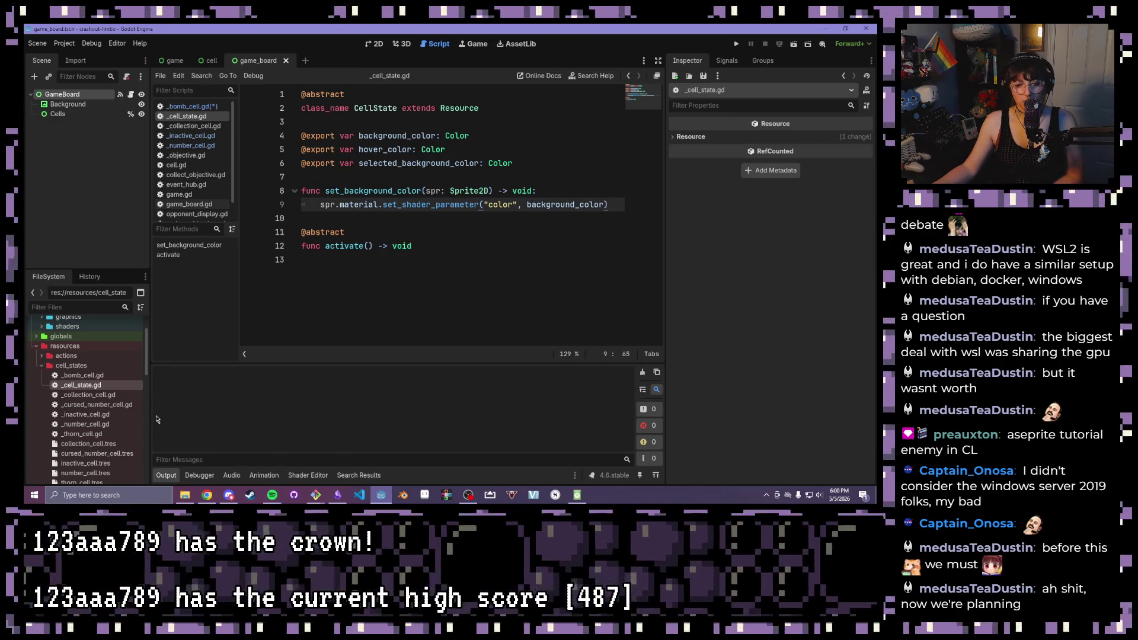
{"action": "left_click", "coordinate": [194, 107]}
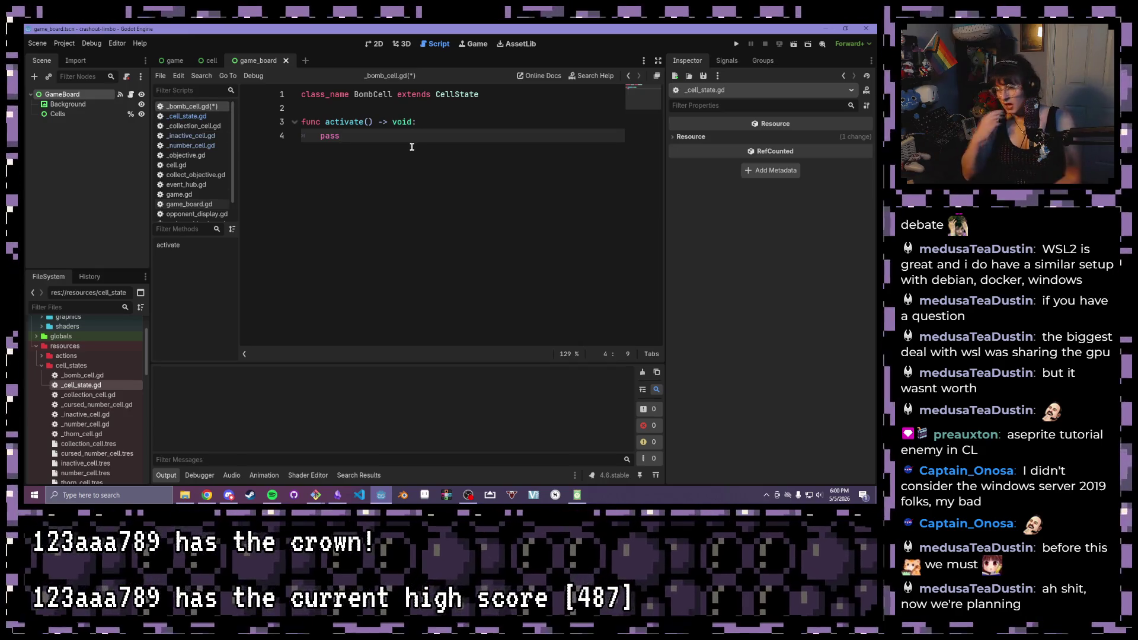
{"action": "left_click", "coordinate": [440, 121]}
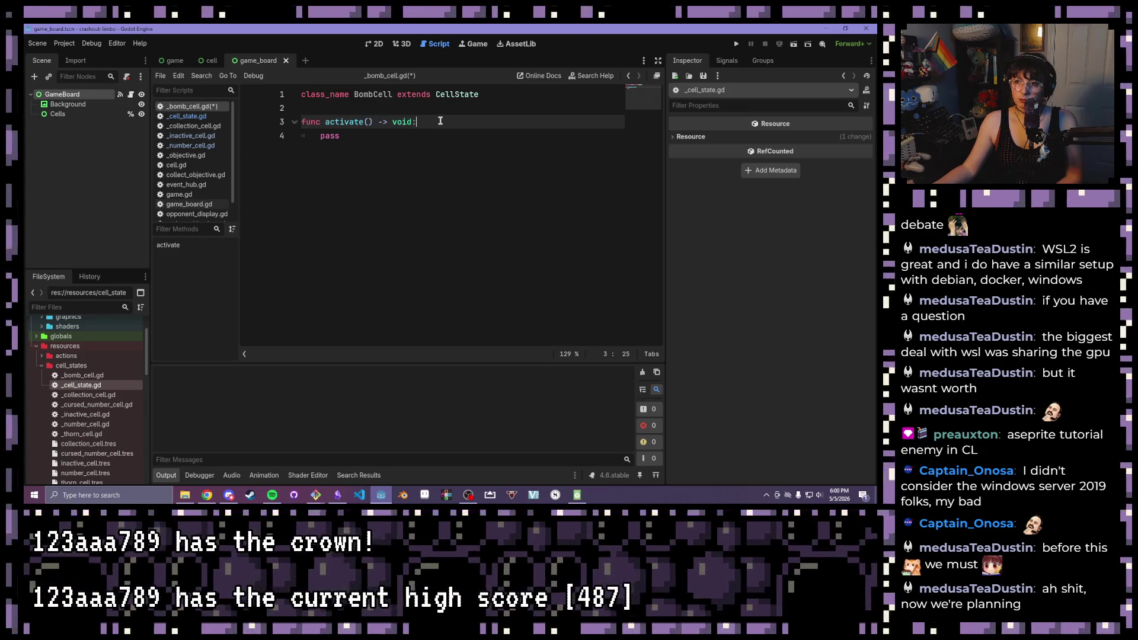
{"action": "left_click", "coordinate": [462, 102]}
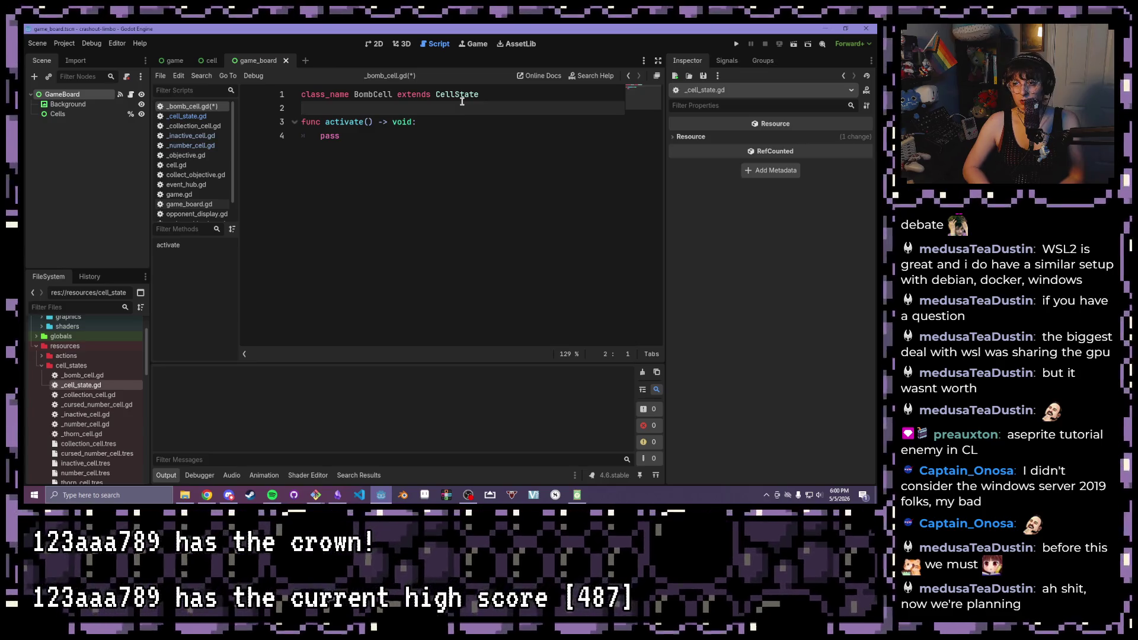
{"action": "key", "text": "Return"}
{"action": "key", "text": "Return"}
{"action": "key", "text": "Up"}
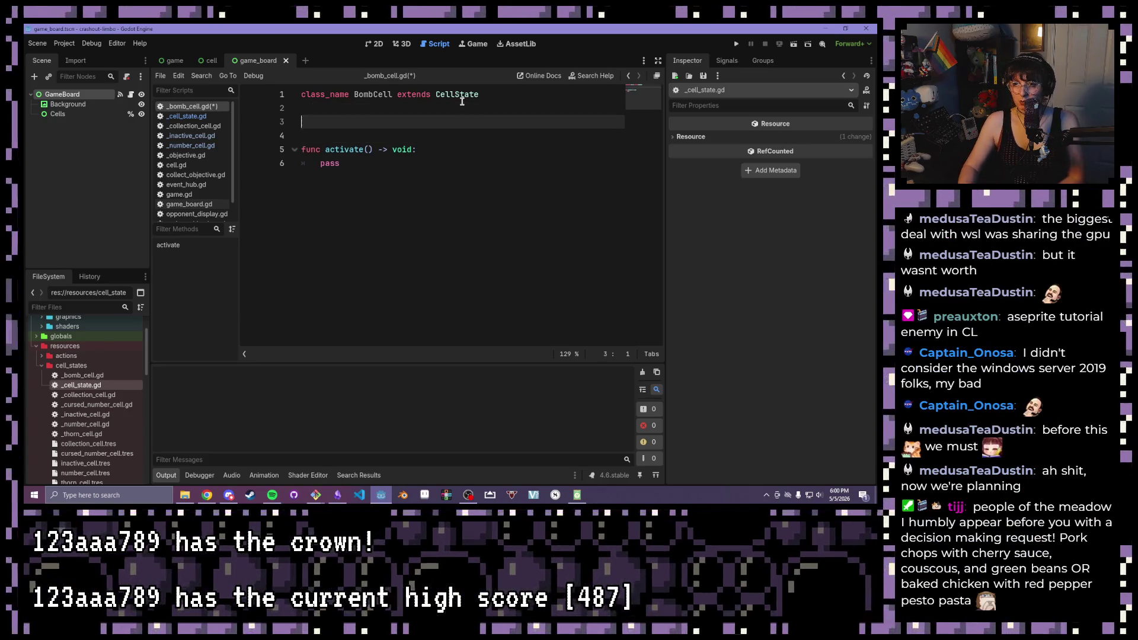
{"action": "type", "text": "ar da"}
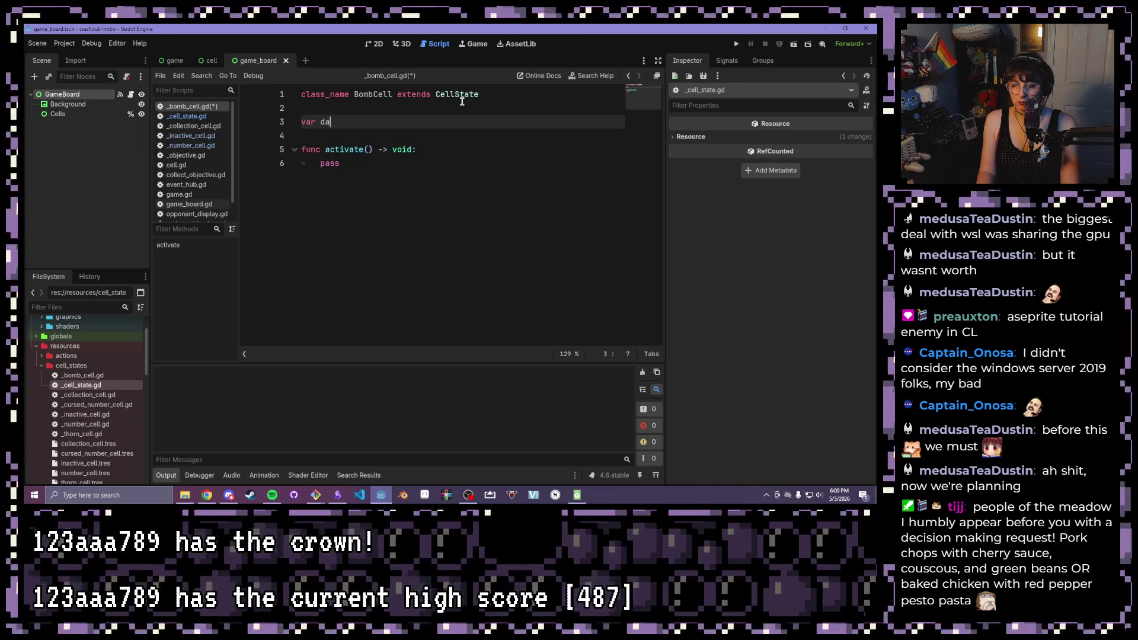
{"action": "type", "text": "mage:"}
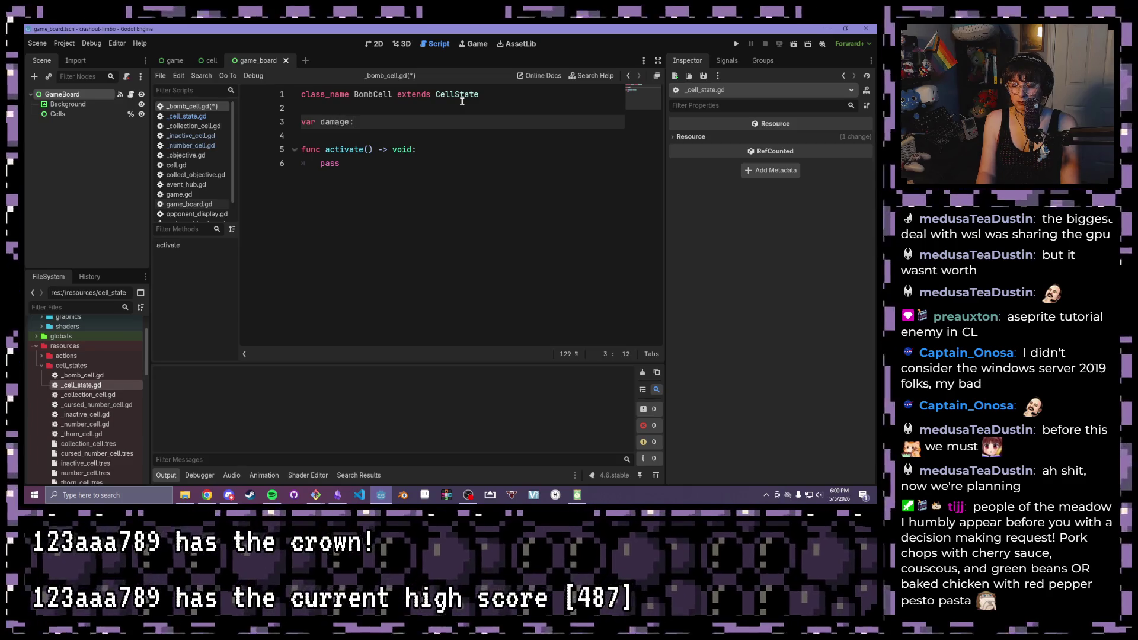
{"action": "type", "text": " int"}
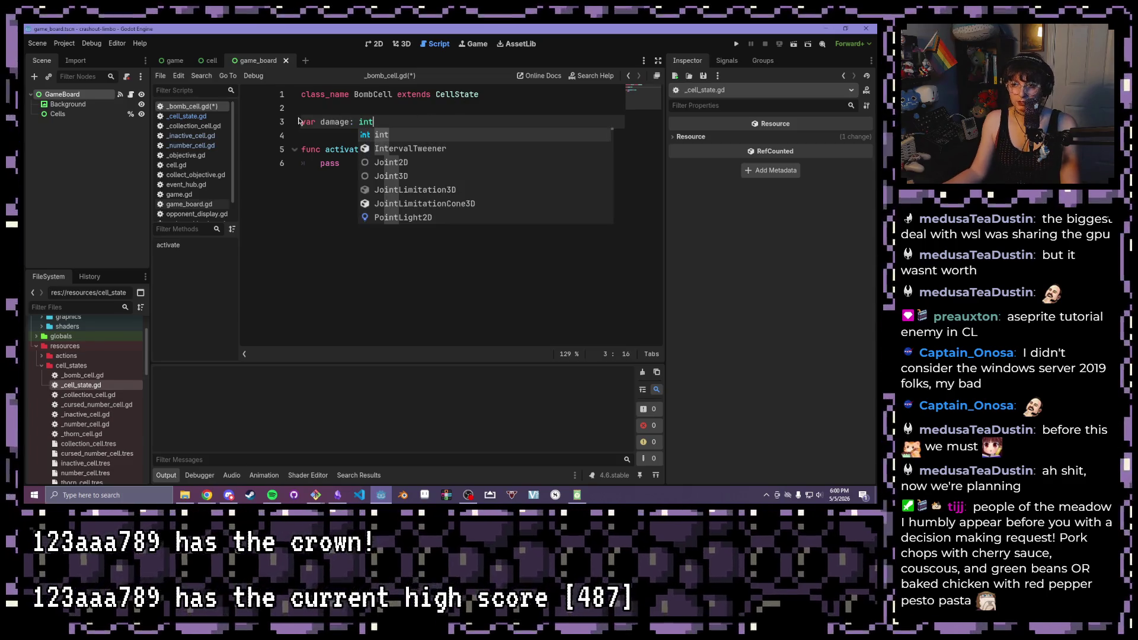
{"action": "left_click", "coordinate": [301, 126]}
{"action": "type", "text": "@export"}
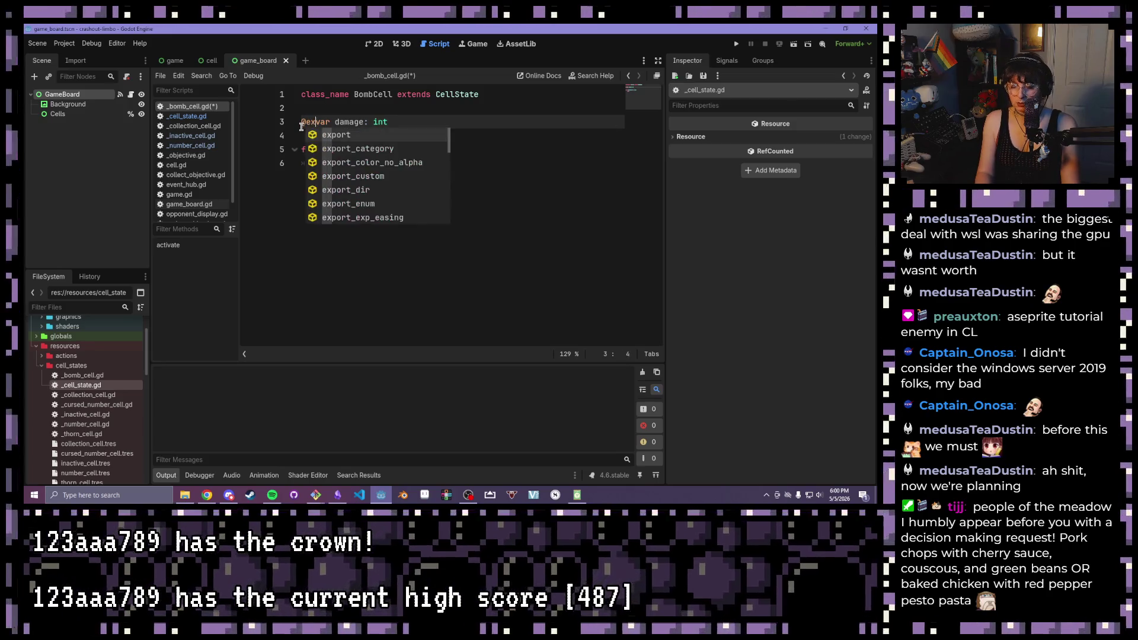
{"action": "left_click", "coordinate": [426, 124]}
{"action": "key", "text": "ctrl+s"}
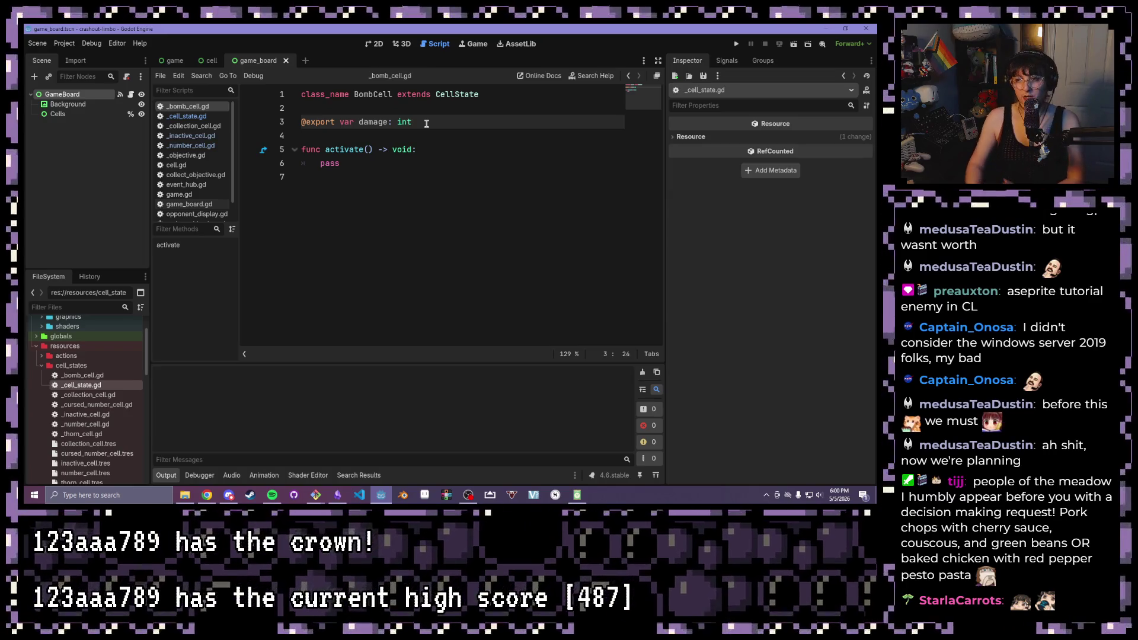
{"action": "type", "text": "\\"}
{"action": "key", "text": "Return"}
{"action": "key", "text": "BackSpace"}
{"action": "key", "text": "BackSpace"}
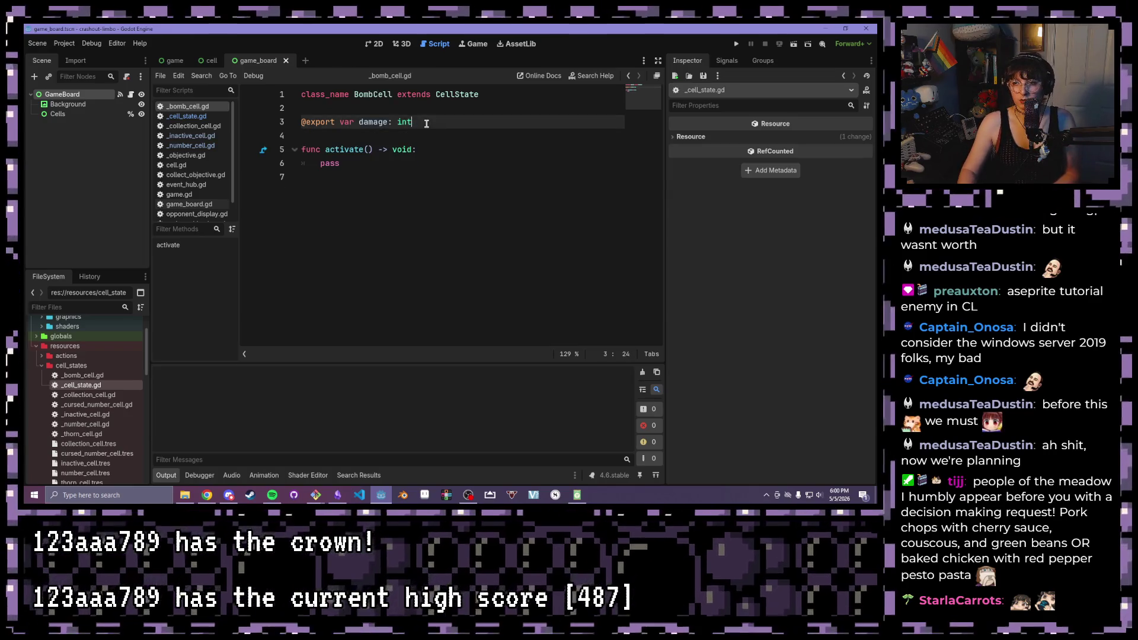
{"action": "key", "text": "Return"}
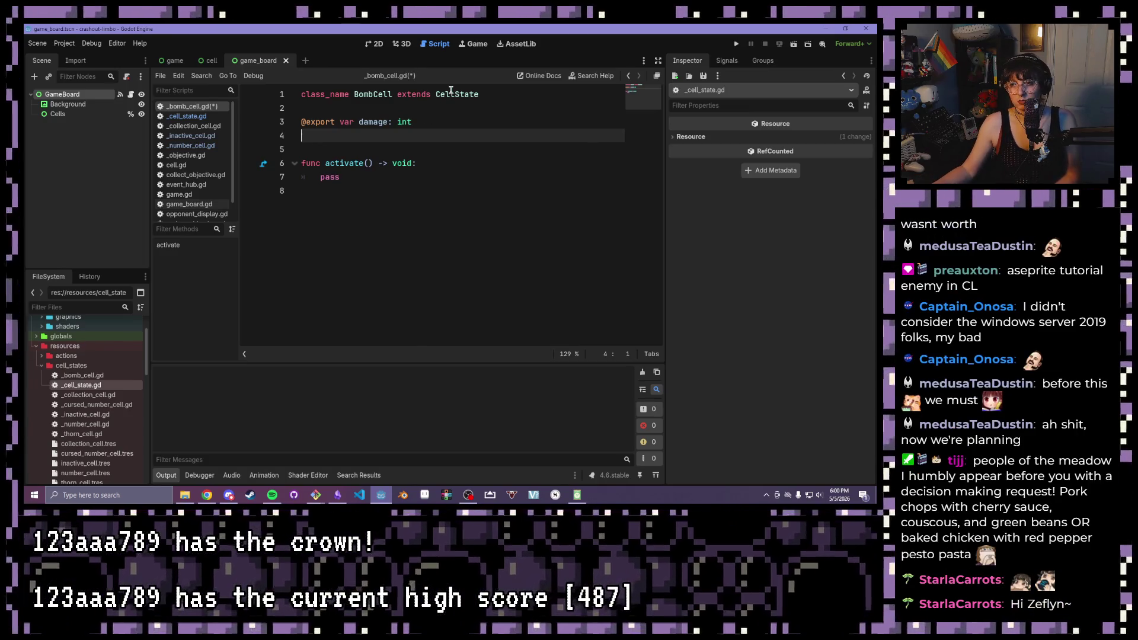
Open the CellState base script and select its three exported colour variables.
{"action": "left_click", "coordinate": [453, 93], "text": "ctrl"}
{"action": "left_click", "coordinate": [525, 178]}
{"action": "left_click_drag", "start_coordinate": [525, 178], "coordinate": [318, 126]}
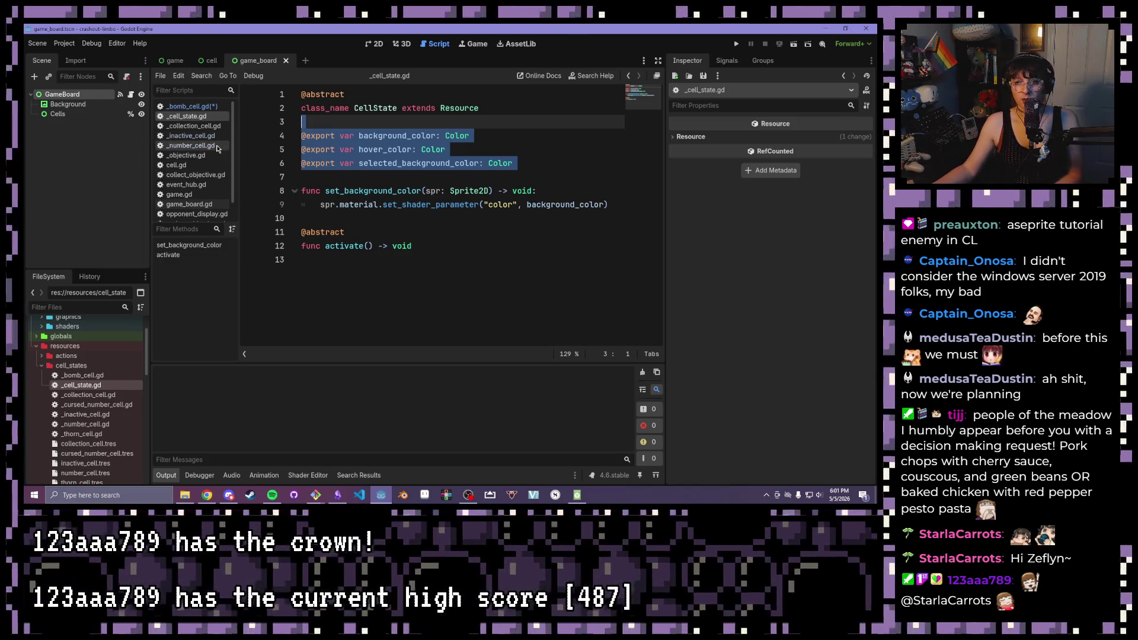
{"action": "scroll", "coordinate": [84, 468], "scroll_direction": "down", "scroll_amount": 1}
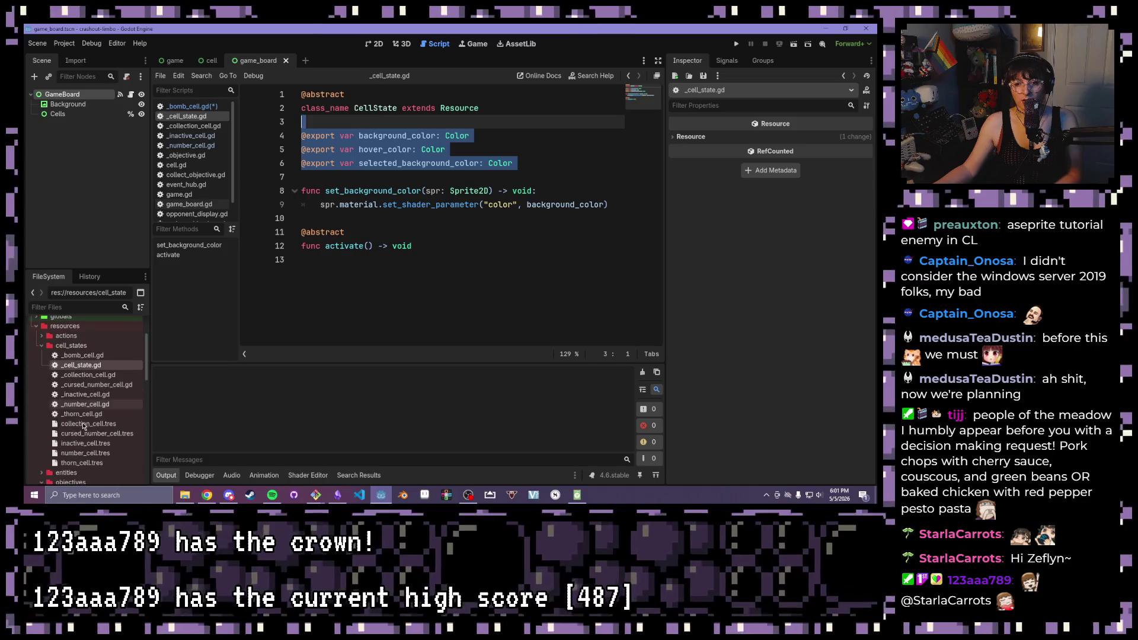
{"action": "double_click", "coordinate": [93, 415]}
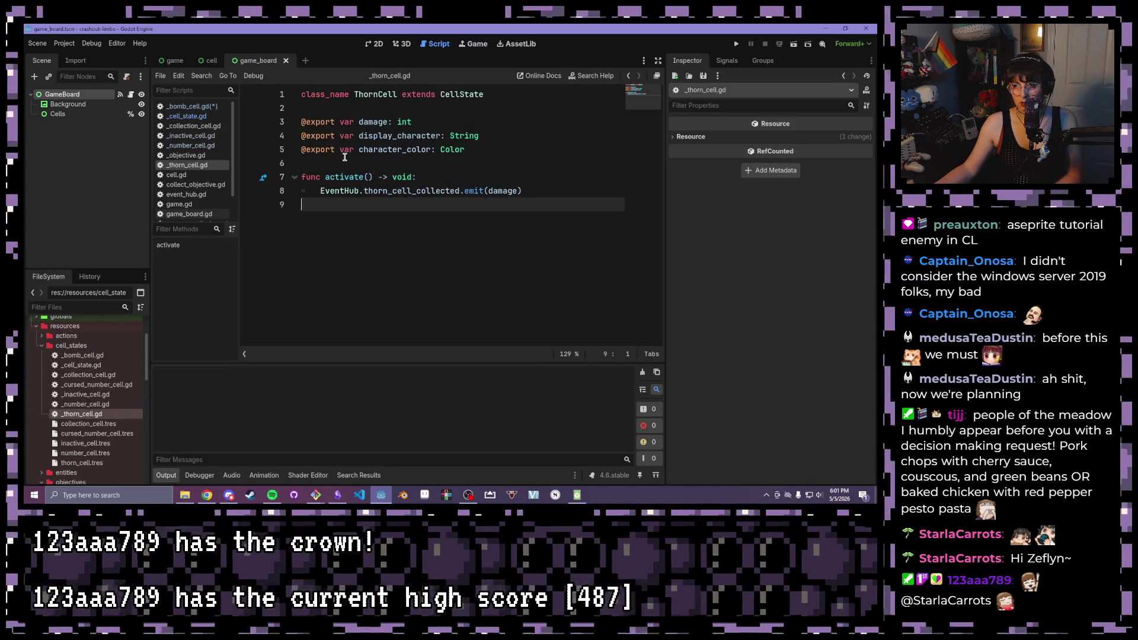
Inspect the damage, display character and character colour variable declarations.
{"action": "left_click_drag", "start_coordinate": [413, 122], "coordinate": [250, 112]}
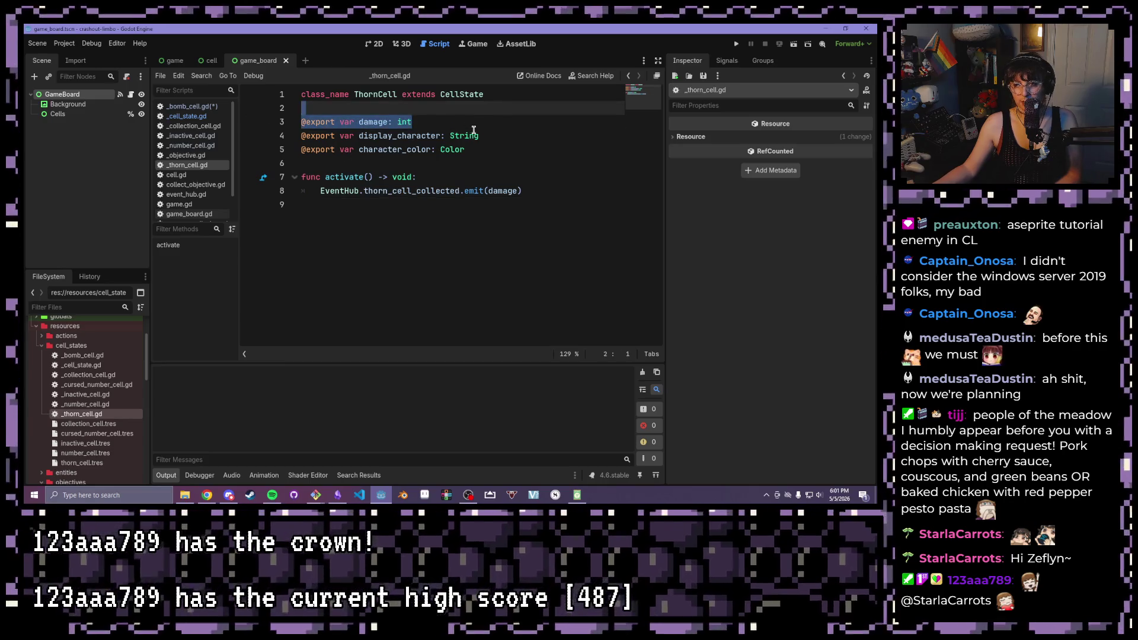
{"action": "left_click", "coordinate": [498, 156]}
{"action": "mouse_move", "coordinate": [497, 155]}
{"action": "left_mouse_down"}
{"action": "mouse_move", "coordinate": [215, 145]}
{"action": "mouse_move", "coordinate": [212, 131]}
{"action": "left_mouse_up"}
{"action": "left_click", "coordinate": [493, 170]}
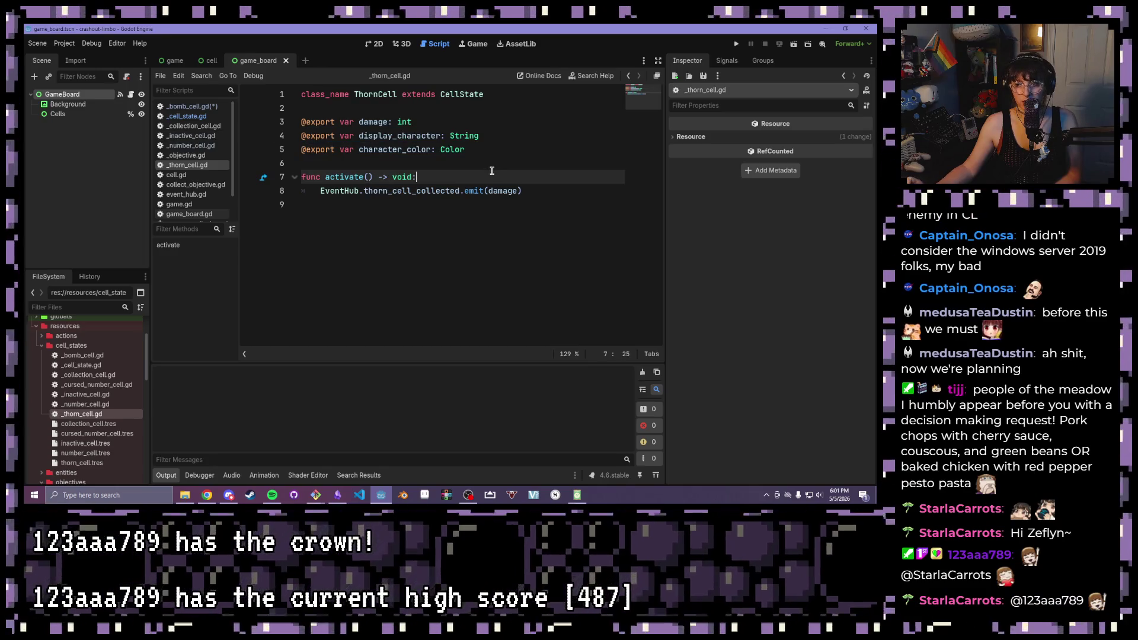
{"action": "left_click_drag", "start_coordinate": [467, 149], "coordinate": [303, 134]}
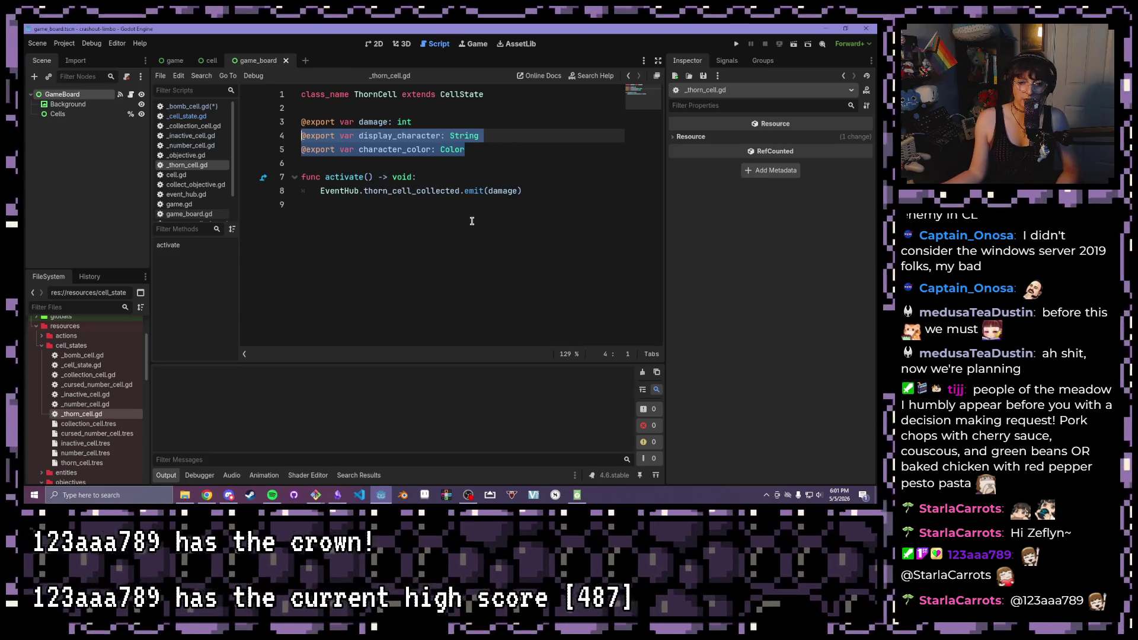
{"action": "left_click_drag", "start_coordinate": [484, 149], "coordinate": [284, 151]}
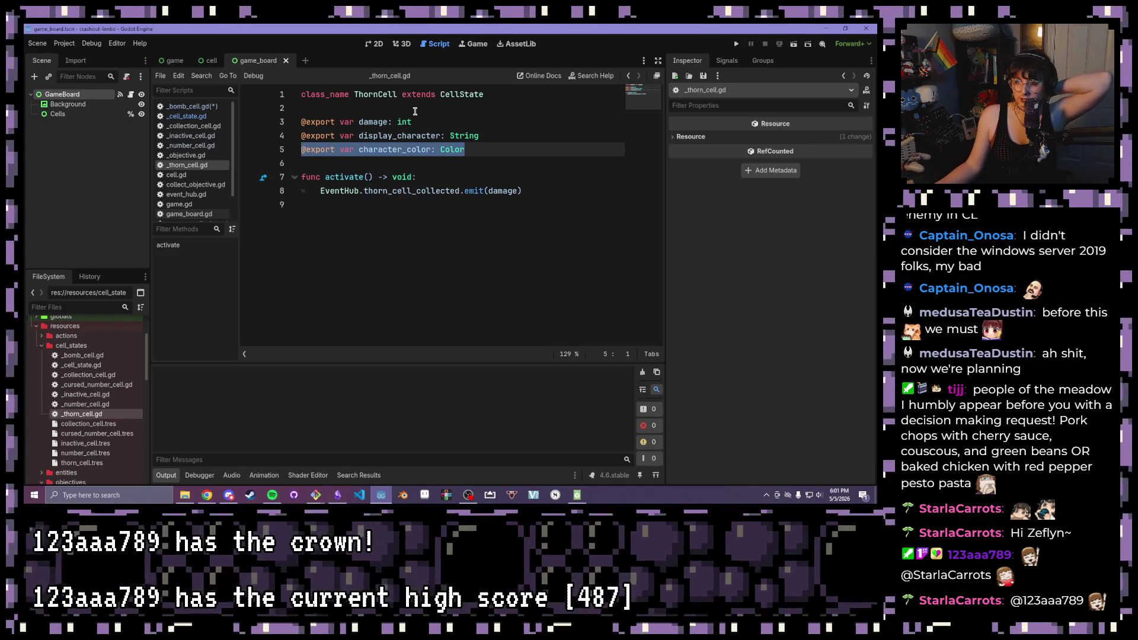
{"action": "left_click_drag", "start_coordinate": [495, 136], "coordinate": [300, 136]}
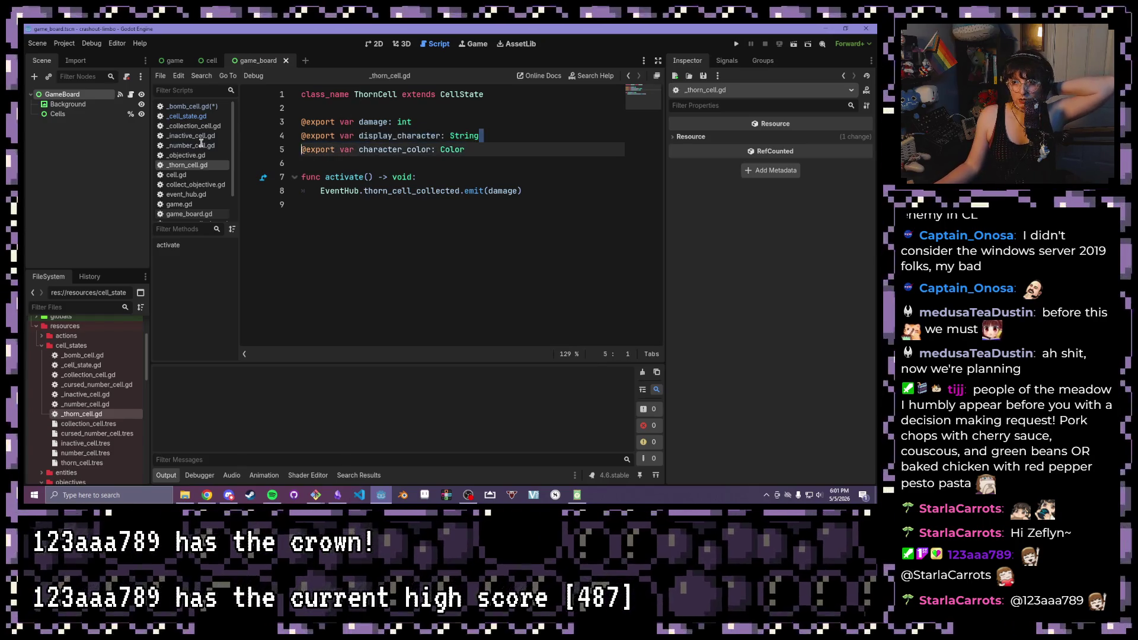
{"action": "left_click_drag", "start_coordinate": [418, 121], "coordinate": [268, 120]}
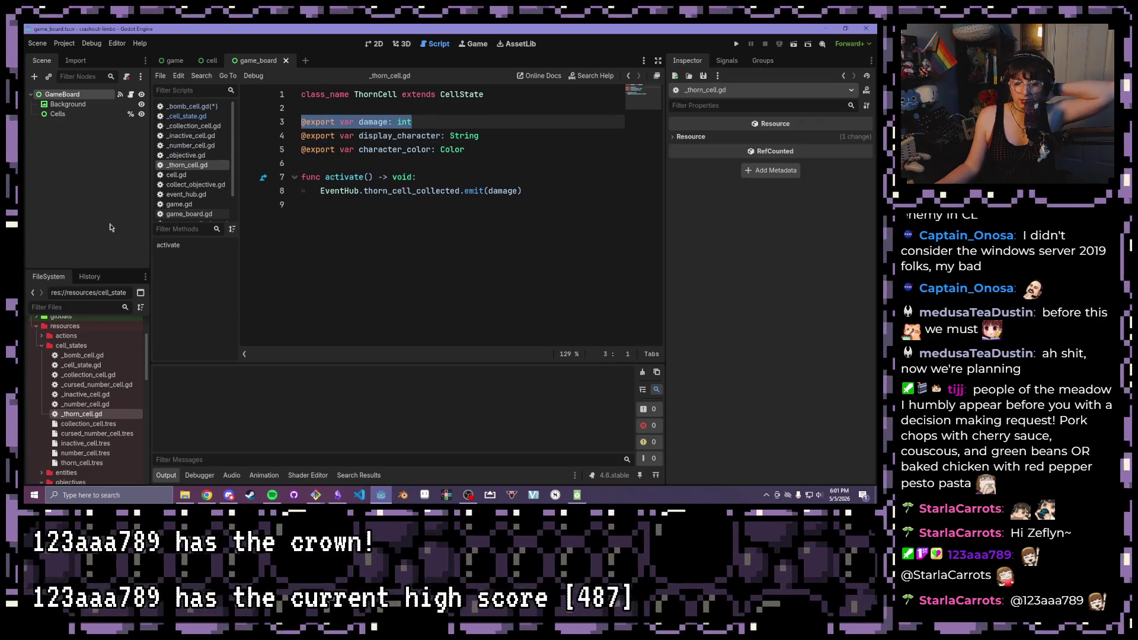
Review CellState and NumberCell's value variable and activate function, then return to _bomb_cell.gd.
{"action": "double_click", "coordinate": [83, 365]}
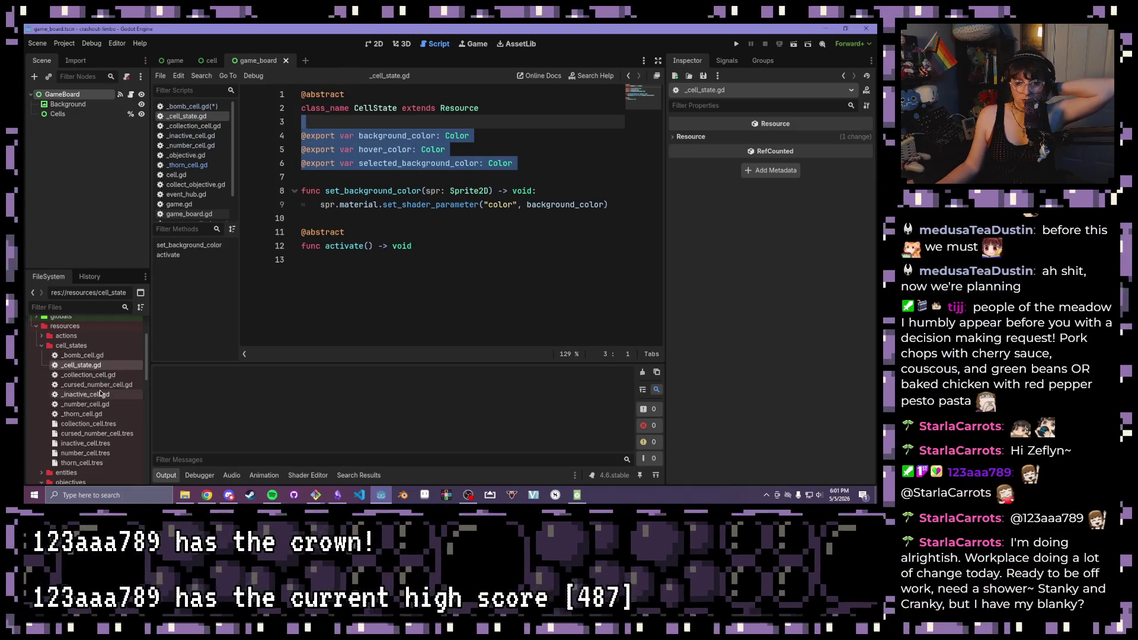
{"action": "double_click", "coordinate": [83, 404]}
{"action": "left_click", "coordinate": [437, 115]}
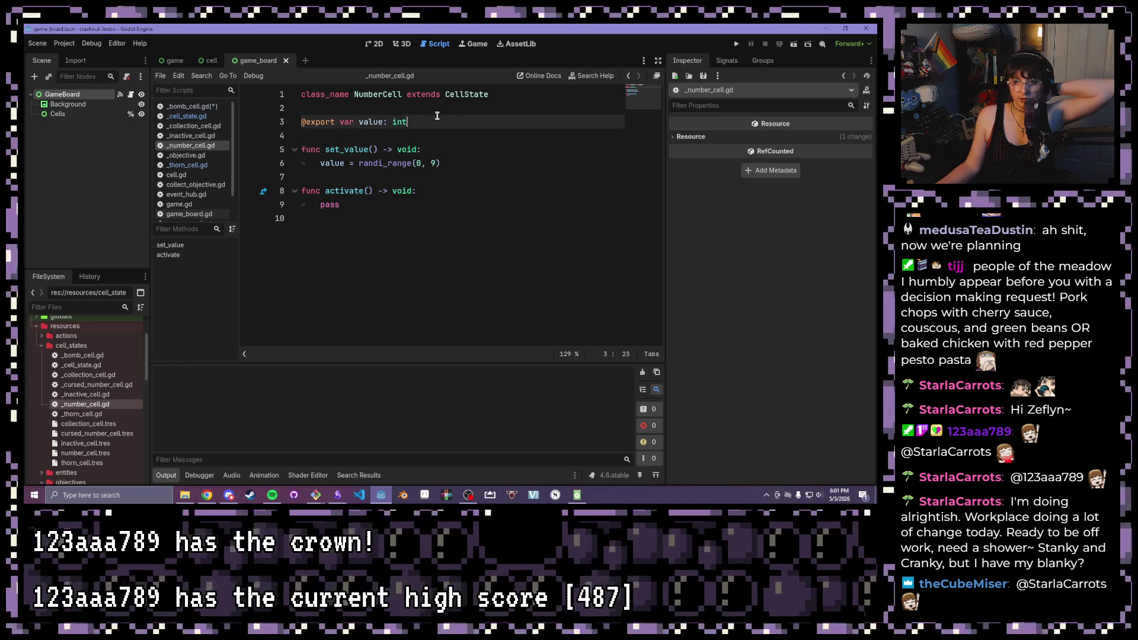
{"action": "left_click_drag", "start_coordinate": [437, 116], "coordinate": [303, 115]}
{"action": "left_click", "coordinate": [445, 146]}
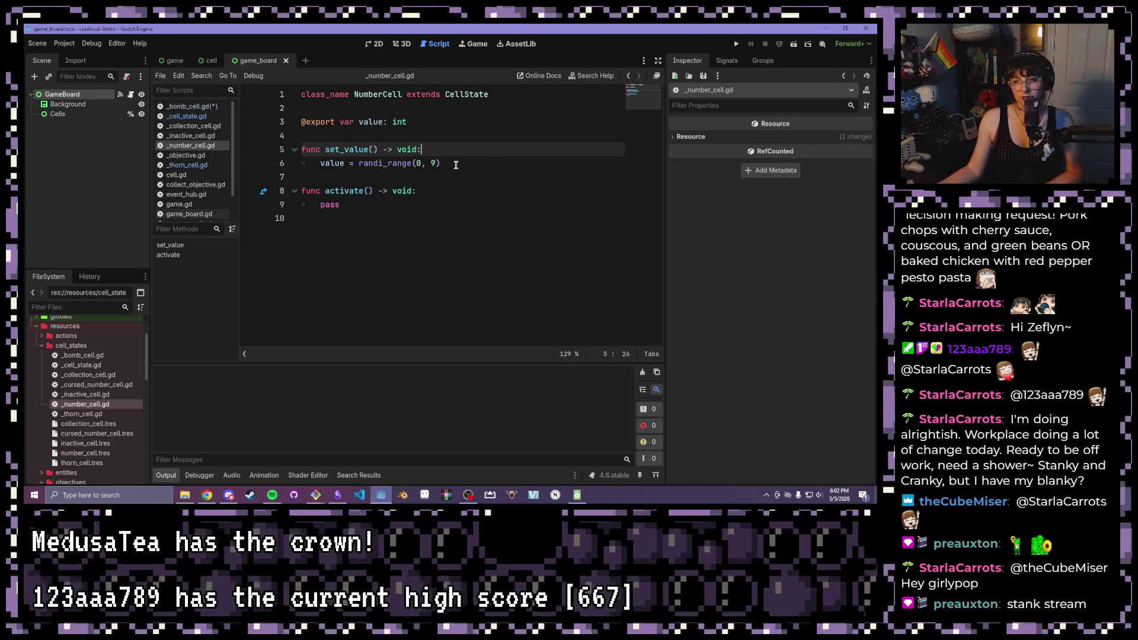
{"action": "left_click", "coordinate": [454, 168]}
{"action": "left_click_drag", "start_coordinate": [491, 207], "coordinate": [404, 176]}
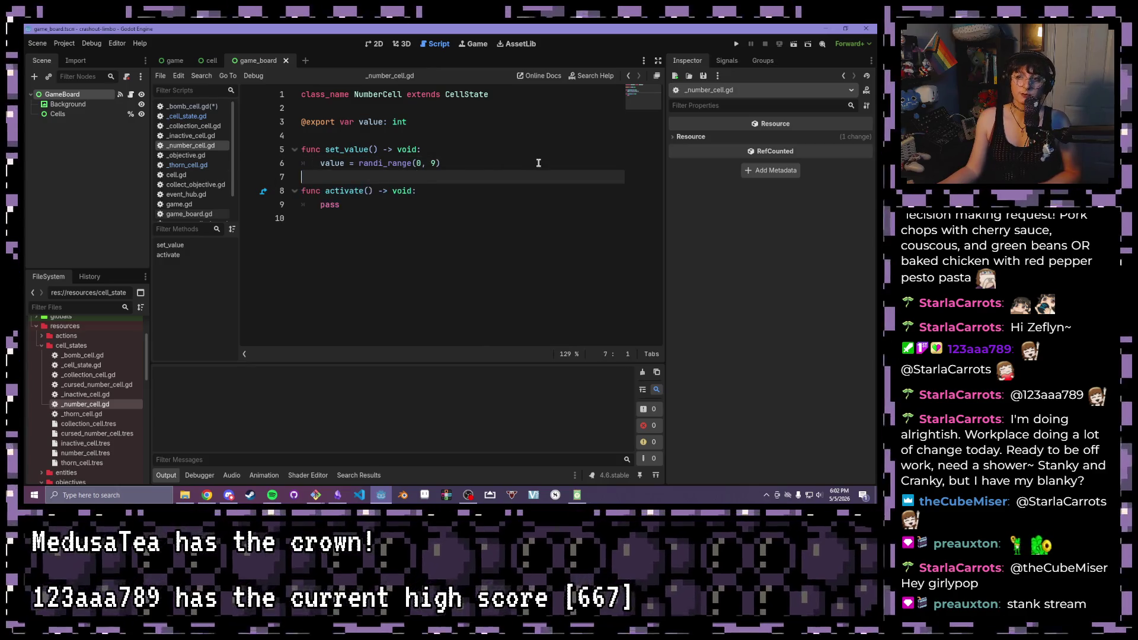
{"action": "left_click", "coordinate": [535, 161]}
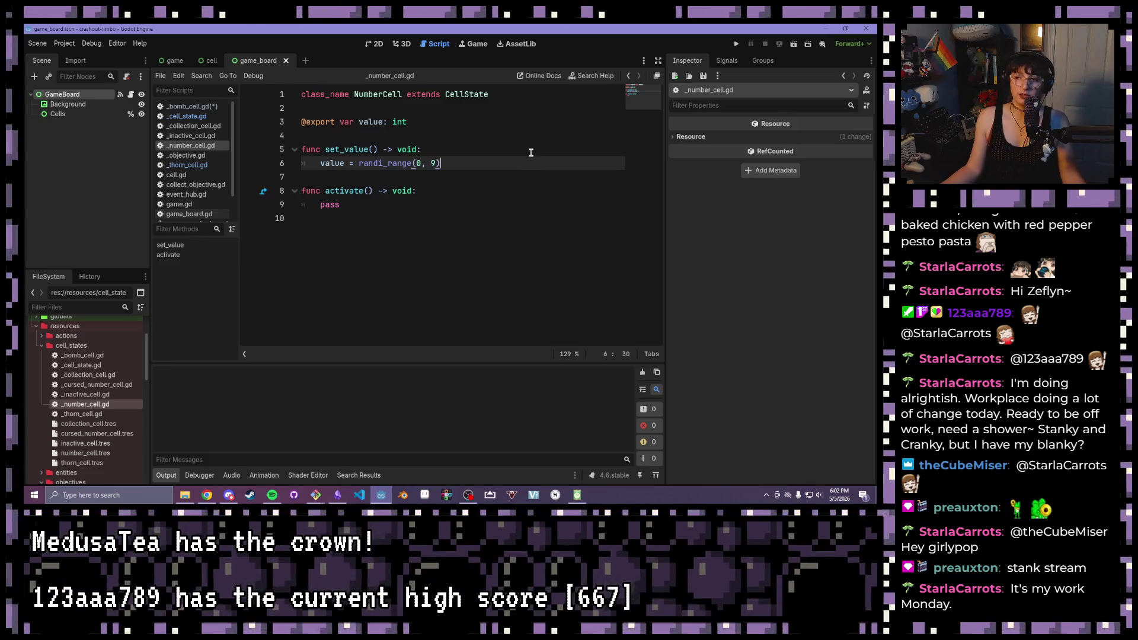
{"action": "left_click", "coordinate": [424, 121]}
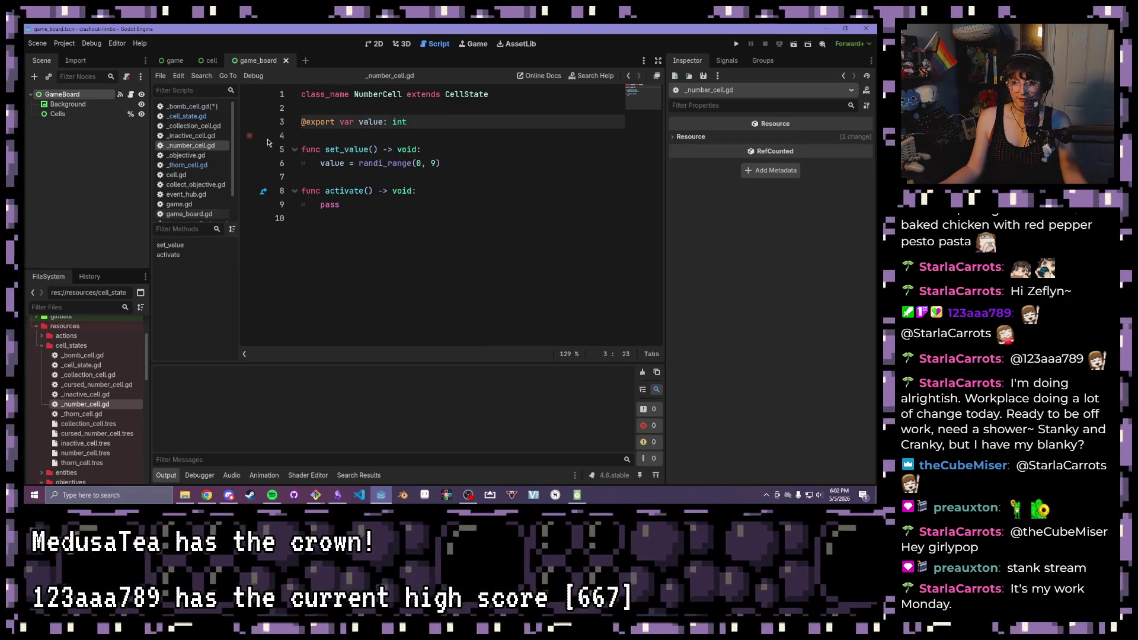
{"action": "left_click", "coordinate": [219, 107]}
{"action": "left_click", "coordinate": [456, 177]}
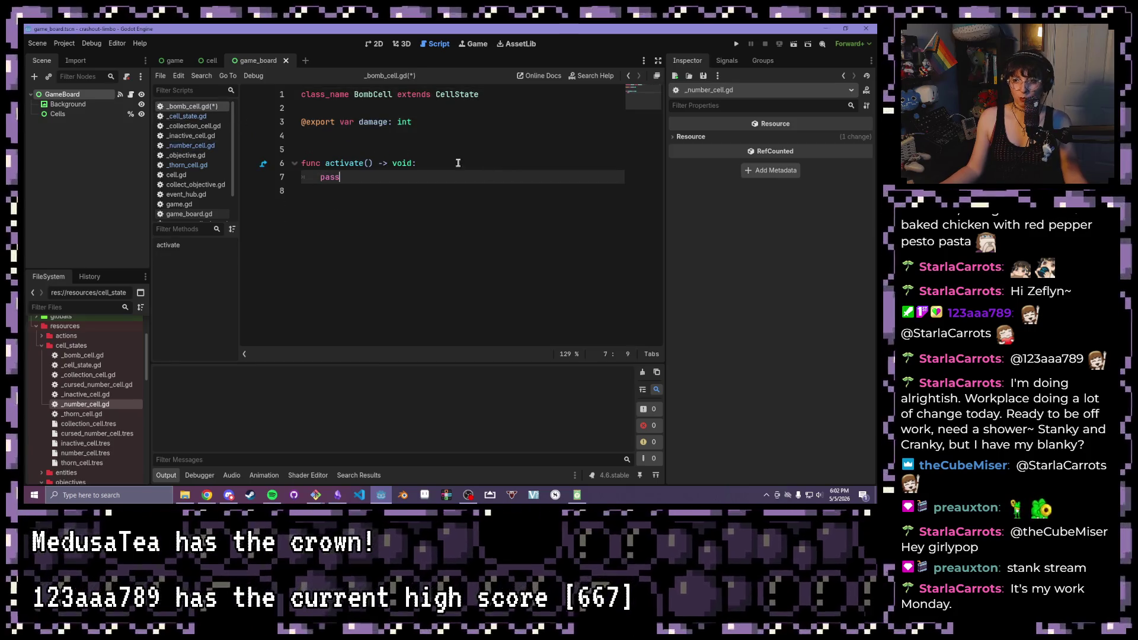
Tidy the blank line below the damage variable in _bomb_cell.gd.
{"action": "left_click", "coordinate": [376, 136]}
{"action": "key", "text": "BackSpace"}
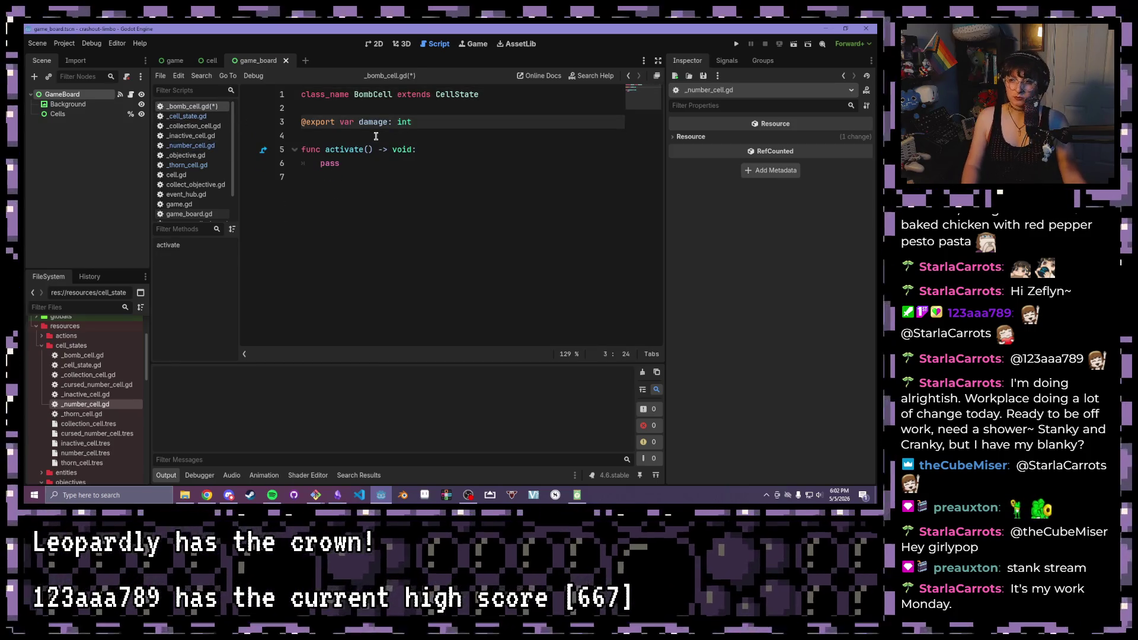
{"action": "key", "text": "Return"}
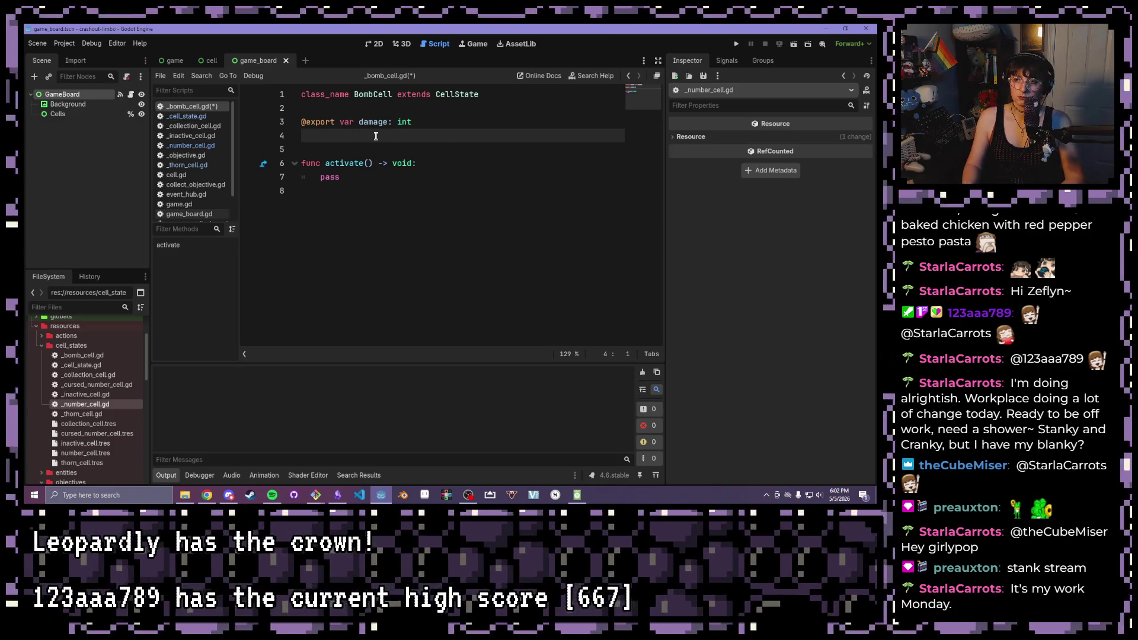
{"action": "key", "text": "BackSpace"}
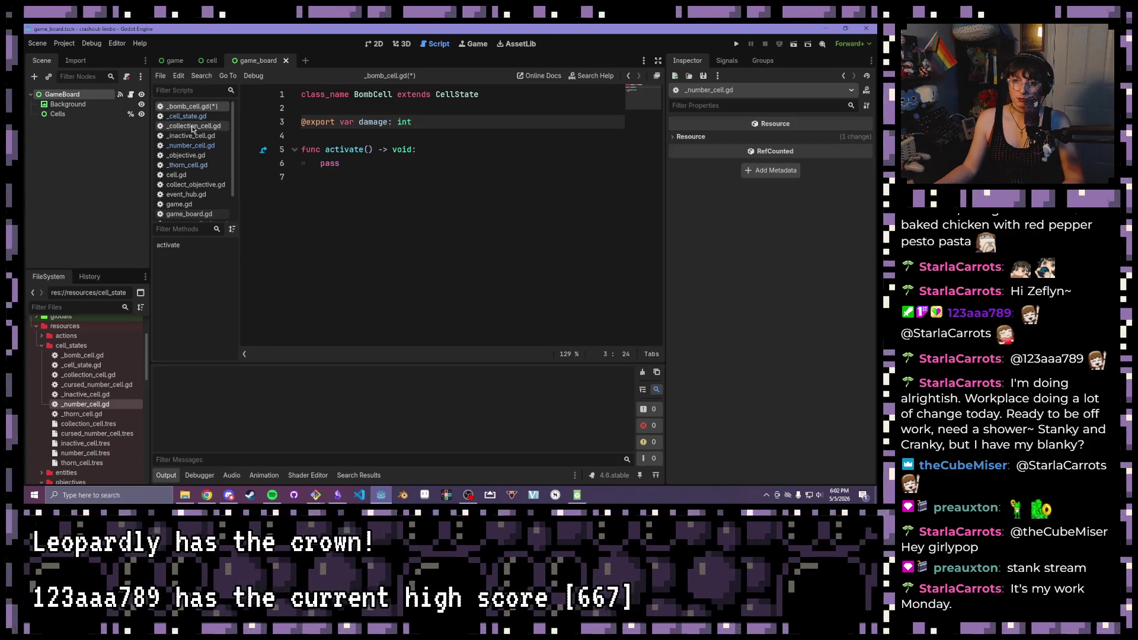
Switch to _thorn_cell.gd and select the thorn_cell_collected signal name.
{"action": "left_click", "coordinate": [186, 166]}
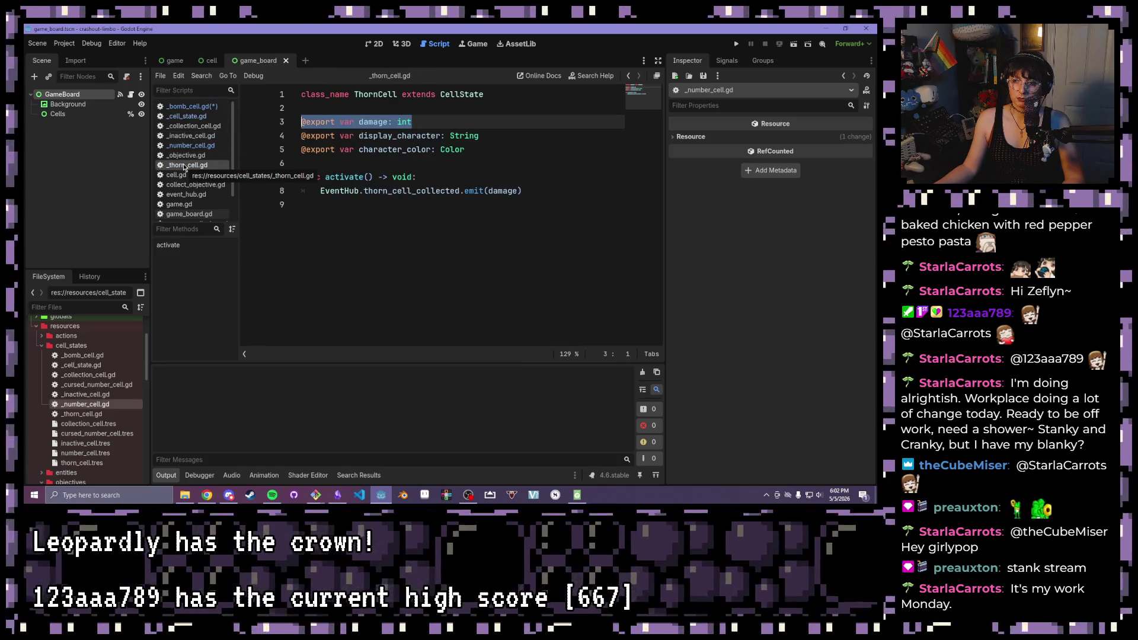
{"action": "left_click_drag", "start_coordinate": [459, 191], "coordinate": [363, 190]}
{"action": "mouse_move", "coordinate": [388, 193]}
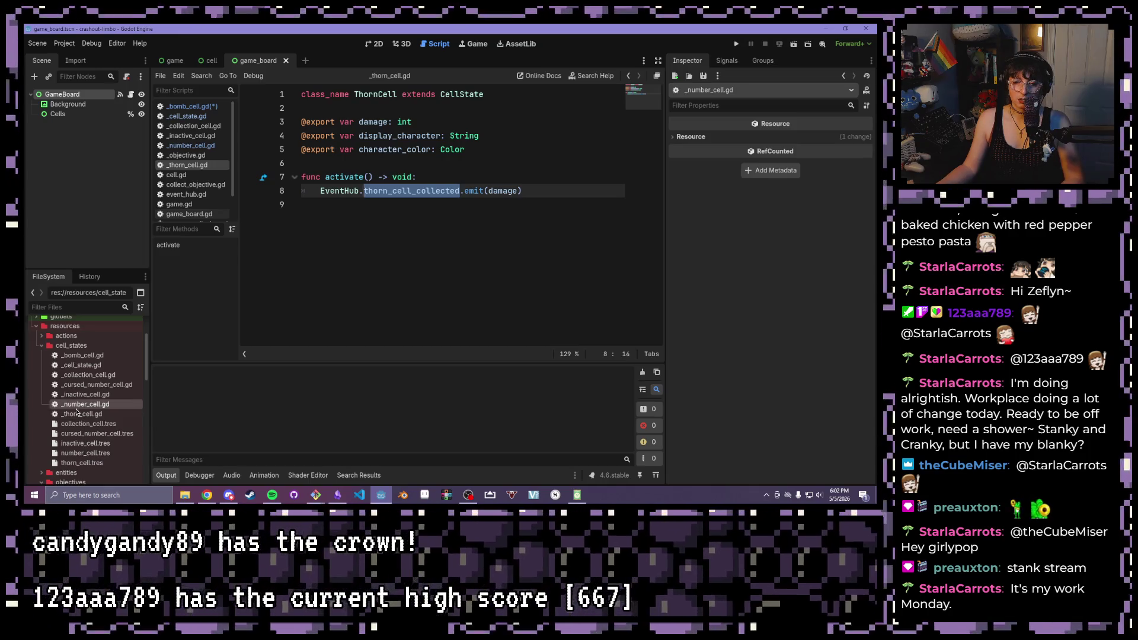
Open psyche_display.tscn from the scenes/psyche_display folder.
{"action": "scroll", "coordinate": [75, 408], "scroll_direction": "down", "scroll_amount": 5}
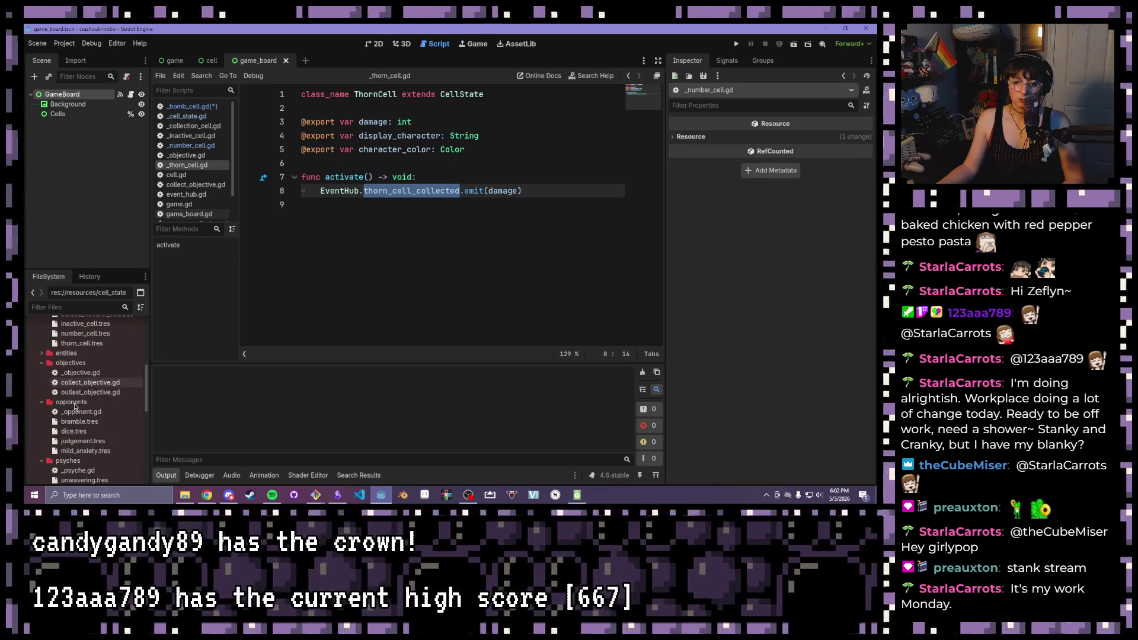
{"action": "scroll", "coordinate": [76, 408], "scroll_direction": "down", "scroll_amount": 6}
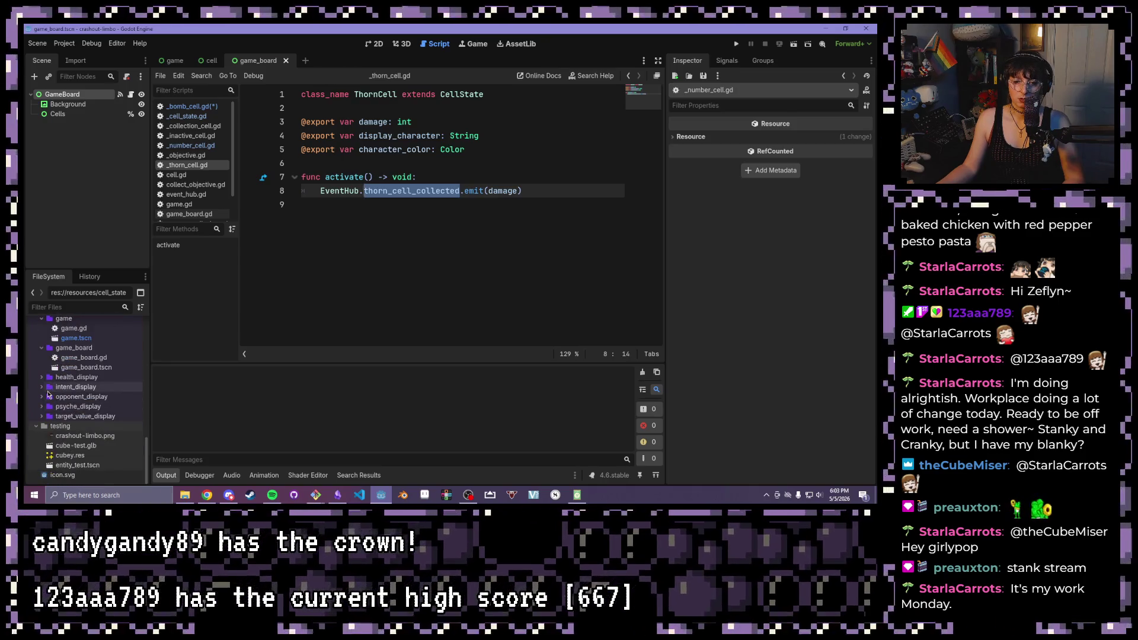
{"action": "double_click", "coordinate": [78, 407]}
{"action": "double_click", "coordinate": [82, 427]}
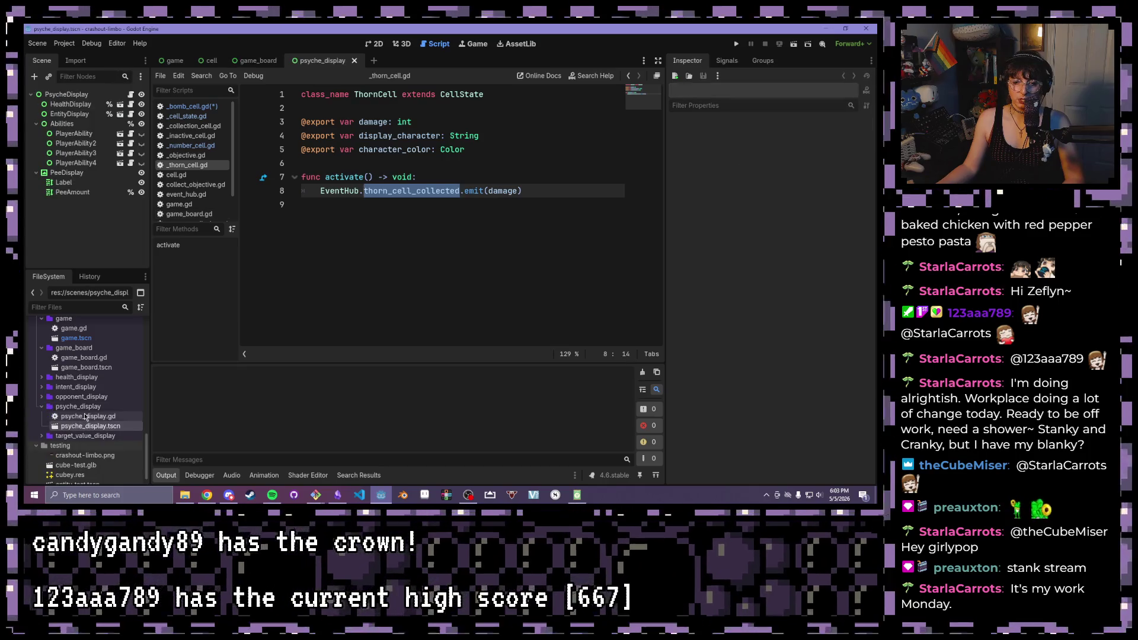
Open psyche_display.gd and look over its signal connection lines 14–16.
{"action": "left_click", "coordinate": [131, 94]}
{"action": "scroll", "coordinate": [437, 289], "scroll_direction": "up", "scroll_amount": 8}
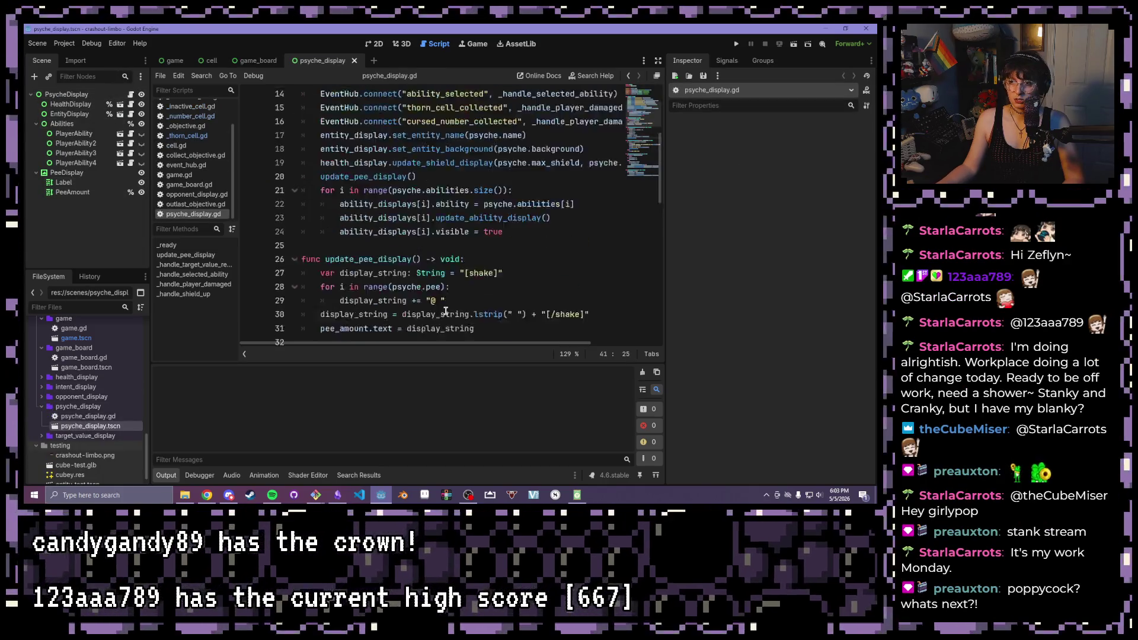
{"action": "left_click_drag", "start_coordinate": [454, 345], "coordinate": [487, 348]}
{"action": "mouse_move", "coordinate": [616, 301]}
{"action": "left_mouse_down"}
{"action": "mouse_move", "coordinate": [355, 299]}
{"action": "mouse_move", "coordinate": [462, 276]}
{"action": "mouse_move", "coordinate": [301, 276]}
{"action": "mouse_move", "coordinate": [302, 286]}
{"action": "mouse_move", "coordinate": [567, 285]}
{"action": "left_mouse_up"}
{"action": "scroll", "coordinate": [567, 244], "scroll_direction": "down", "scroll_amount": 1}
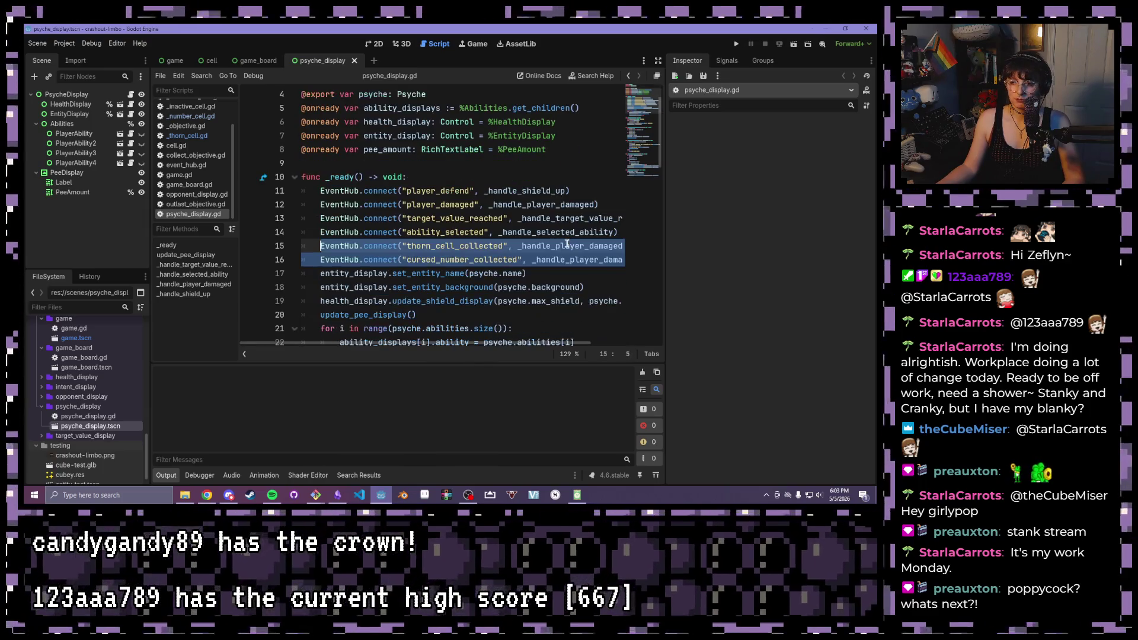
{"action": "left_click_drag", "start_coordinate": [483, 349], "coordinate": [551, 349]}
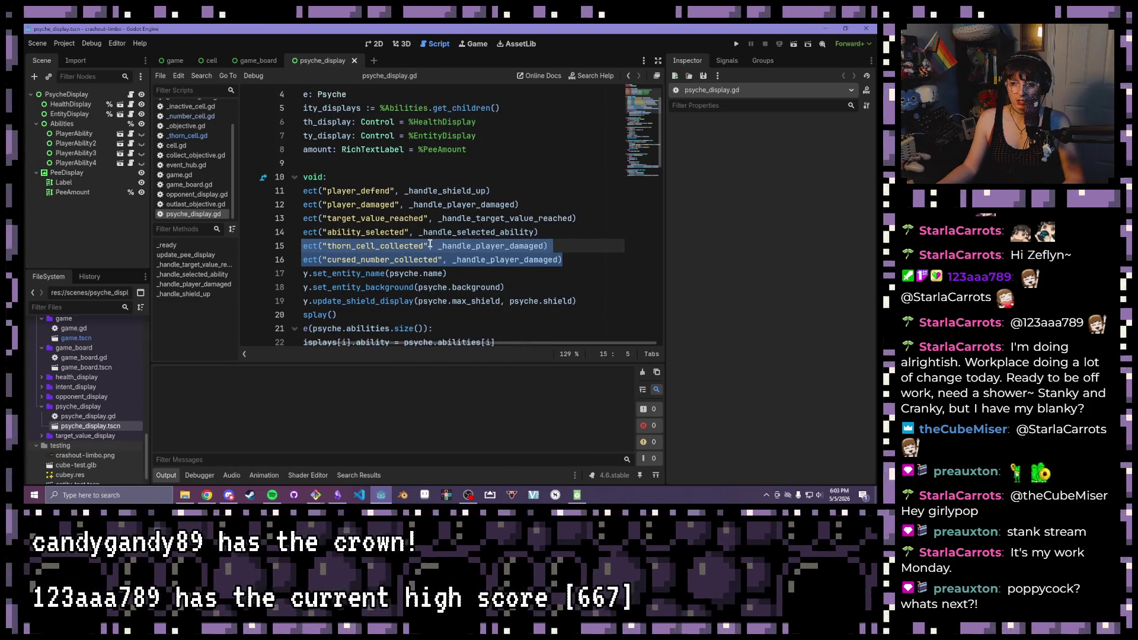
Select the cursed_number_collected connect call on line 16 and launch Find in Files with it.
{"action": "left_click", "coordinate": [563, 260]}
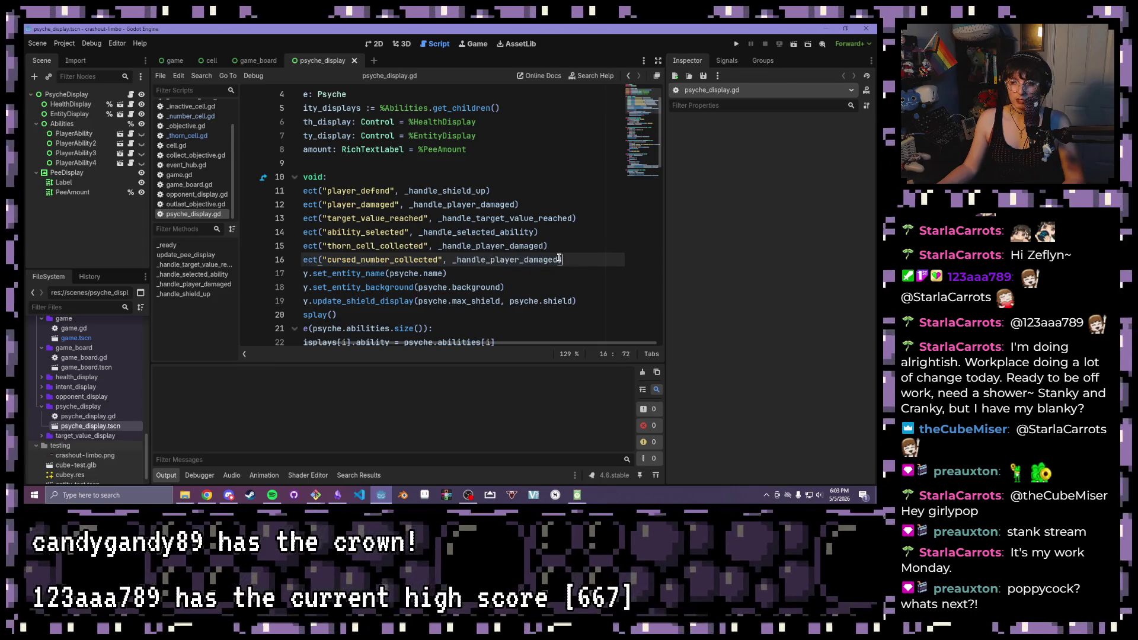
{"action": "left_click_drag", "start_coordinate": [440, 260], "coordinate": [324, 259]}
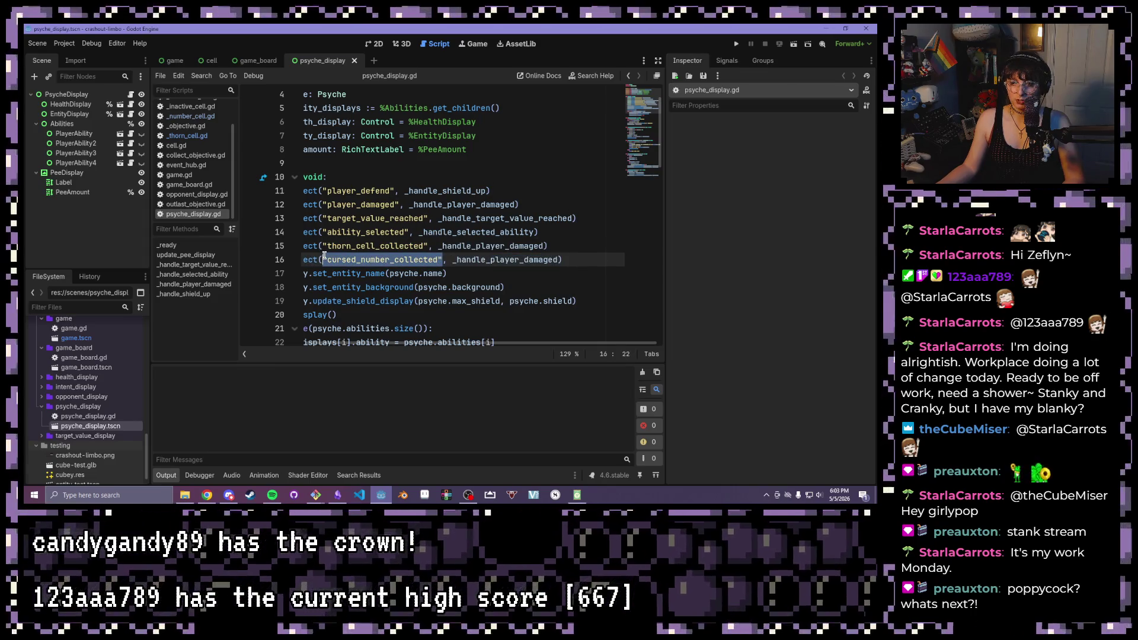
{"action": "left_click_drag", "start_coordinate": [598, 262], "coordinate": [301, 261]}
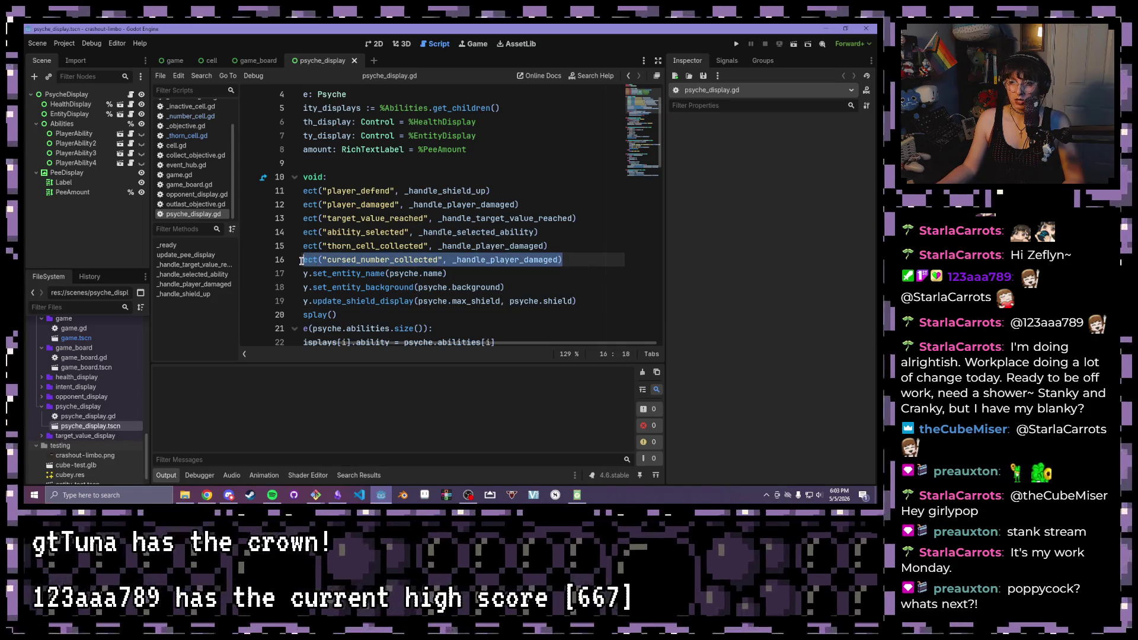
{"action": "left_click", "coordinate": [360, 257]}
{"action": "mouse_move", "coordinate": [443, 259]}
{"action": "left_mouse_down"}
{"action": "mouse_move", "coordinate": [310, 260]}
{"action": "mouse_move", "coordinate": [329, 259]}
{"action": "left_mouse_up"}
{"action": "mouse_move", "coordinate": [562, 259]}
{"action": "left_mouse_down"}
{"action": "mouse_move", "coordinate": [303, 259]}
{"action": "mouse_move", "coordinate": [322, 259]}
{"action": "left_mouse_up"}
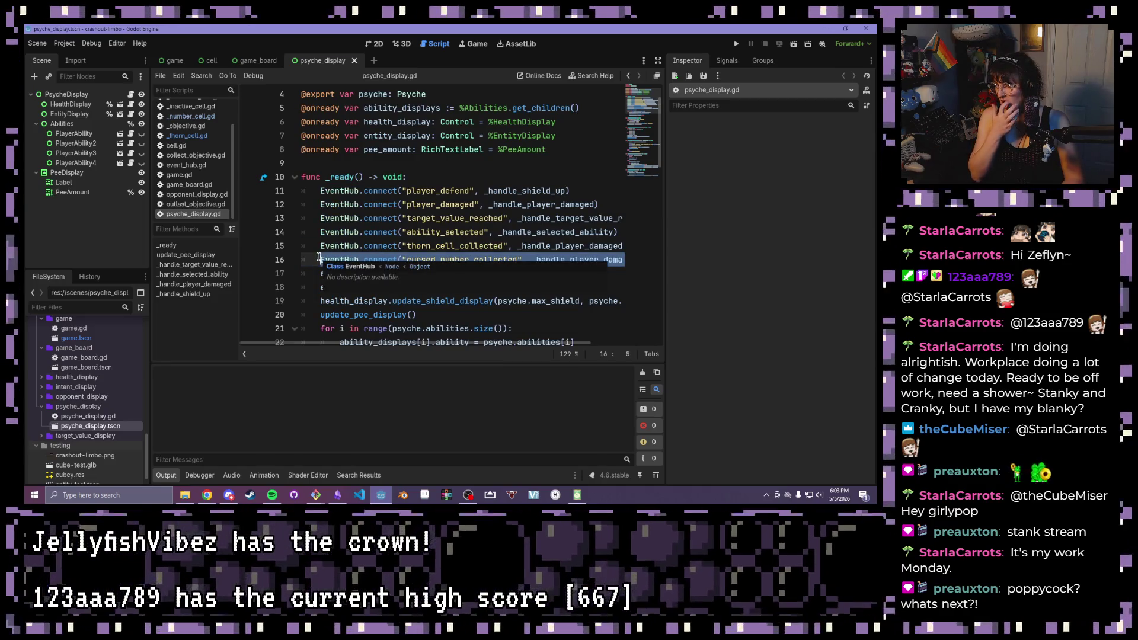
{"action": "left_click", "coordinate": [201, 76]}
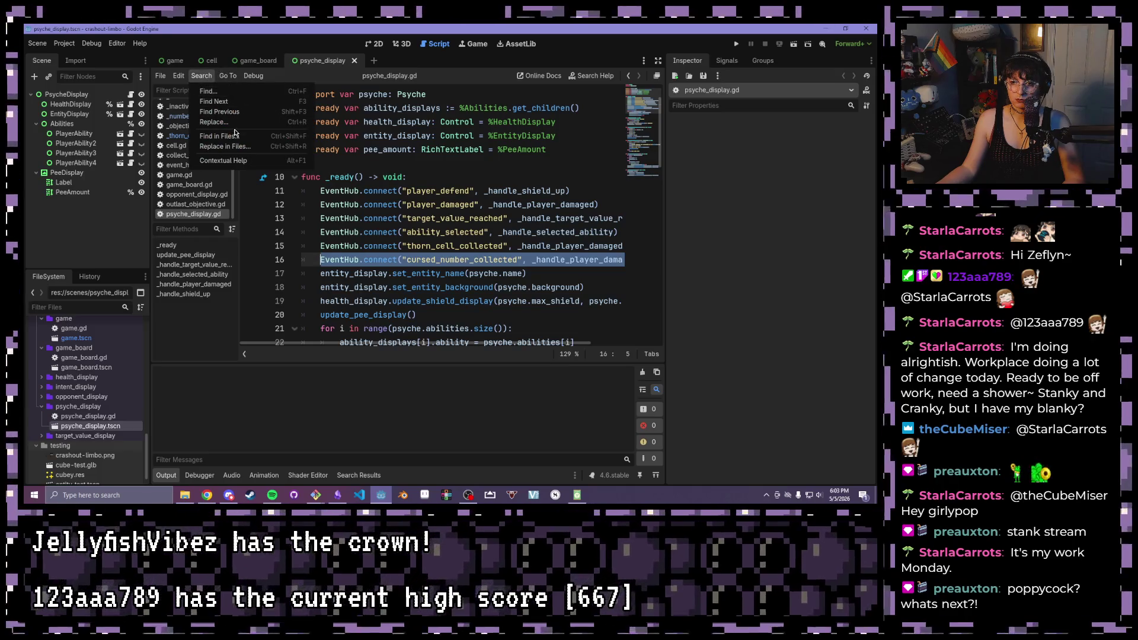
{"action": "left_click", "coordinate": [233, 136]}
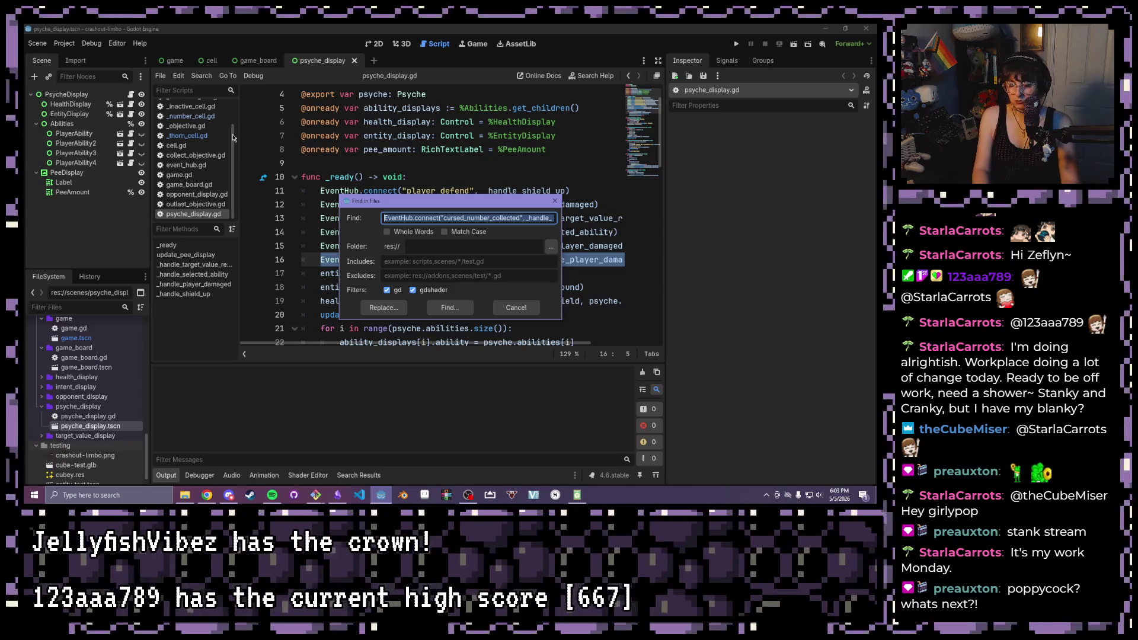
Search the whole project for cursed_number_collected and jump to its single match.
{"action": "type", "text": "xu"}
{"action": "key", "text": "BackSpace"}
{"action": "type", "text": "curse_number_col"}
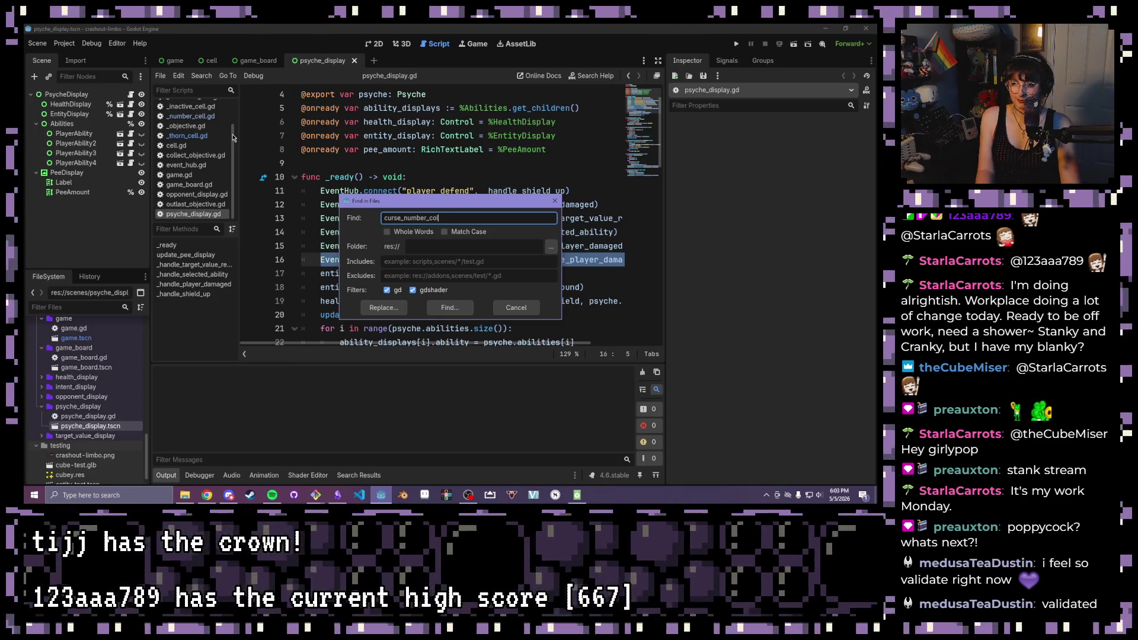
{"action": "key", "text": "Return"}
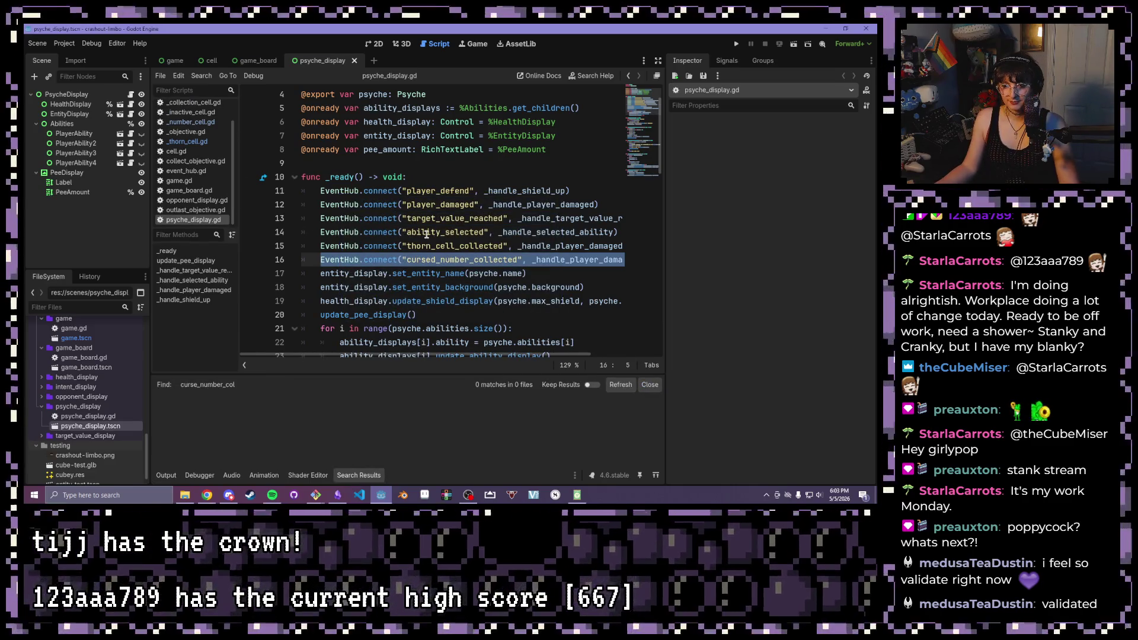
{"action": "left_click", "coordinate": [476, 260]}
{"action": "left_click_drag", "start_coordinate": [523, 259], "coordinate": [401, 260]}
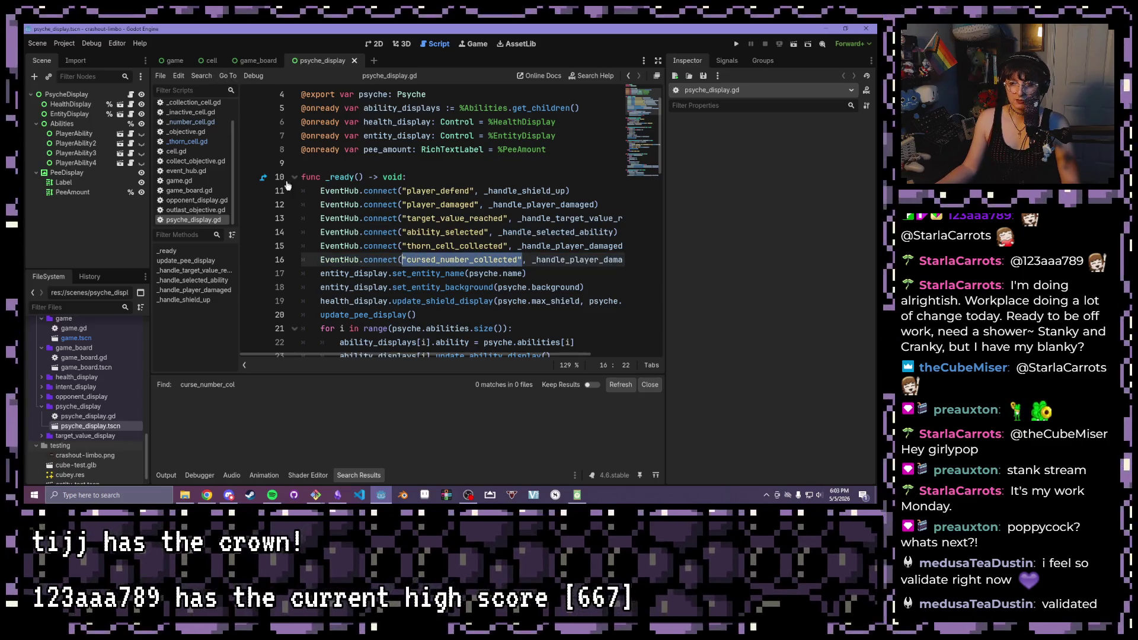
{"action": "left_click", "coordinate": [201, 75]}
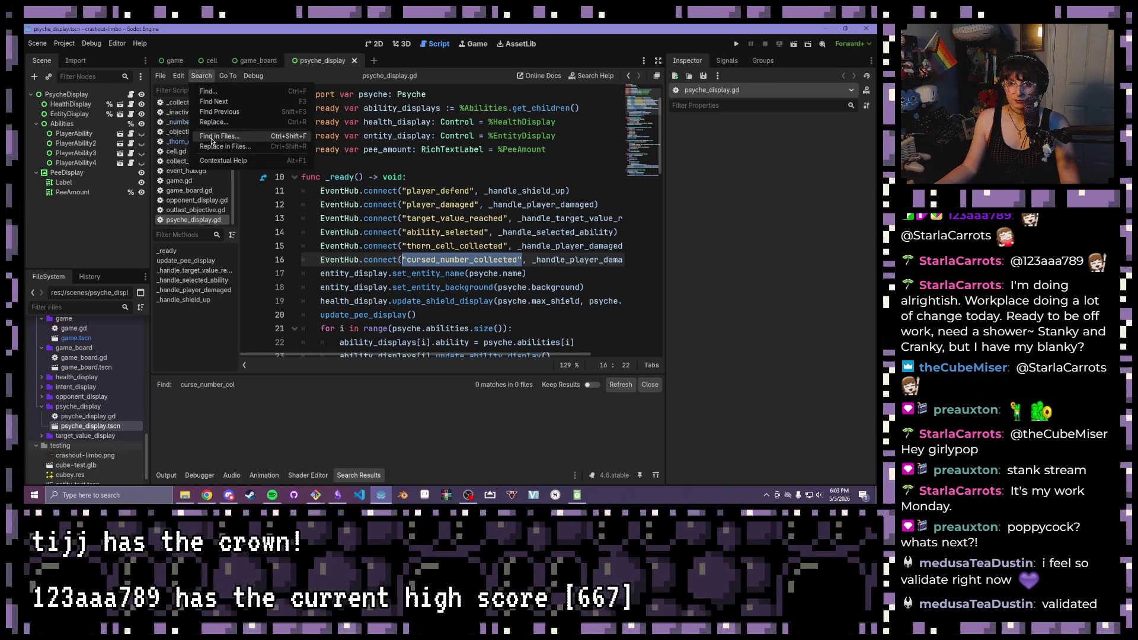
{"action": "left_click", "coordinate": [212, 137]}
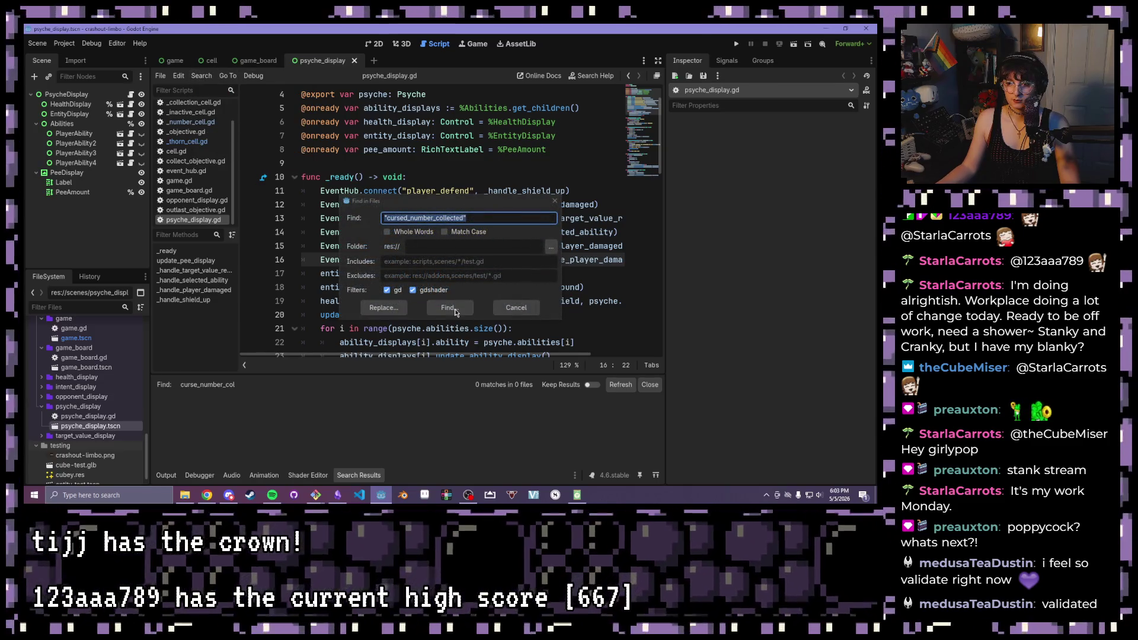
{"action": "left_click", "coordinate": [448, 304]}
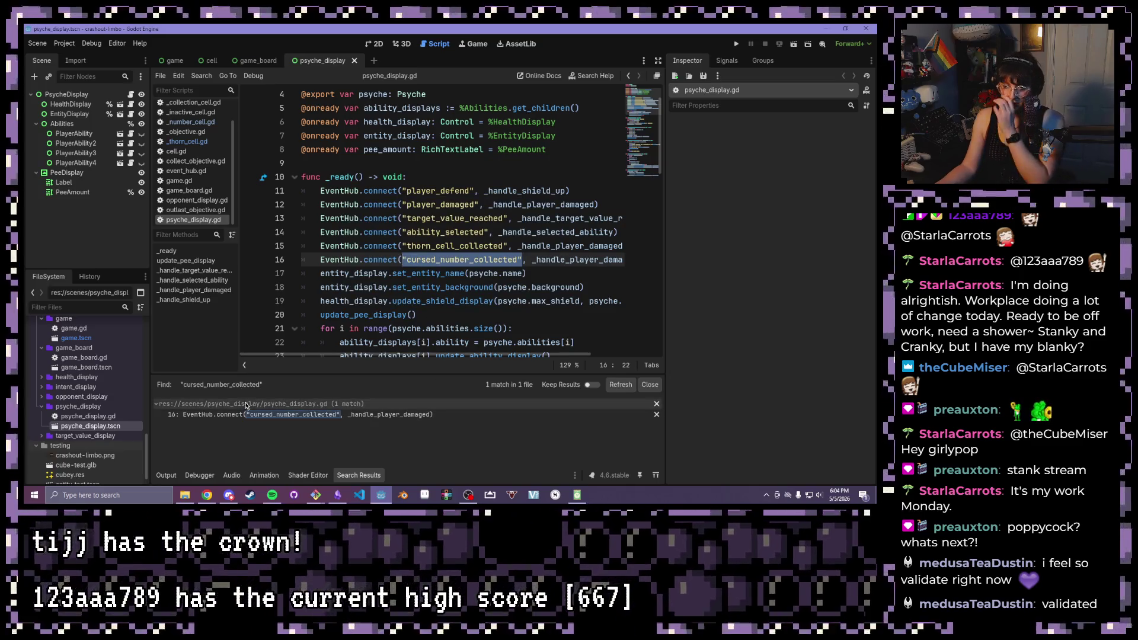
{"action": "left_click", "coordinate": [315, 415]}
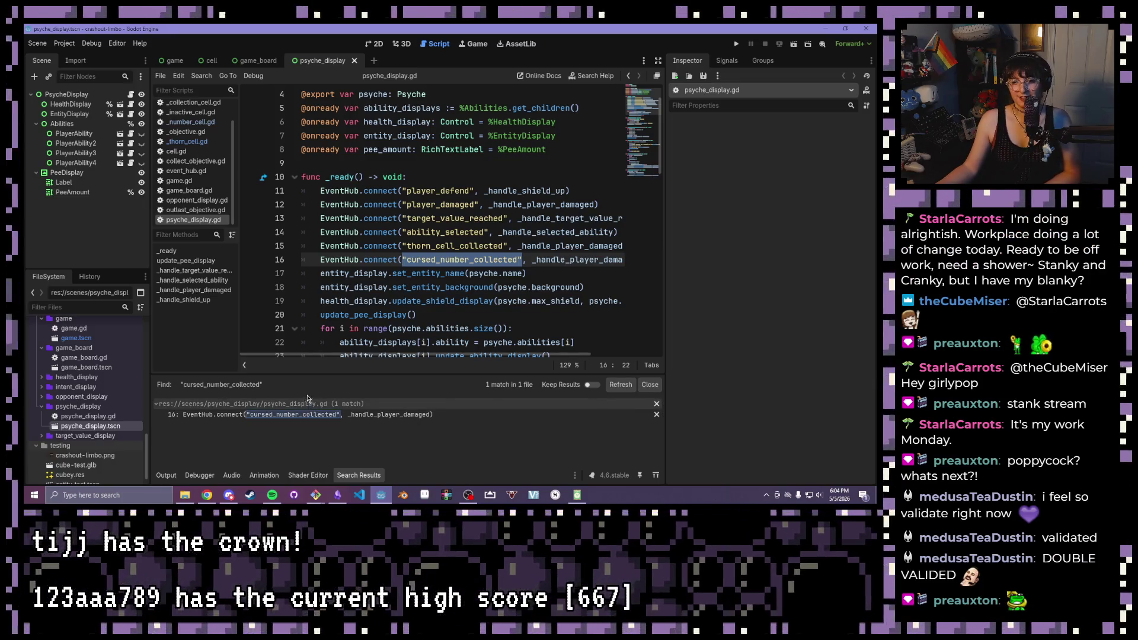
Search the project for thorn_cell_collected, then switch to _thorn_cell.gd.
{"action": "left_click", "coordinate": [507, 245]}
{"action": "mouse_move", "coordinate": [507, 245]}
{"action": "left_mouse_down"}
{"action": "mouse_move", "coordinate": [391, 246]}
{"action": "mouse_move", "coordinate": [403, 245]}
{"action": "left_mouse_up"}
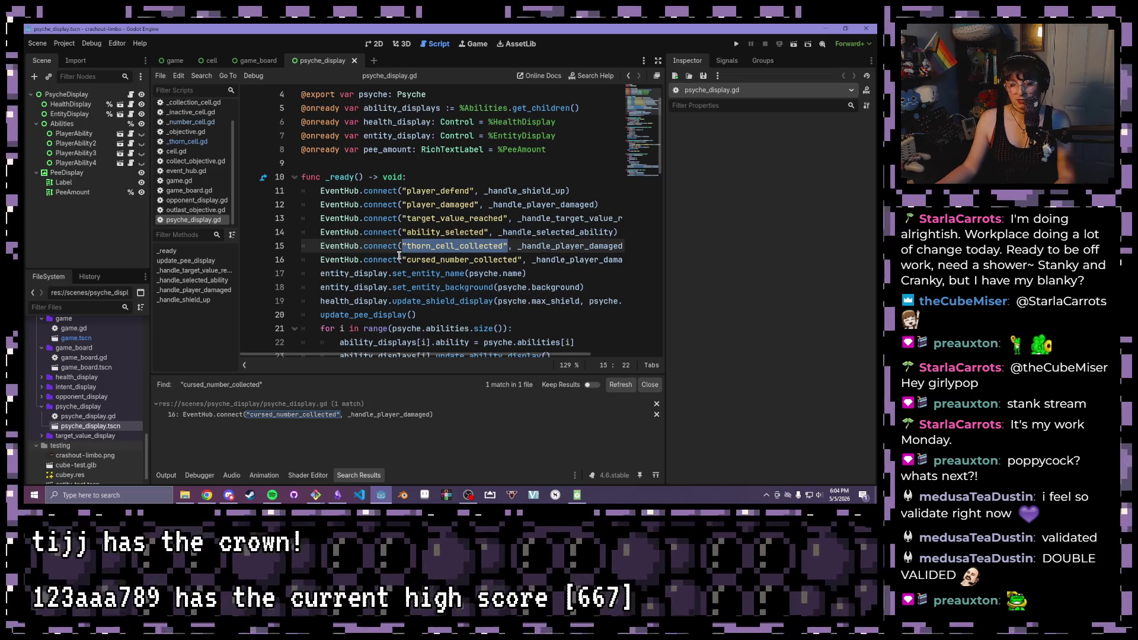
{"action": "left_click", "coordinate": [201, 75]}
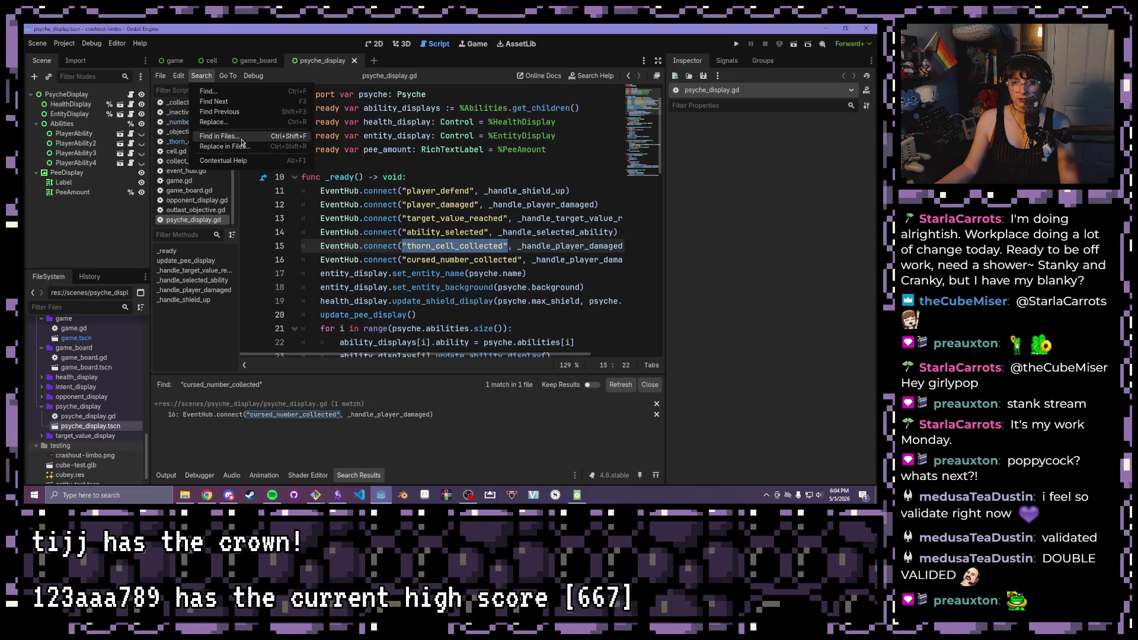
{"action": "left_click", "coordinate": [241, 136]}
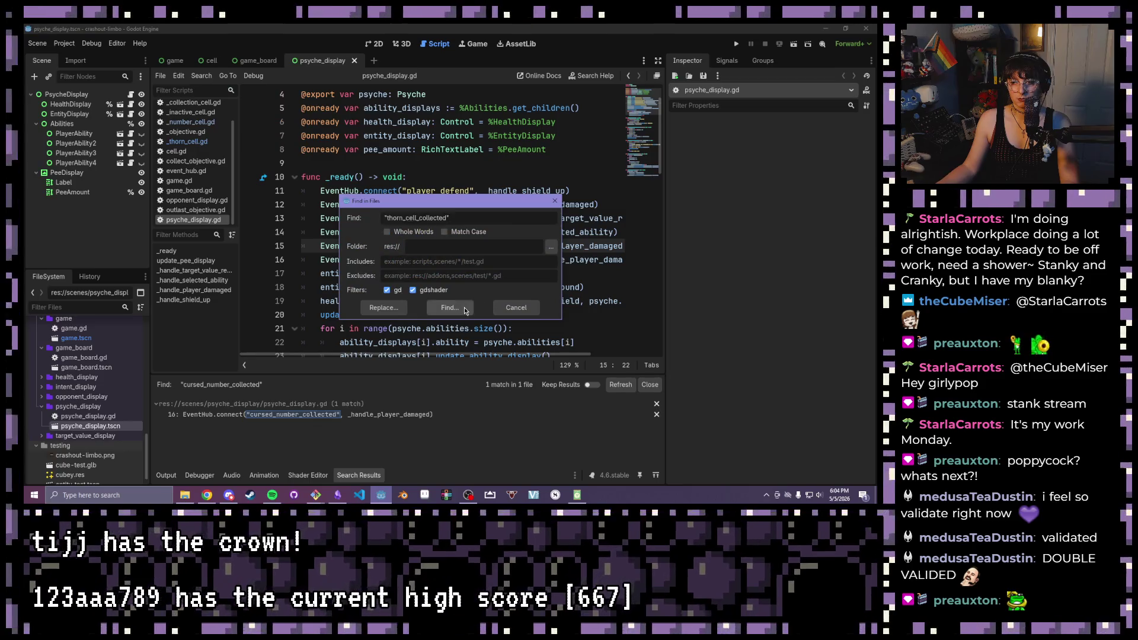
{"action": "left_click", "coordinate": [464, 306]}
{"action": "left_click", "coordinate": [464, 305]}
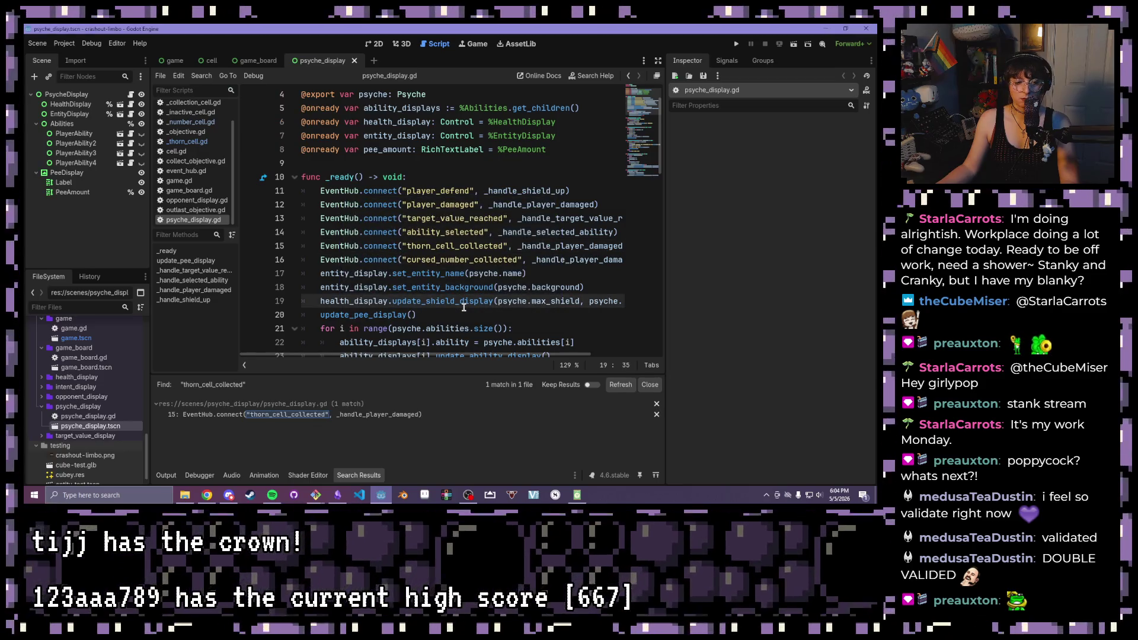
{"action": "left_click_drag", "start_coordinate": [496, 358], "coordinate": [557, 358]}
{"action": "left_click", "coordinate": [585, 258]}
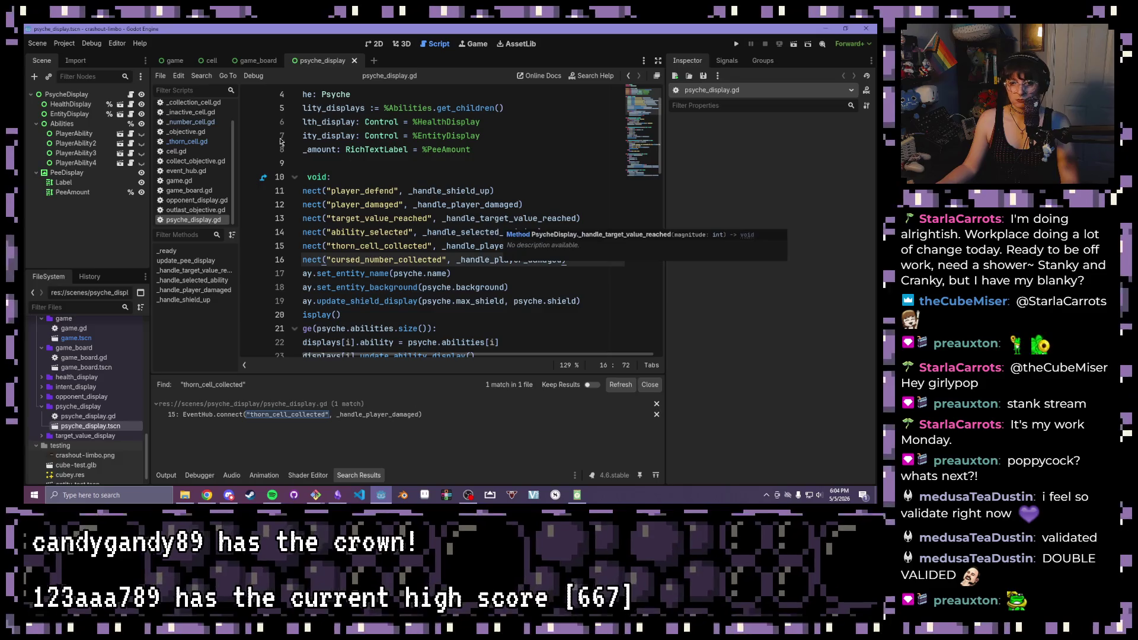
{"action": "scroll", "coordinate": [199, 166], "scroll_direction": "up", "scroll_amount": 2}
{"action": "left_click", "coordinate": [198, 166]}
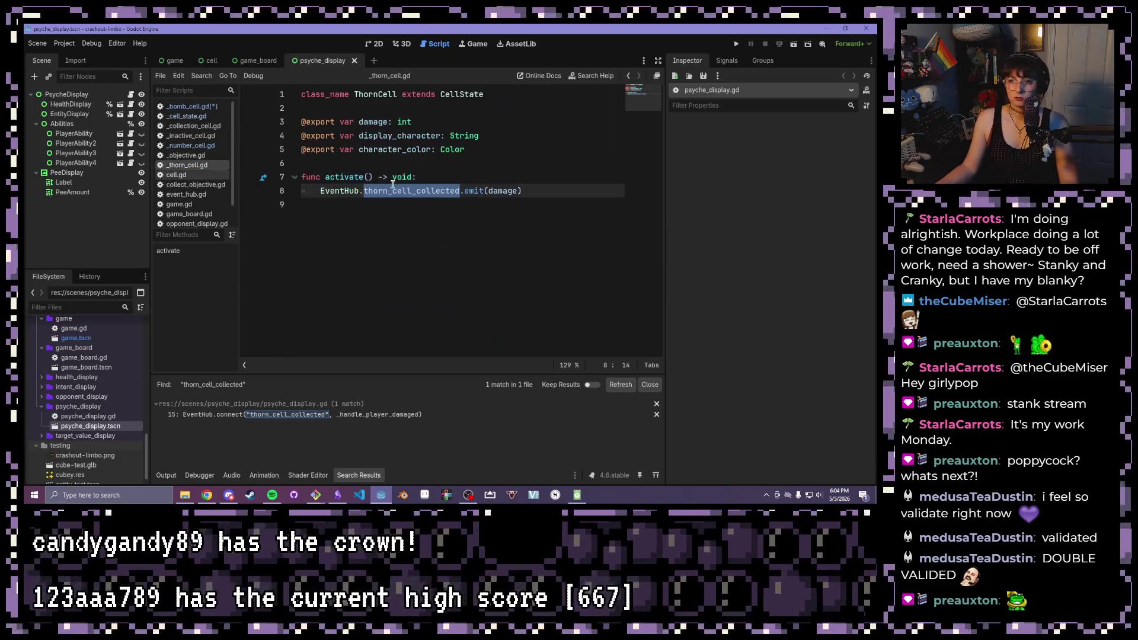
Compare the thorn_cell_collected emit on line 8 with psyche_display's player_damaged connection on line 12.
{"action": "left_click", "coordinate": [442, 190]}
{"action": "left_click_drag", "start_coordinate": [459, 190], "coordinate": [363, 191]}
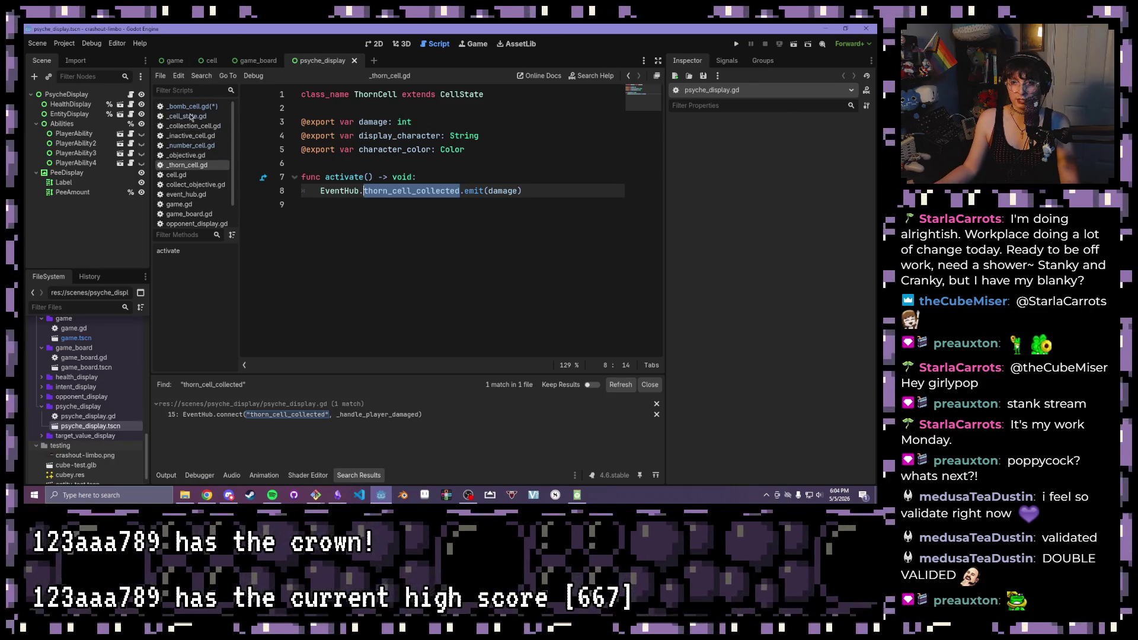
{"action": "scroll", "coordinate": [190, 119], "scroll_direction": "down", "scroll_amount": 1}
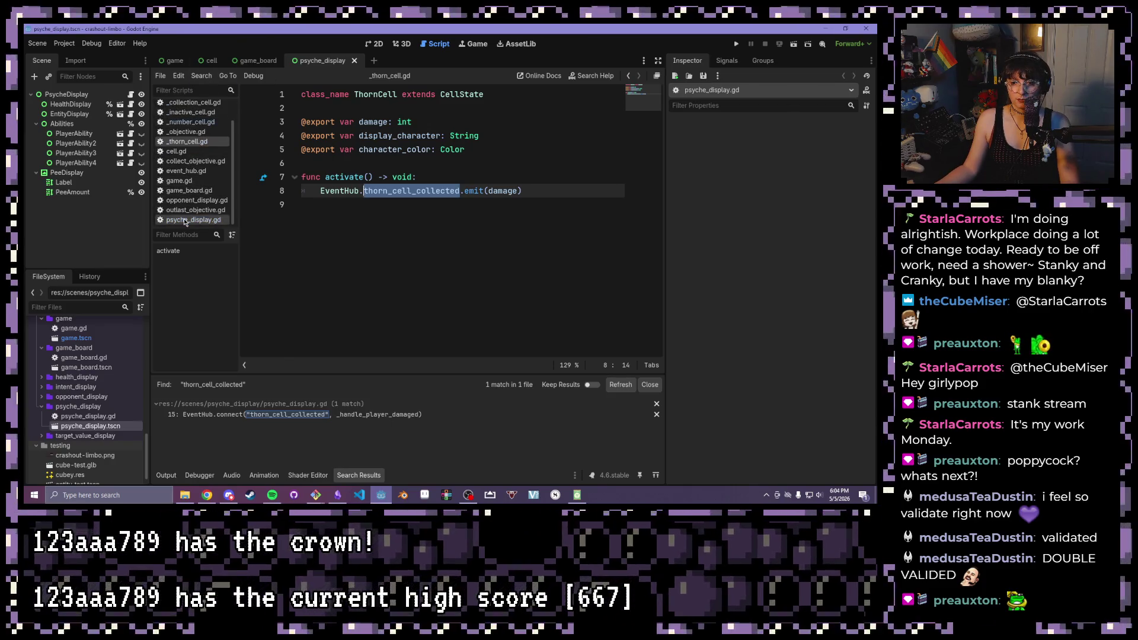
{"action": "left_click", "coordinate": [185, 220]}
{"action": "left_click", "coordinate": [586, 199]}
{"action": "mouse_move", "coordinate": [586, 199]}
{"action": "left_mouse_down"}
{"action": "mouse_move", "coordinate": [180, 190]}
{"action": "mouse_move", "coordinate": [319, 200]}
{"action": "left_mouse_up"}
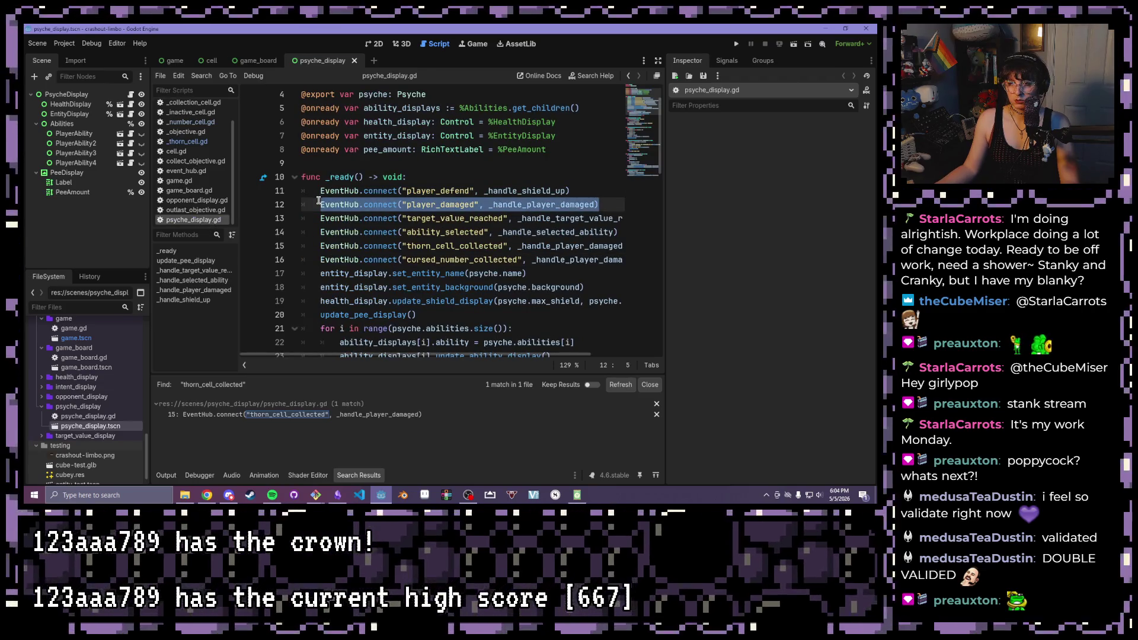
{"action": "left_click", "coordinate": [476, 191]}
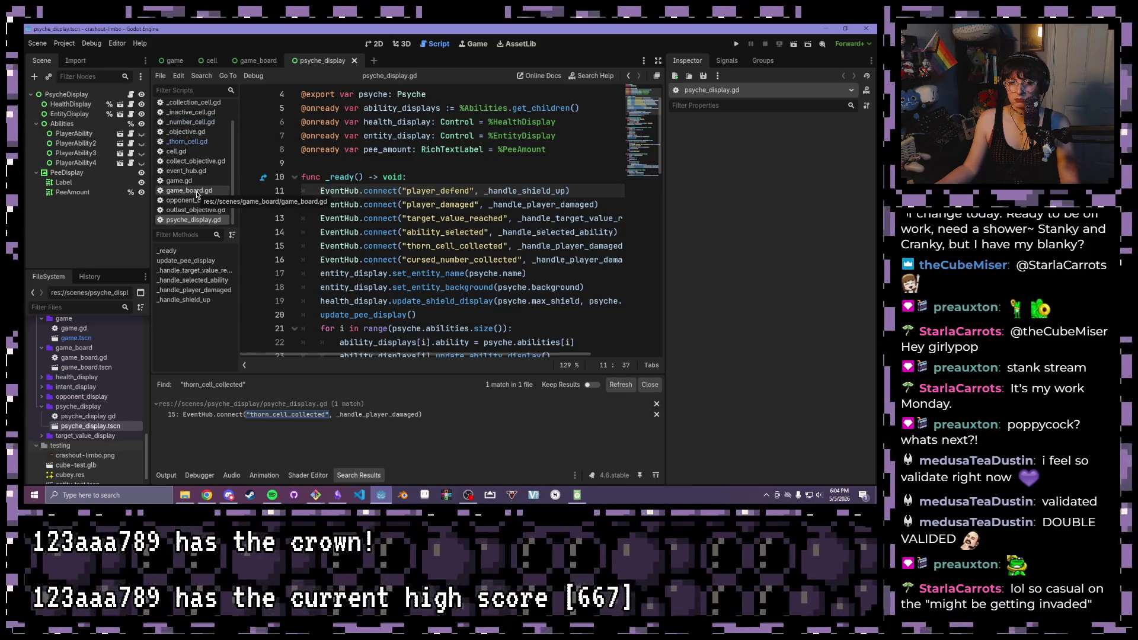
{"action": "scroll", "coordinate": [193, 178], "scroll_direction": "up", "scroll_amount": 1}
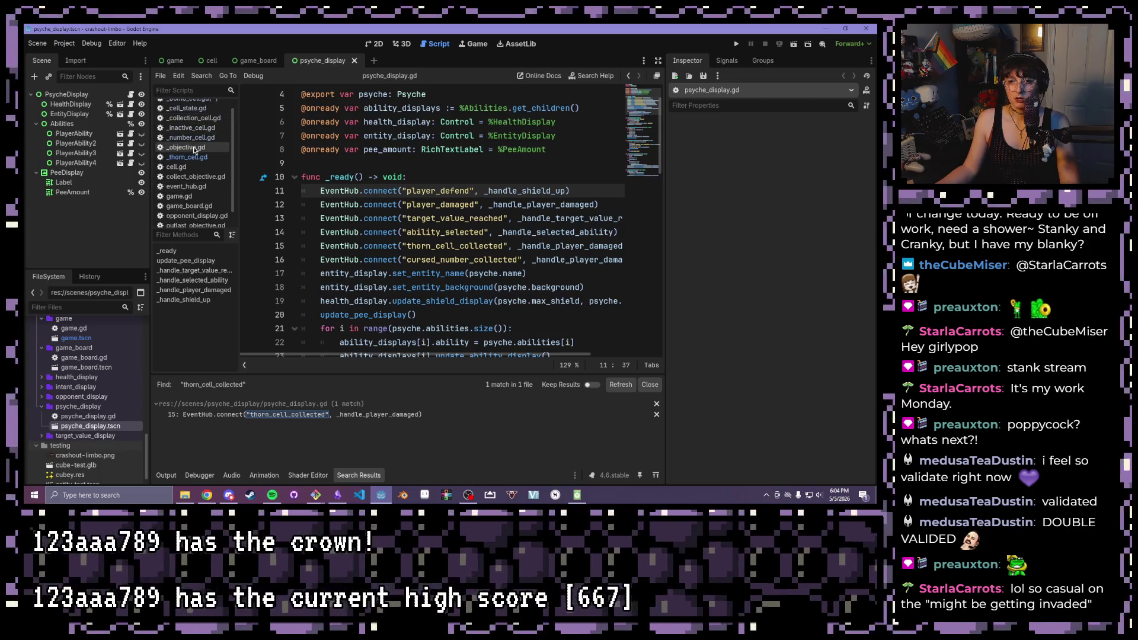
Look over _number_cell.gd and _thorn_cell.gd again, then open event_hub.gd.
{"action": "left_click", "coordinate": [187, 138]}
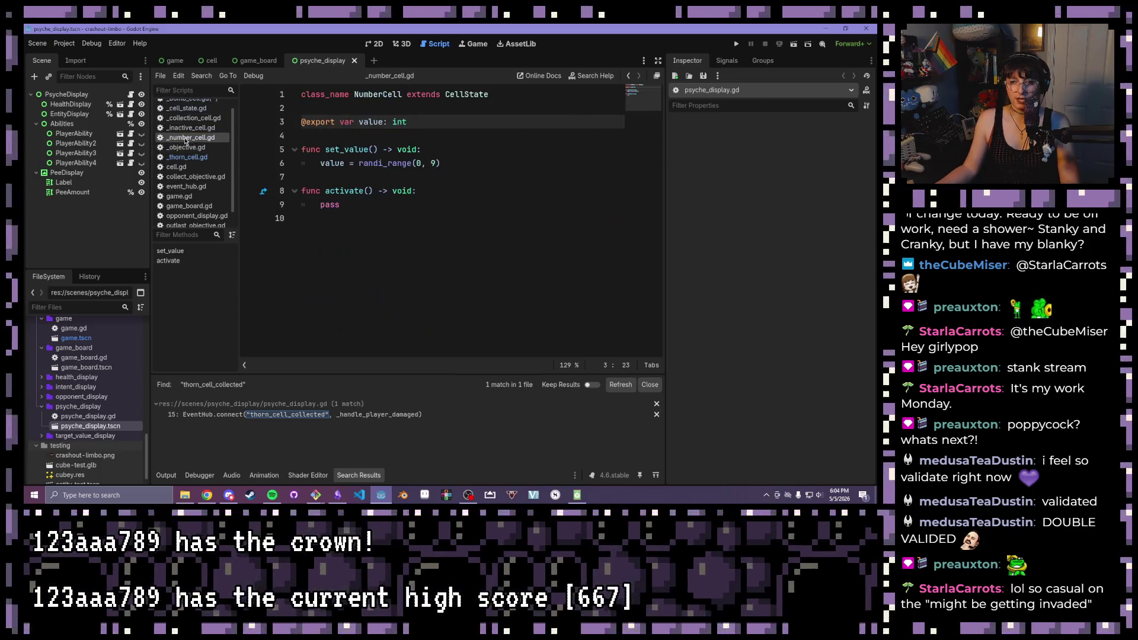
{"action": "scroll", "coordinate": [182, 143], "scroll_direction": "up", "scroll_amount": 1}
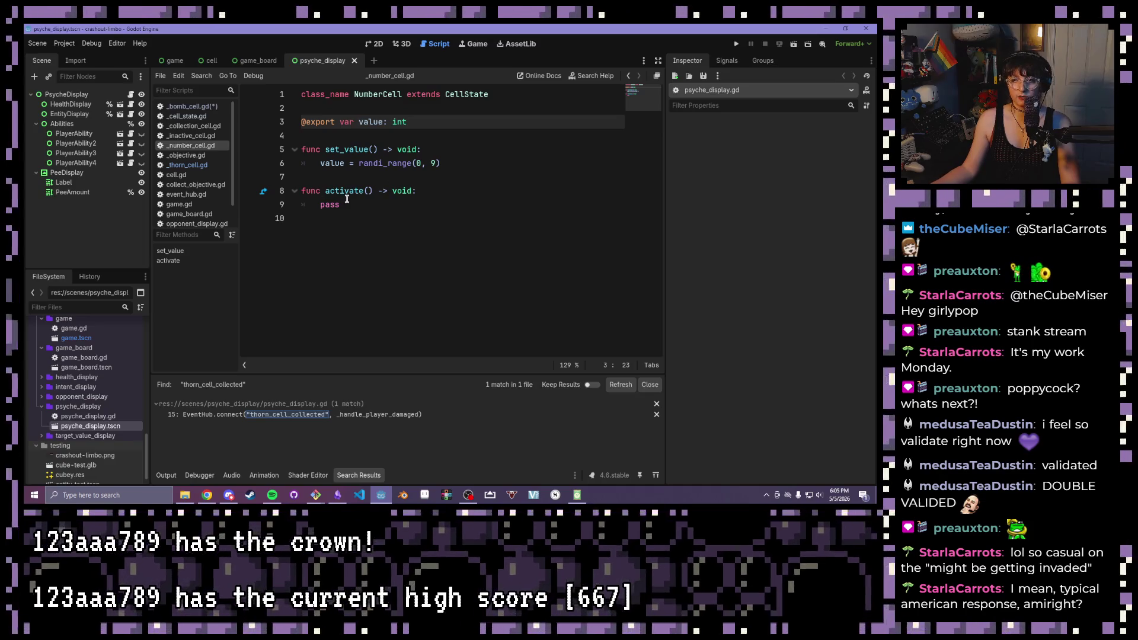
{"action": "left_click", "coordinate": [185, 155]}
{"action": "left_click", "coordinate": [191, 164]}
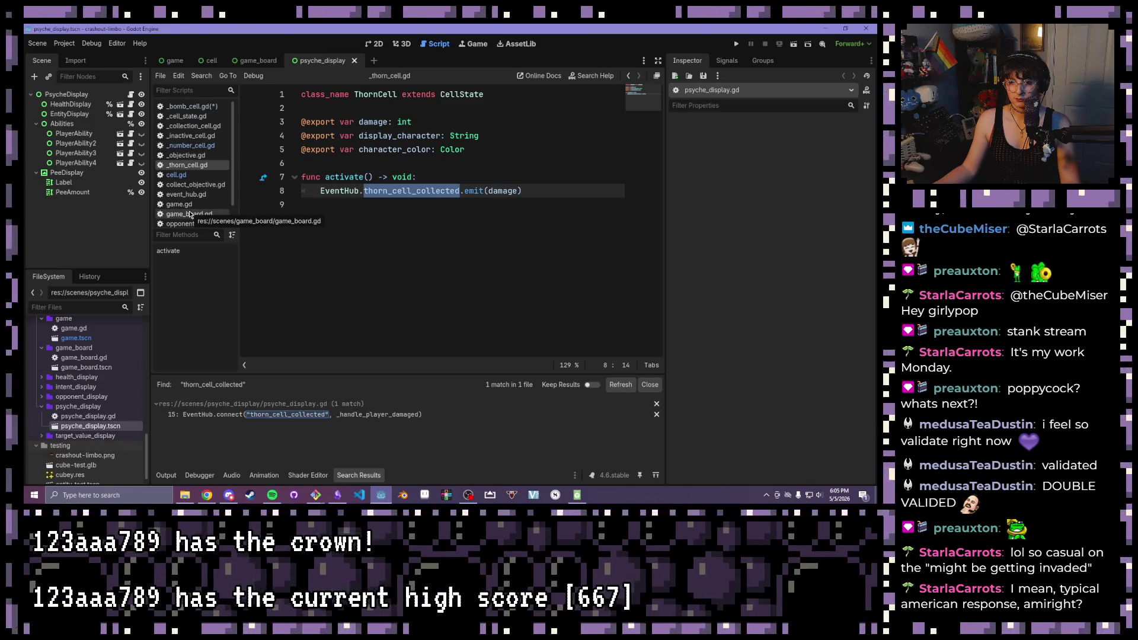
{"action": "scroll", "coordinate": [189, 214], "scroll_direction": "down", "scroll_amount": 1}
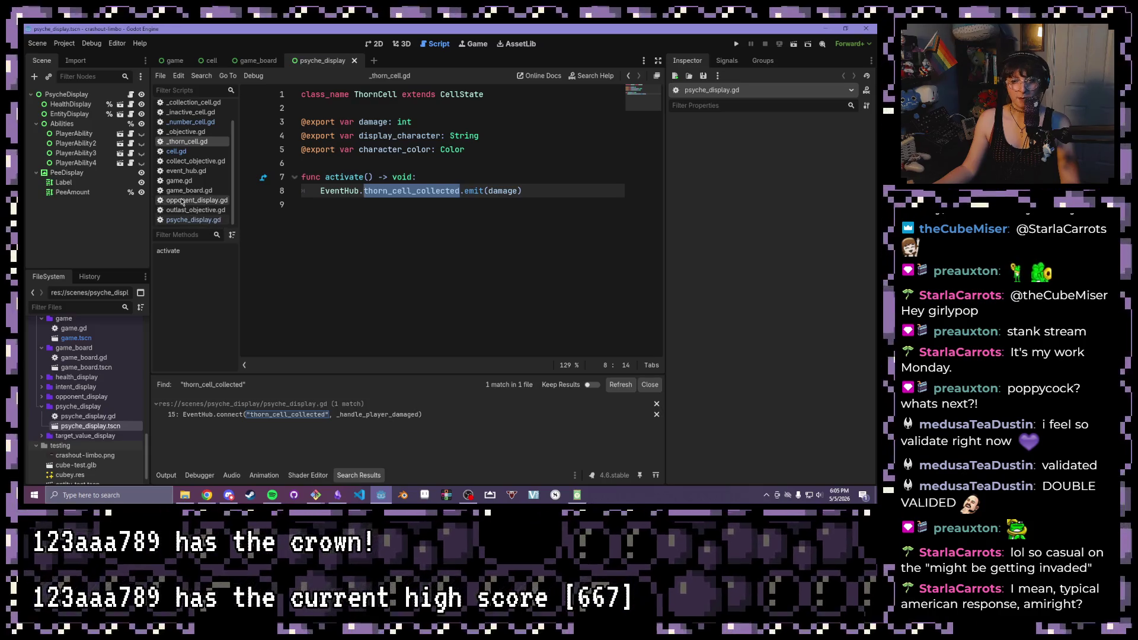
{"action": "scroll", "coordinate": [182, 202], "scroll_direction": "up", "scroll_amount": 1}
{"action": "left_click", "coordinate": [186, 186]}
{"action": "scroll", "coordinate": [374, 224], "scroll_direction": "up", "scroll_amount": 5}
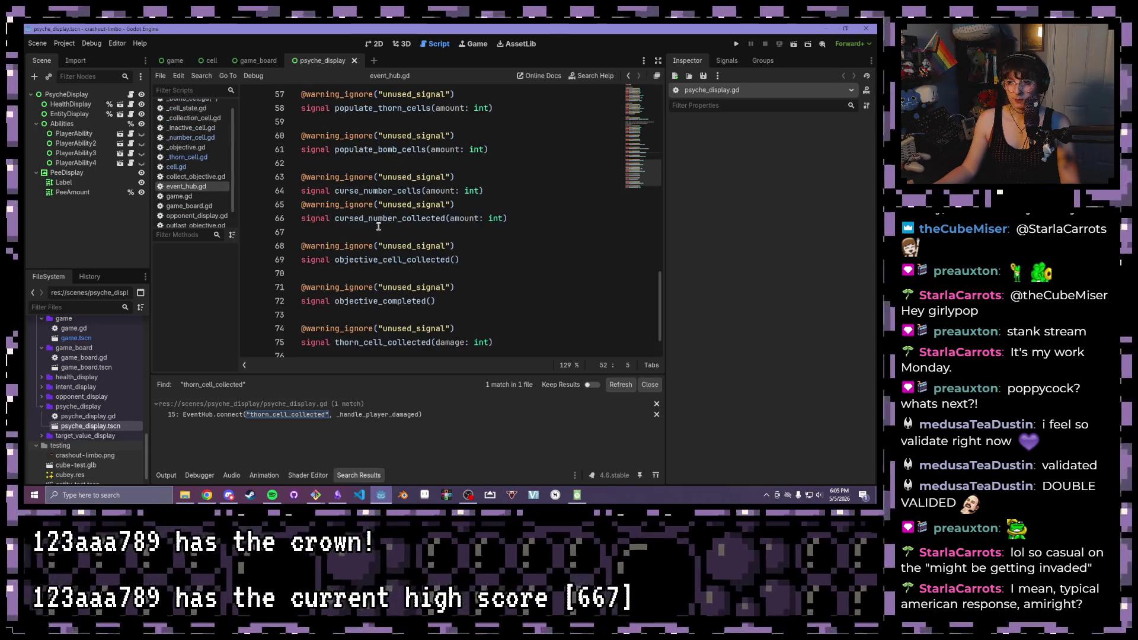
{"action": "scroll", "coordinate": [375, 224], "scroll_direction": "up", "scroll_amount": 10}
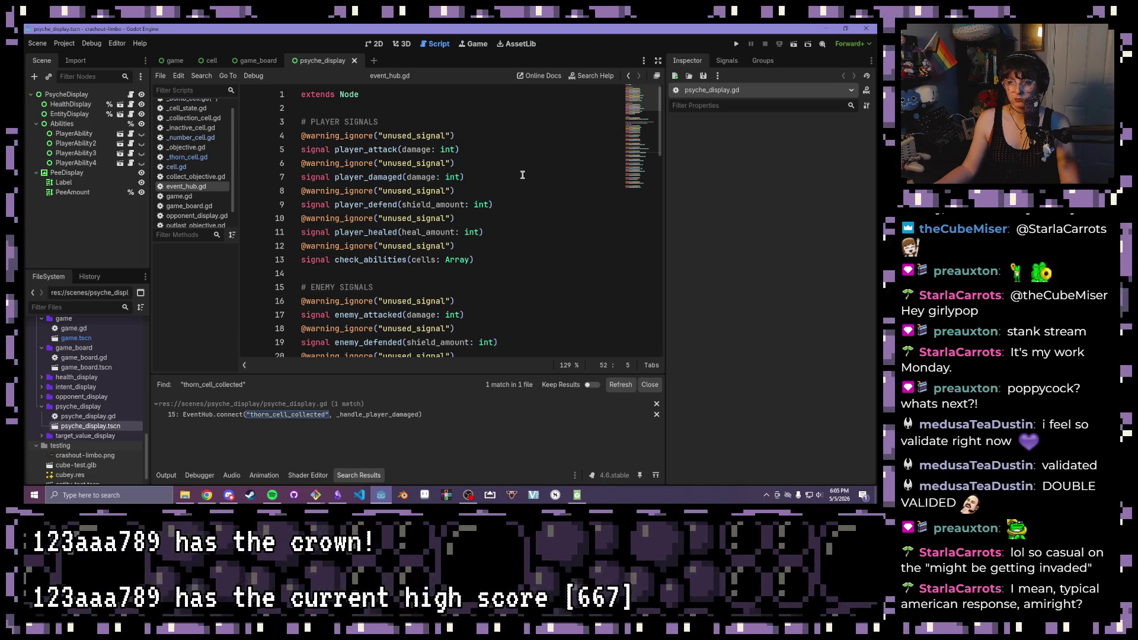
{"action": "left_click", "coordinate": [521, 176]}
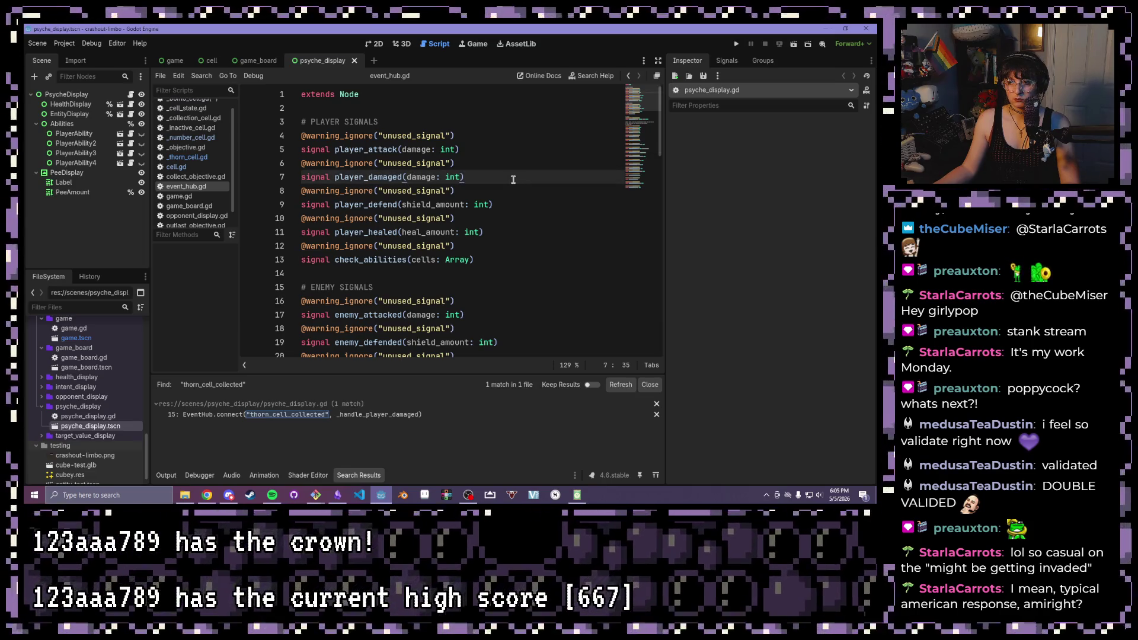
{"action": "left_click_drag", "start_coordinate": [511, 179], "coordinate": [272, 164]}
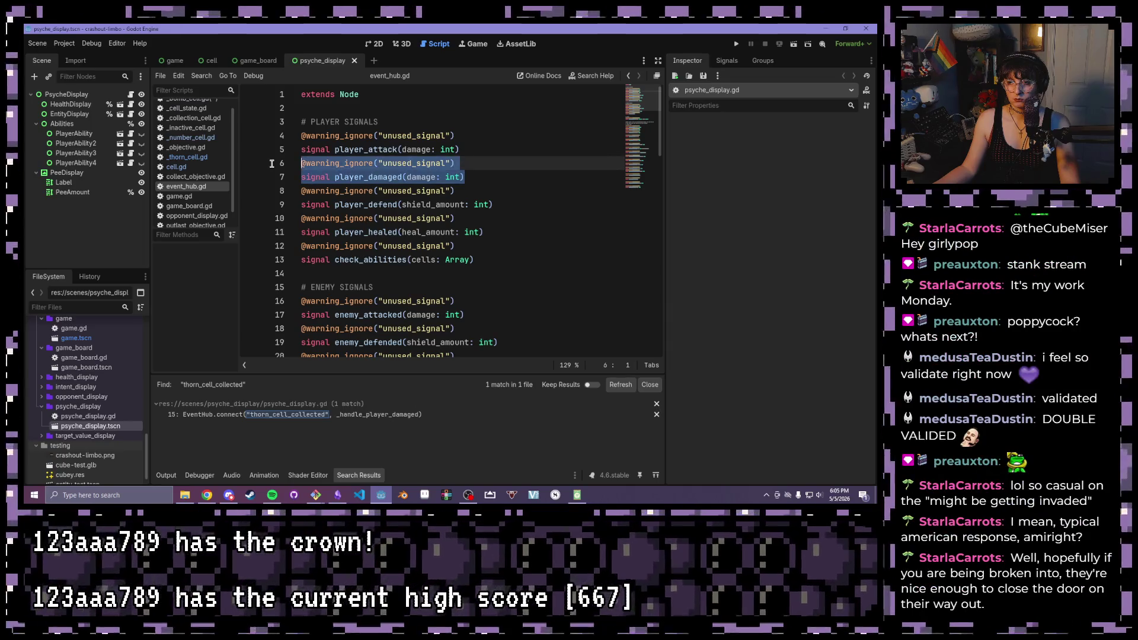
{"action": "key", "text": "BackSpace"}
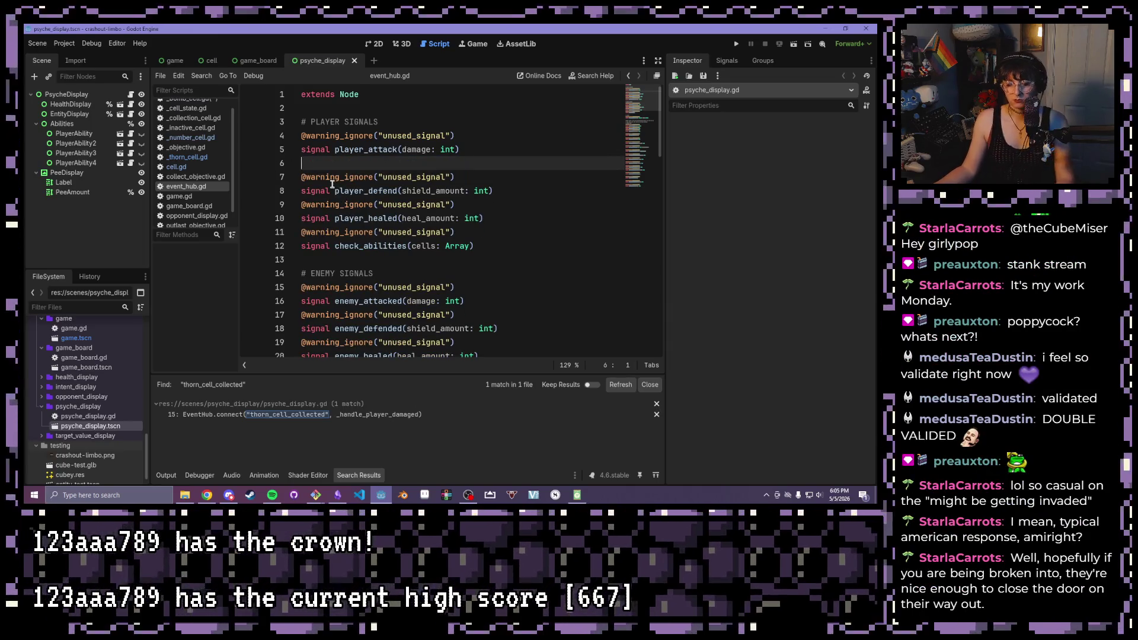
{"action": "scroll", "coordinate": [331, 189], "scroll_direction": "down", "scroll_amount": 4}
{"action": "scroll", "coordinate": [319, 181], "scroll_direction": "down", "scroll_amount": 5}
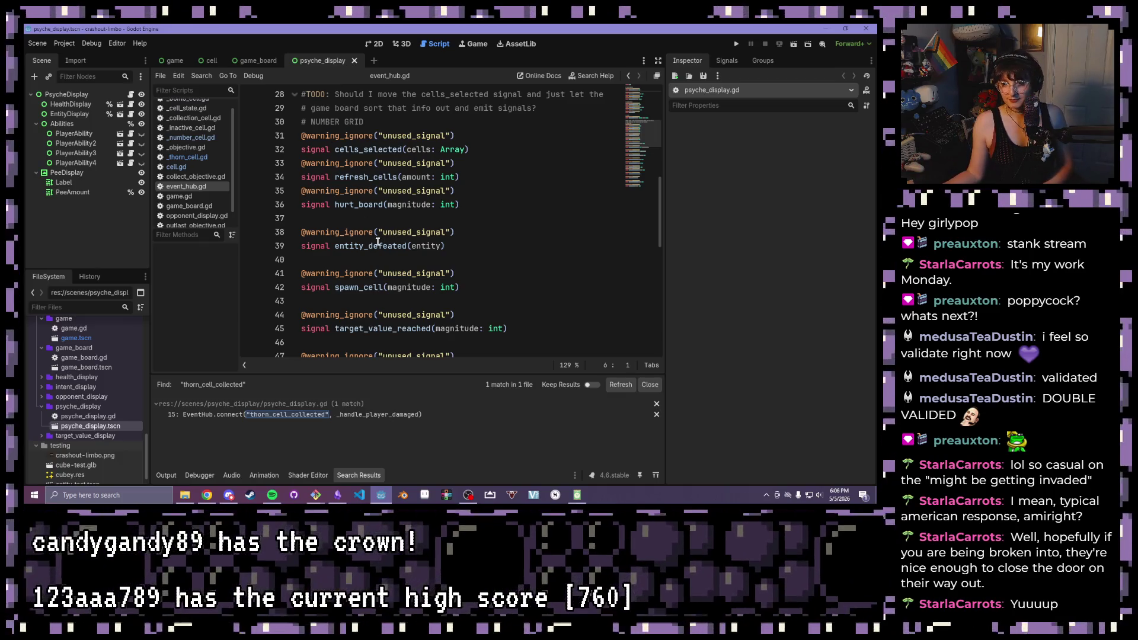
Look over event_hub.gd's player signals block, selecting it and then clearing the selection.
{"action": "scroll", "coordinate": [378, 241], "scroll_direction": "down", "scroll_amount": 10}
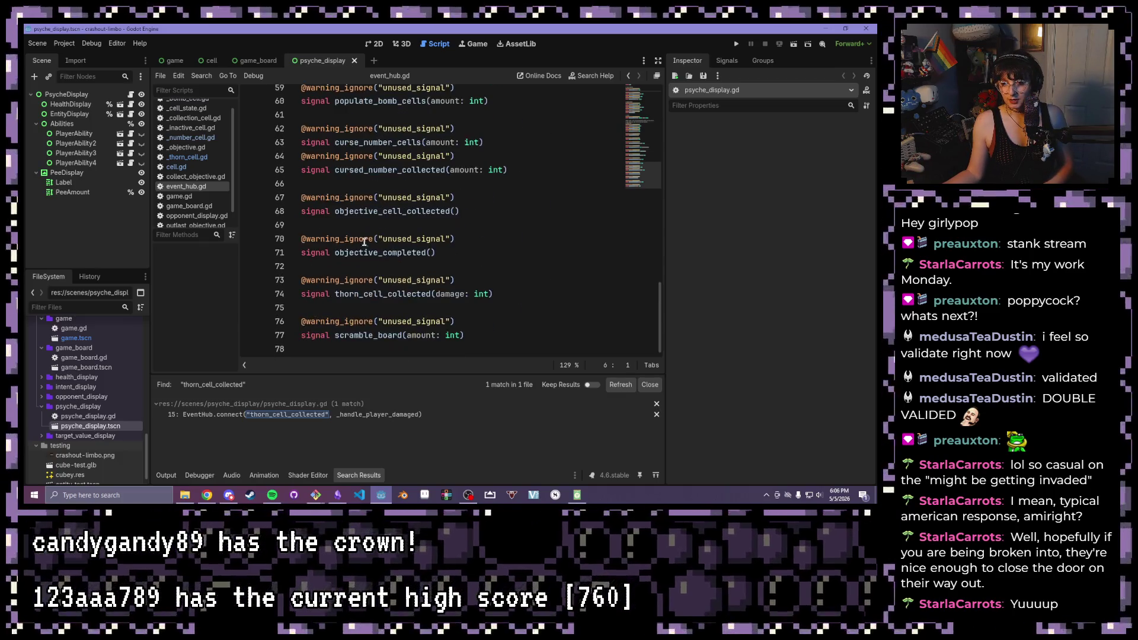
{"action": "scroll", "coordinate": [364, 241], "scroll_direction": "up", "scroll_amount": 19}
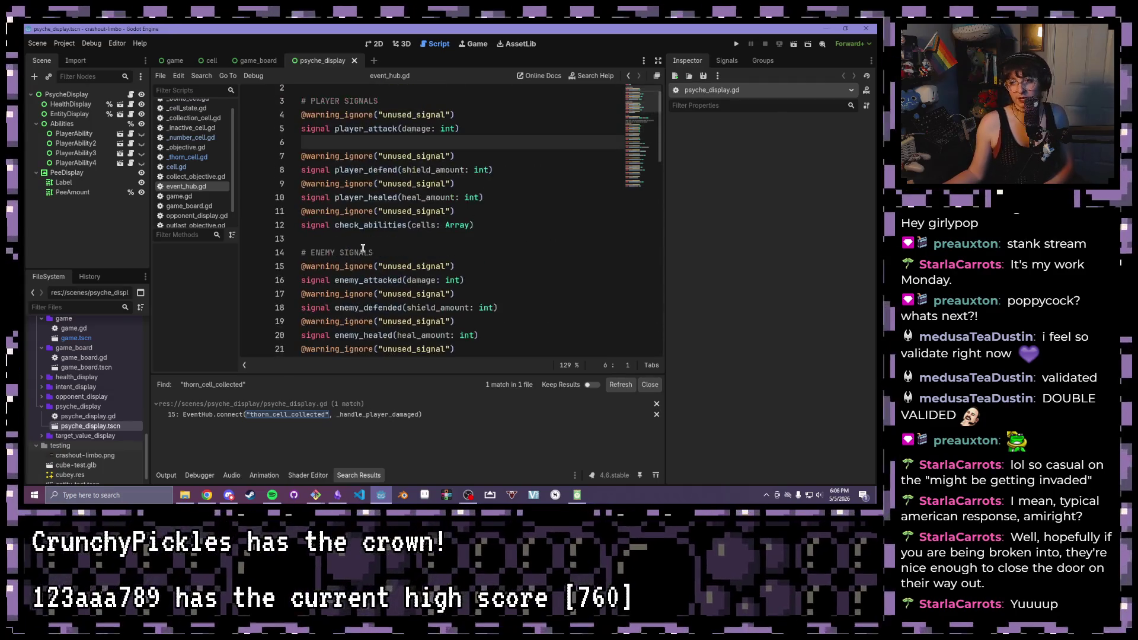
{"action": "scroll", "coordinate": [368, 251], "scroll_direction": "up", "scroll_amount": 1}
{"action": "scroll", "coordinate": [374, 254], "scroll_direction": "down", "scroll_amount": 19}
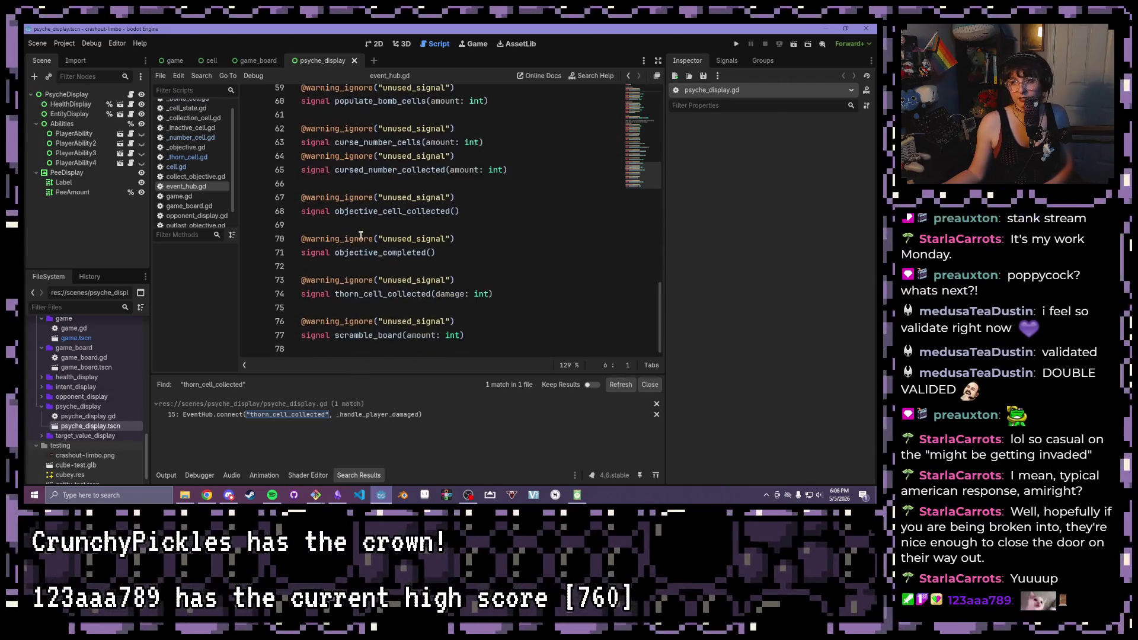
{"action": "key", "text": "shift+Up"}
{"action": "key", "text": "ctrl+shift+Home"}
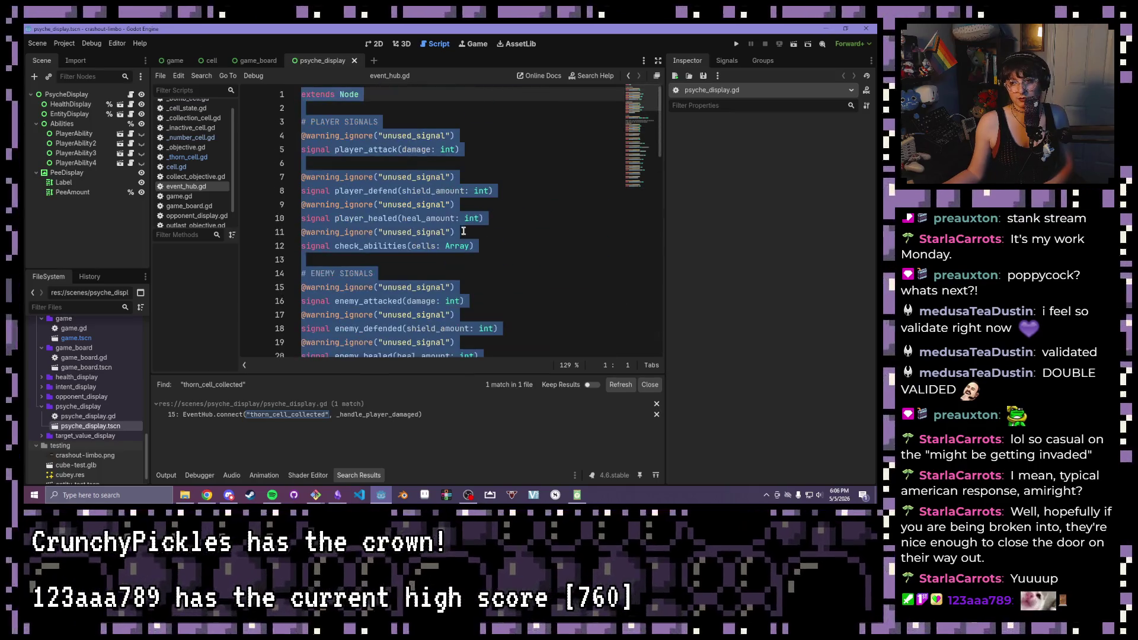
{"action": "left_click", "coordinate": [442, 231]}
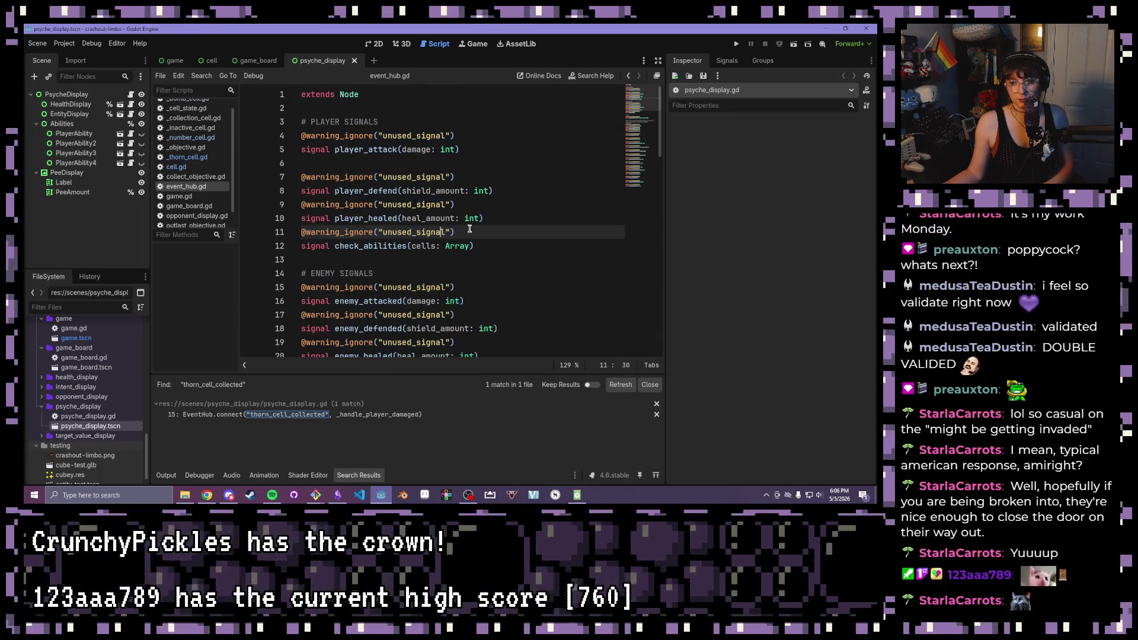
{"action": "left_click", "coordinate": [388, 136]}
{"action": "left_click", "coordinate": [372, 164]}
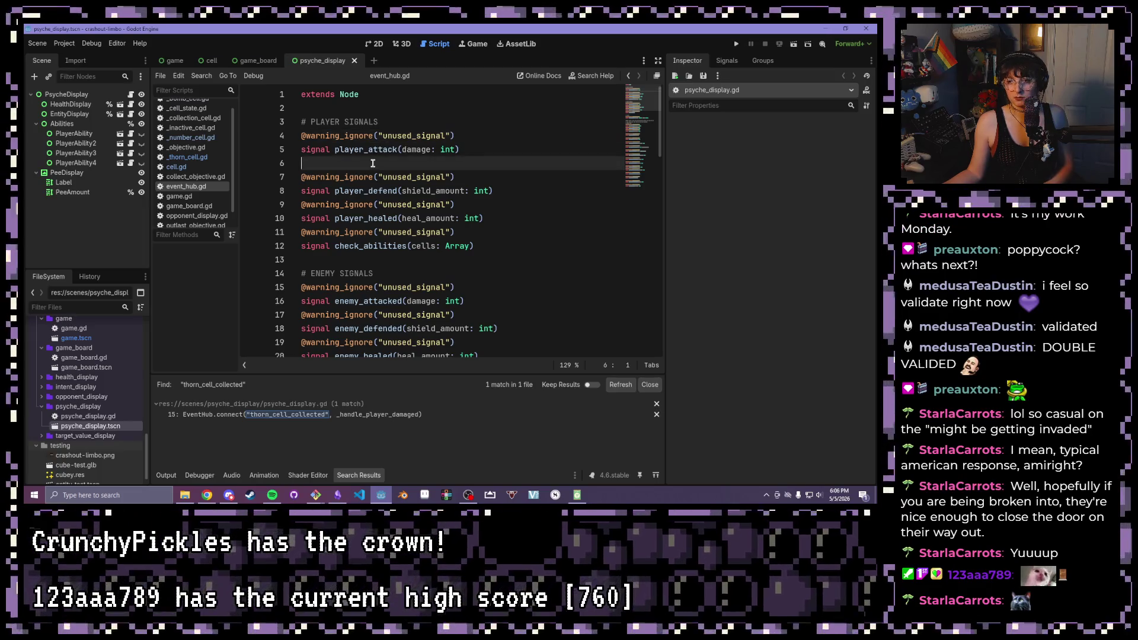
{"action": "mouse_move", "coordinate": [474, 246]}
{"action": "left_mouse_down"}
{"action": "mouse_move", "coordinate": [368, 246]}
{"action": "mouse_move", "coordinate": [301, 108]}
{"action": "mouse_move", "coordinate": [302, 121]}
{"action": "left_mouse_up"}
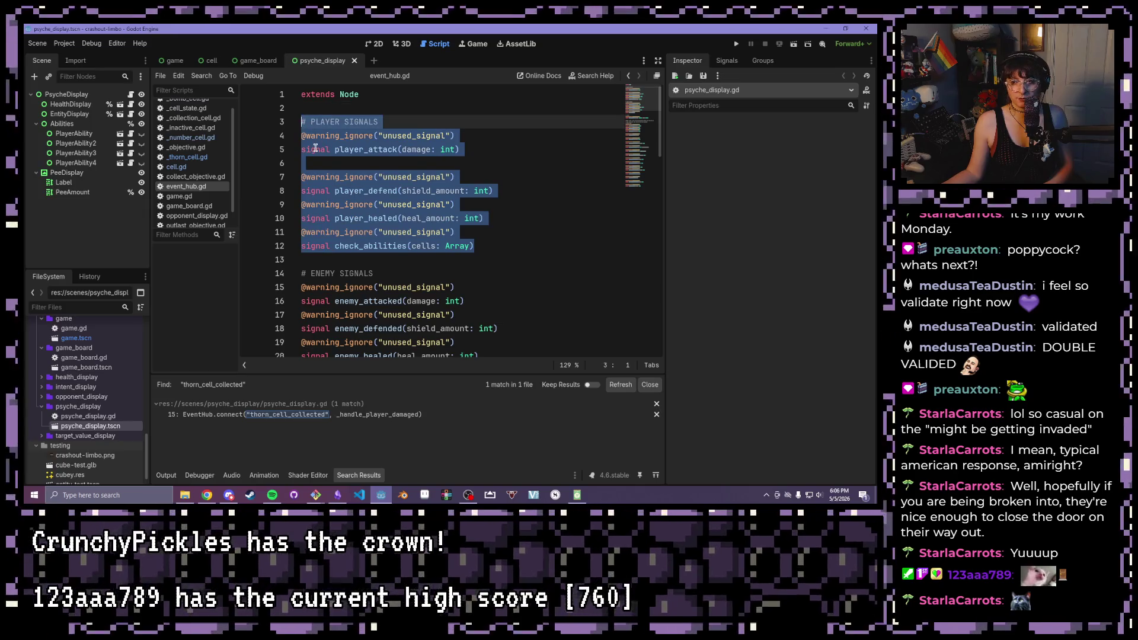
{"action": "left_click", "coordinate": [315, 149]}
{"action": "left_click", "coordinate": [320, 160]}
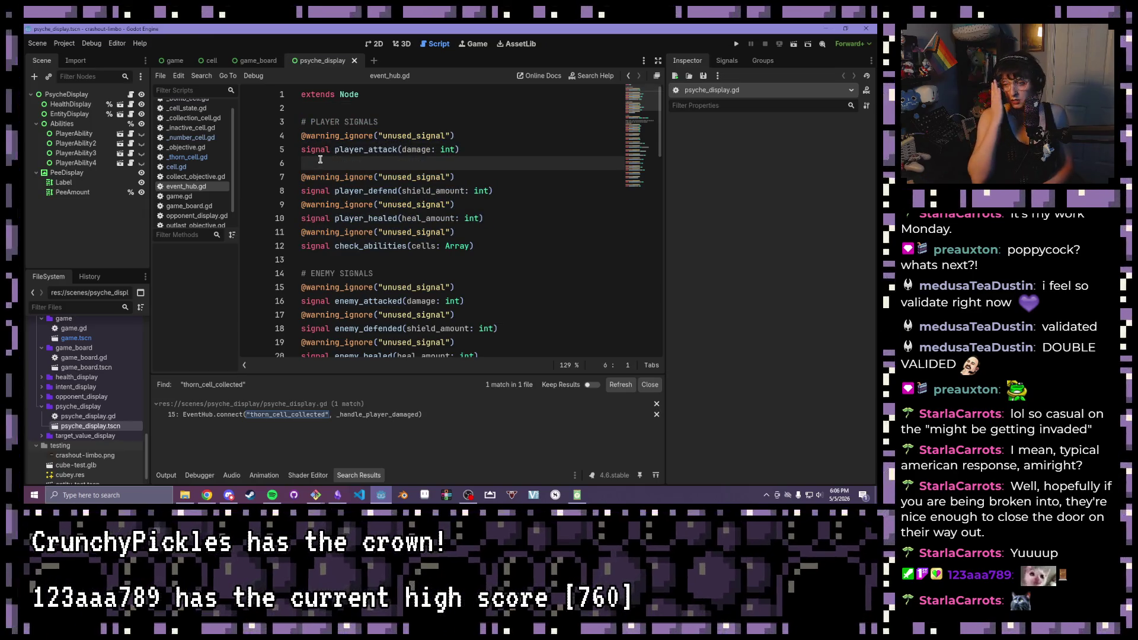
Select the #TODO comment lines above # NUMBER GRID and delete them.
{"action": "left_click_drag", "start_coordinate": [490, 149], "coordinate": [306, 150]}
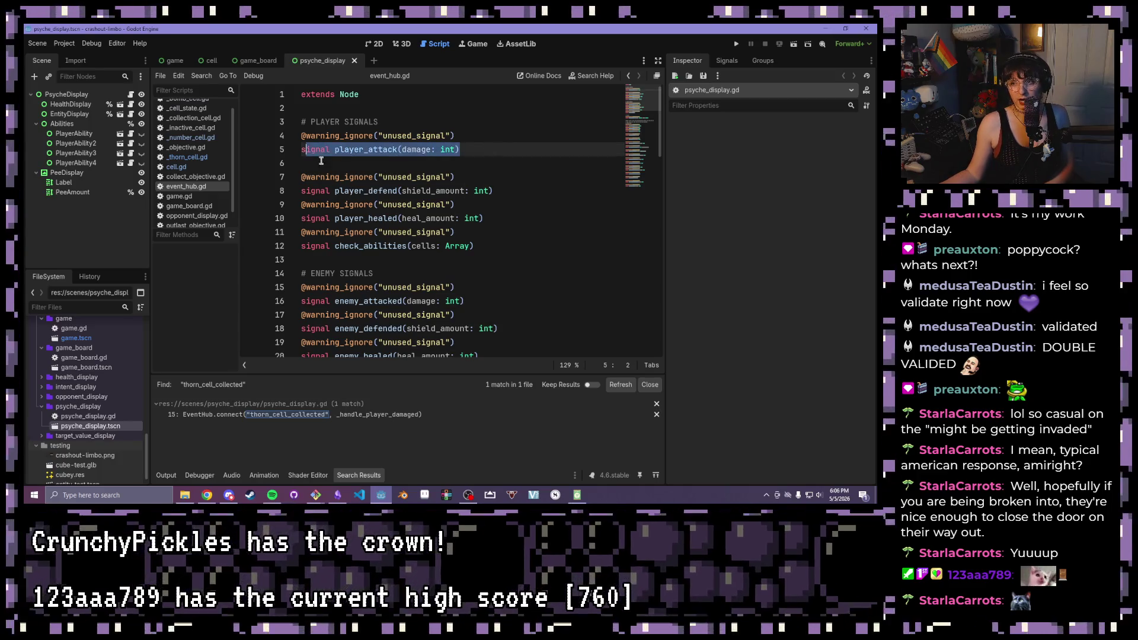
{"action": "scroll", "coordinate": [428, 199], "scroll_direction": "down", "scroll_amount": 1}
{"action": "scroll", "coordinate": [443, 207], "scroll_direction": "down", "scroll_amount": 2}
{"action": "left_click_drag", "start_coordinate": [422, 260], "coordinate": [435, 121]}
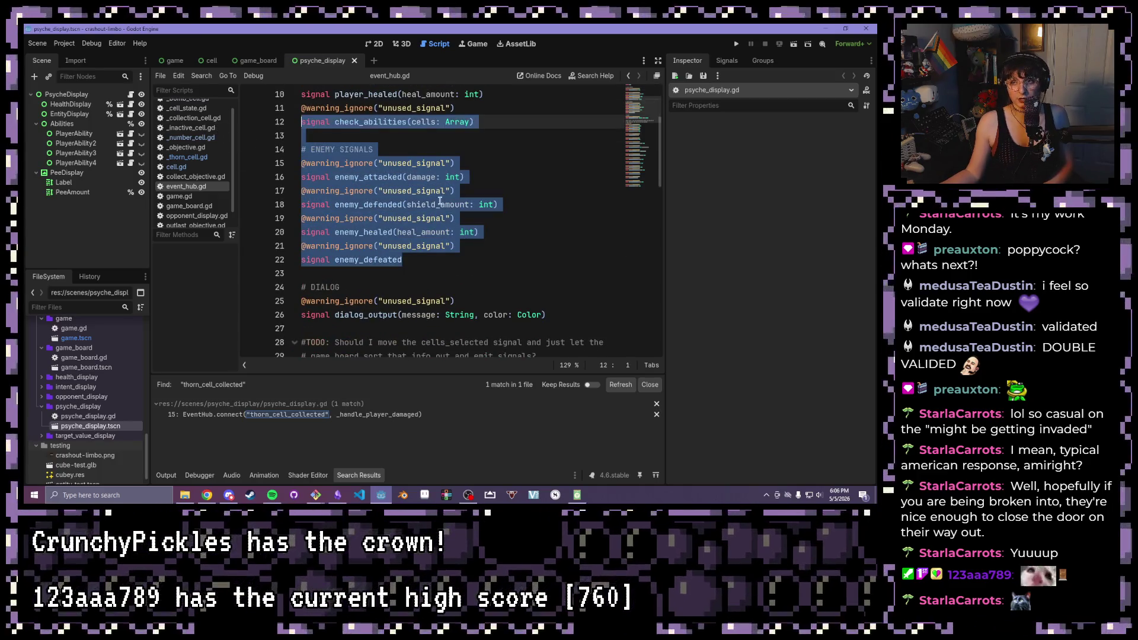
{"action": "left_click", "coordinate": [429, 194]}
{"action": "scroll", "coordinate": [429, 194], "scroll_direction": "down", "scroll_amount": 1}
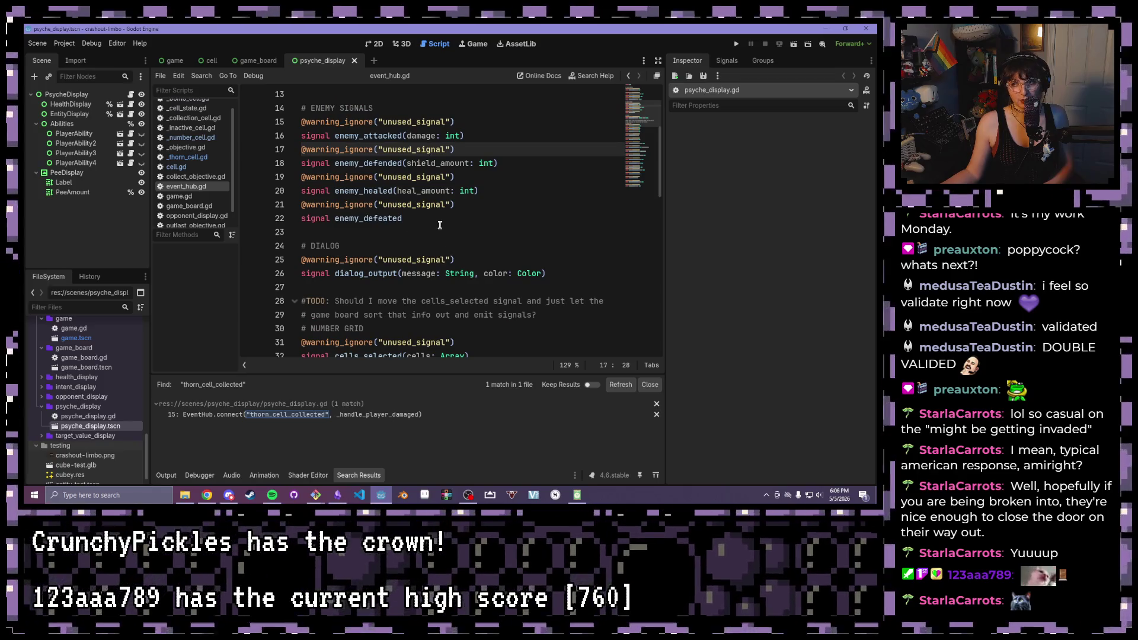
{"action": "left_click", "coordinate": [440, 221]}
{"action": "scroll", "coordinate": [438, 216], "scroll_direction": "down", "scroll_amount": 6}
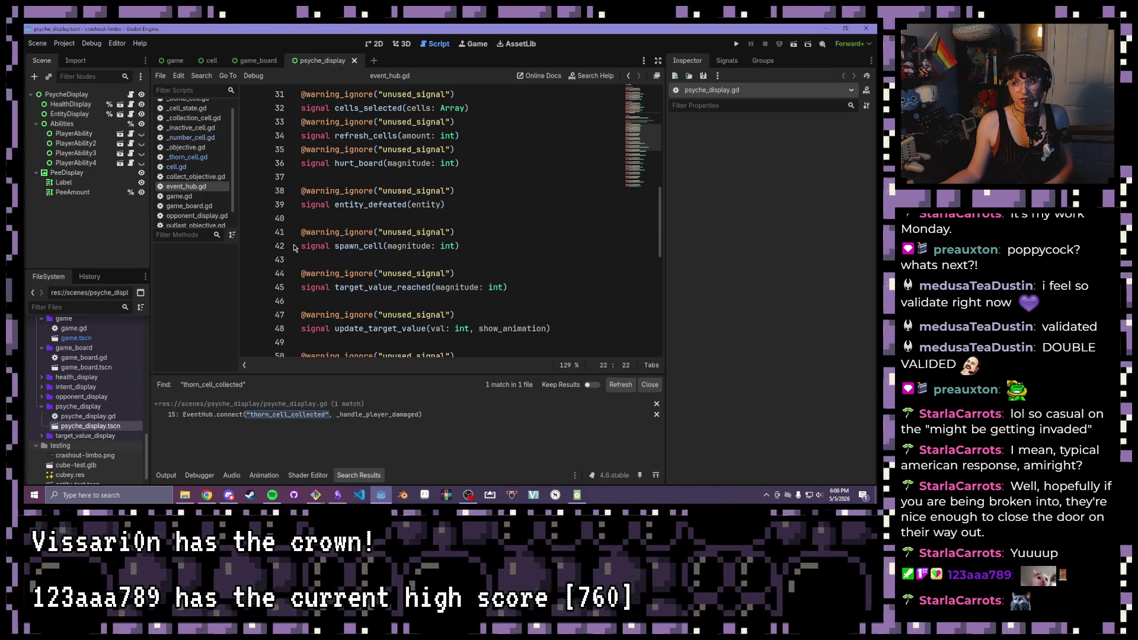
{"action": "scroll", "coordinate": [357, 237], "scroll_direction": "up", "scroll_amount": 2}
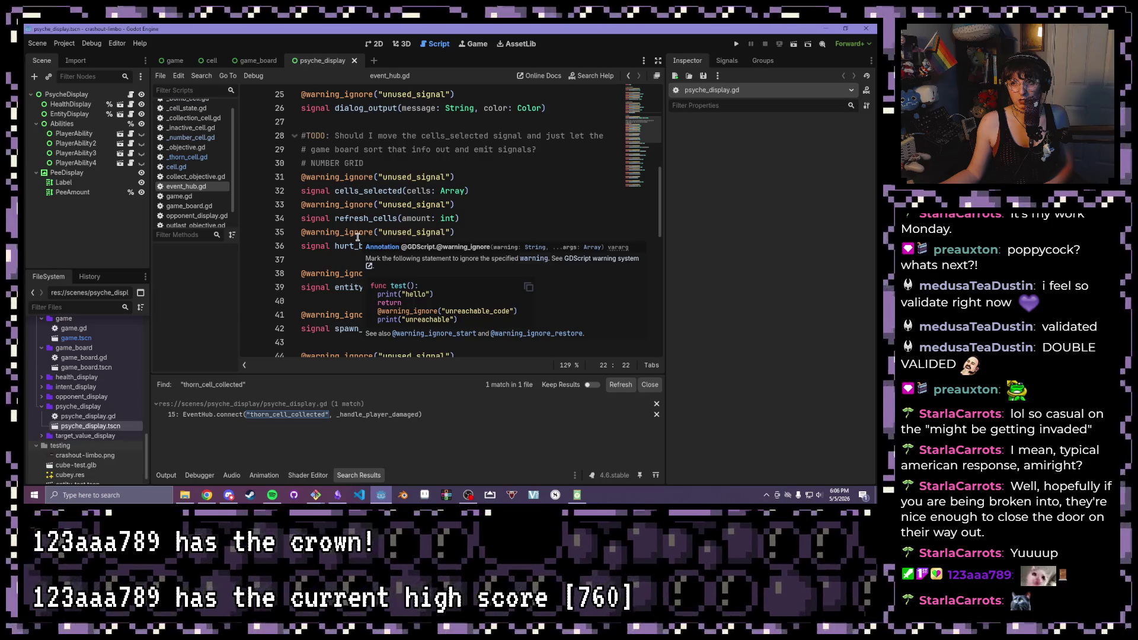
{"action": "scroll", "coordinate": [357, 240], "scroll_direction": "down", "scroll_amount": 1}
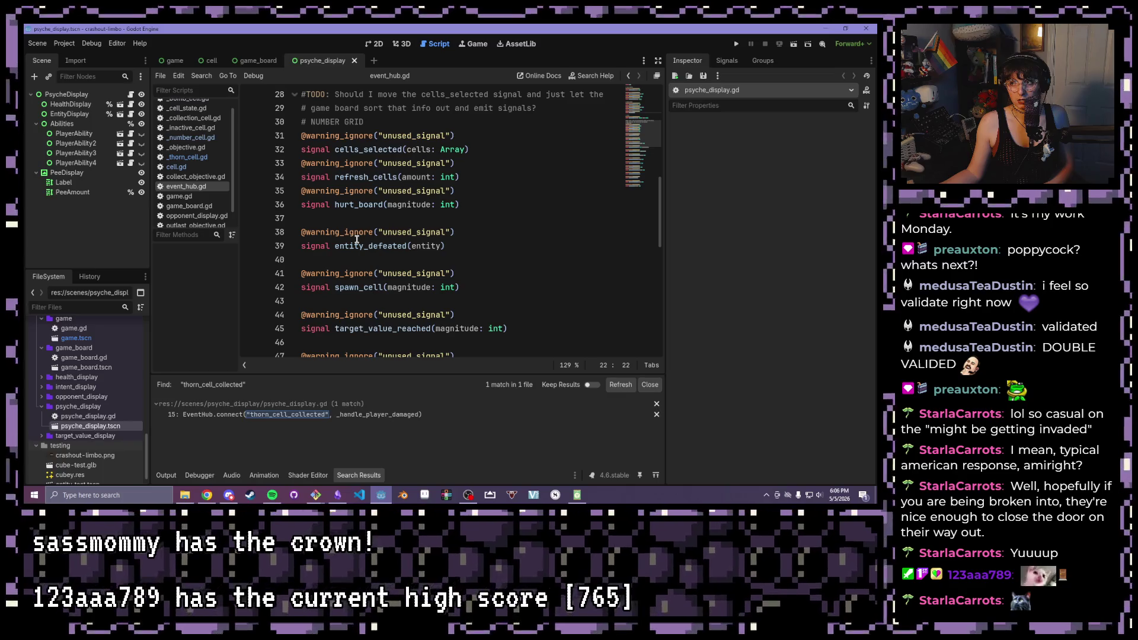
{"action": "scroll", "coordinate": [357, 240], "scroll_direction": "up", "scroll_amount": 2}
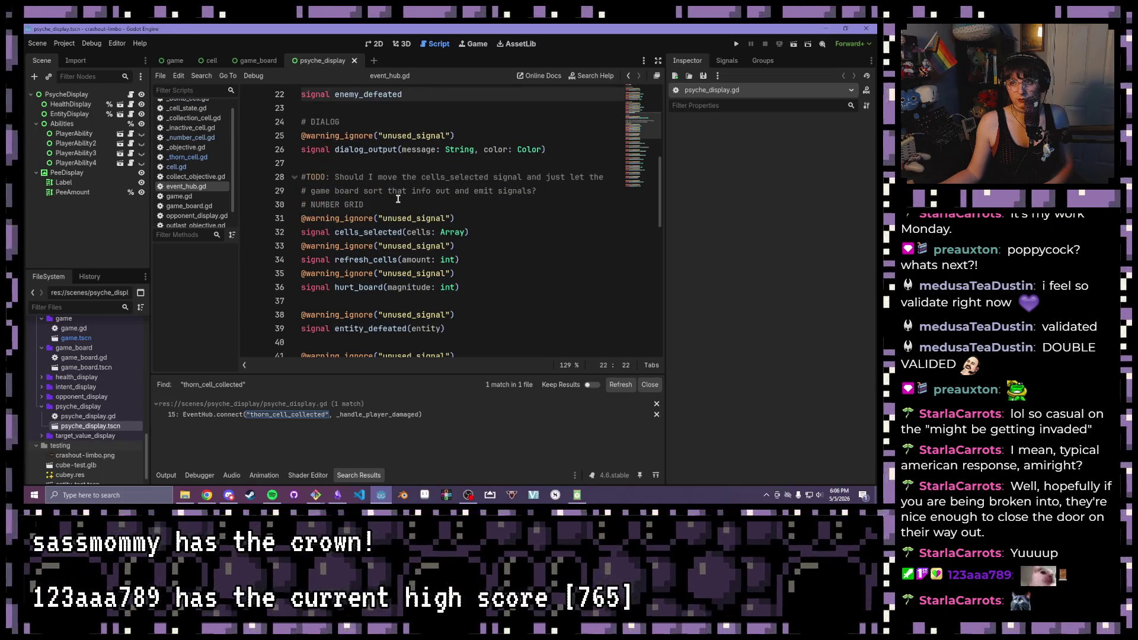
{"action": "left_click_drag", "start_coordinate": [537, 191], "coordinate": [250, 158]}
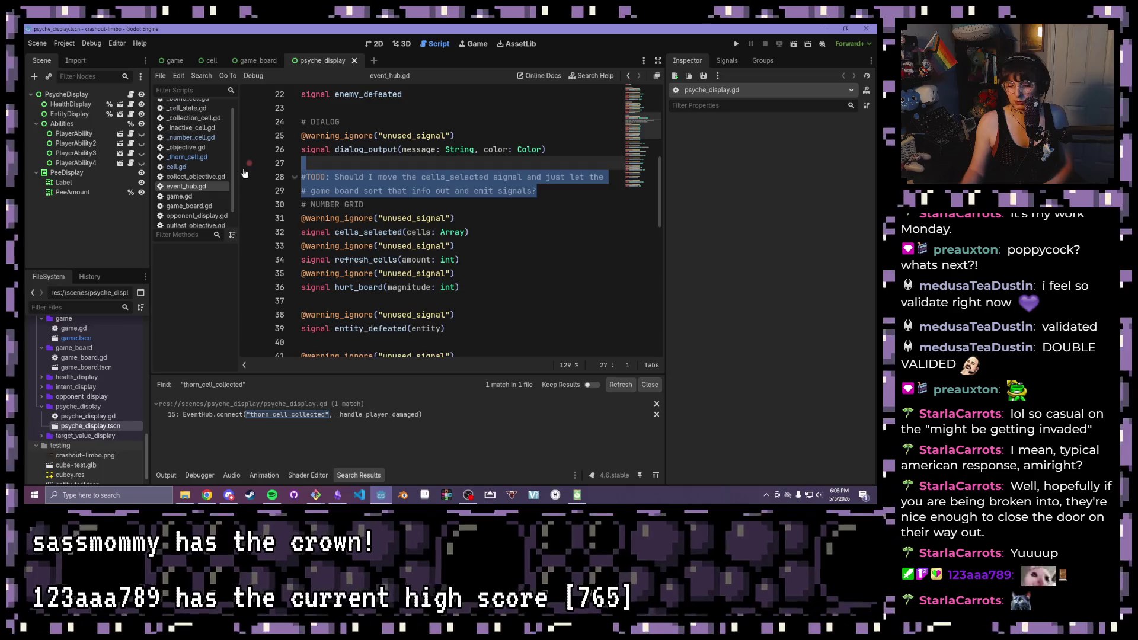
{"action": "key", "text": "Delete"}
{"action": "scroll", "coordinate": [368, 238], "scroll_direction": "down", "scroll_amount": 12}
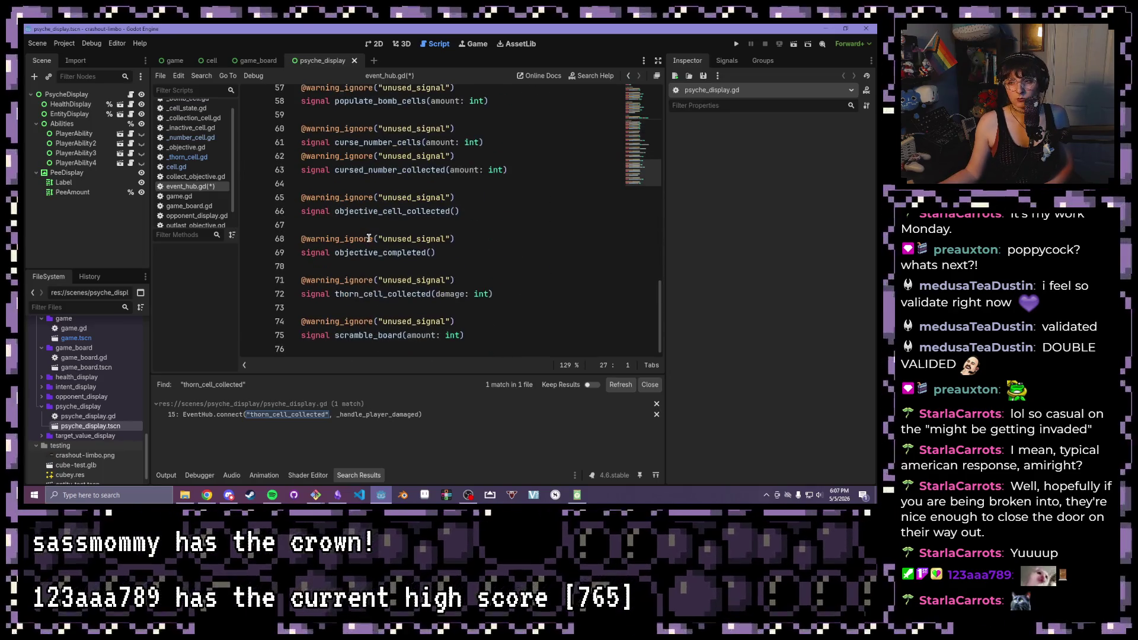
Paste a copy of the thorn_cell_collected declaration on a new line below scramble_board.
{"action": "left_click", "coordinate": [470, 320]}
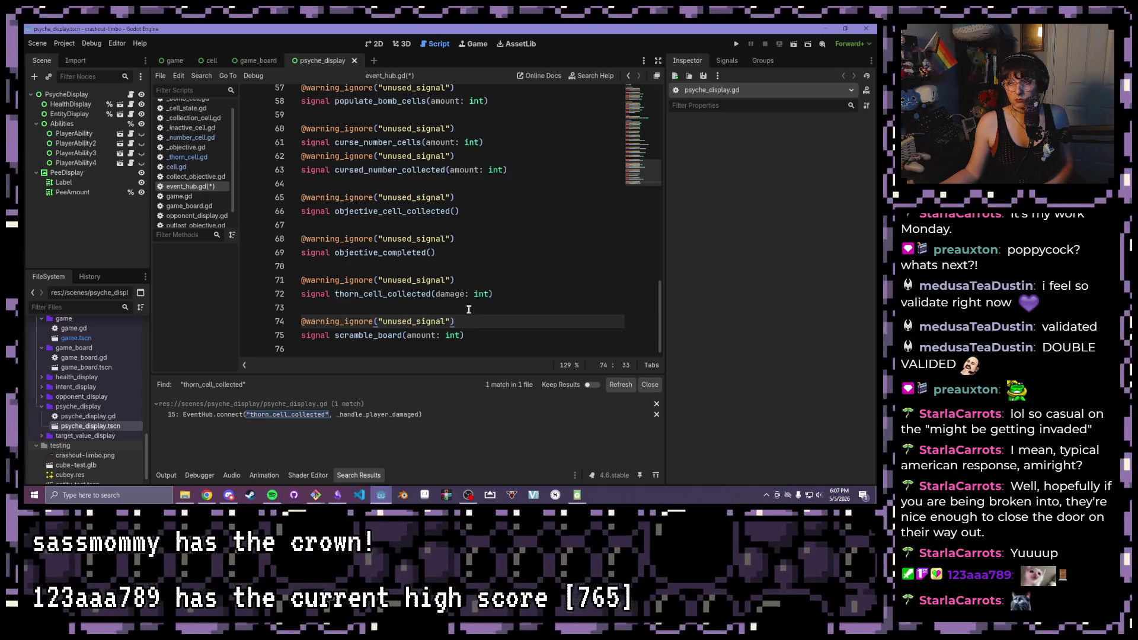
{"action": "left_click", "coordinate": [488, 335]}
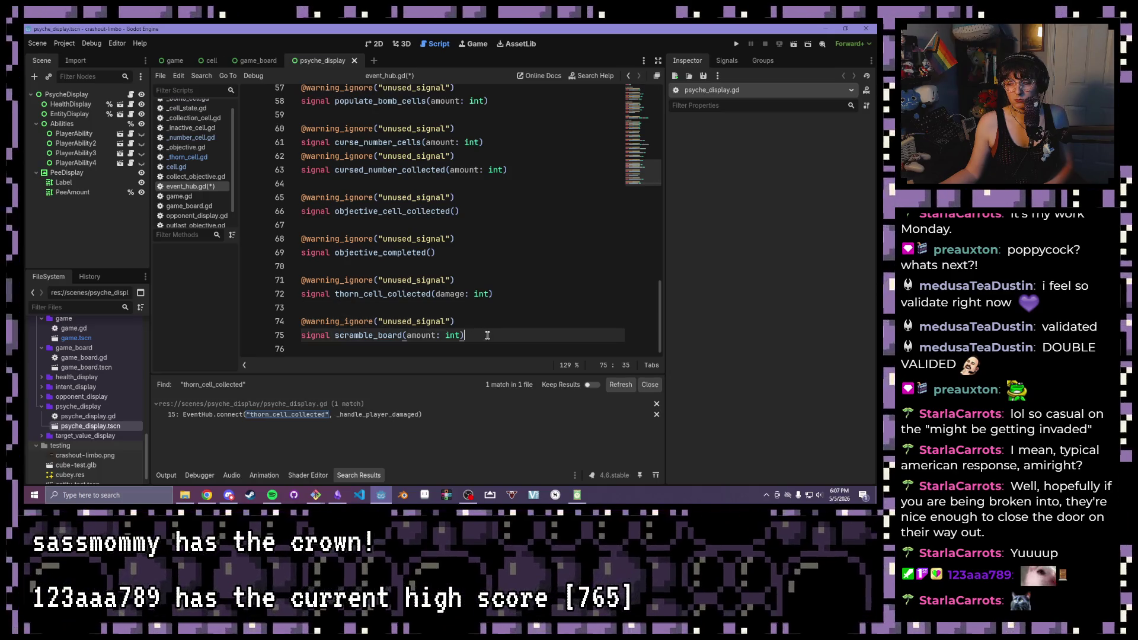
{"action": "key", "text": "Return"}
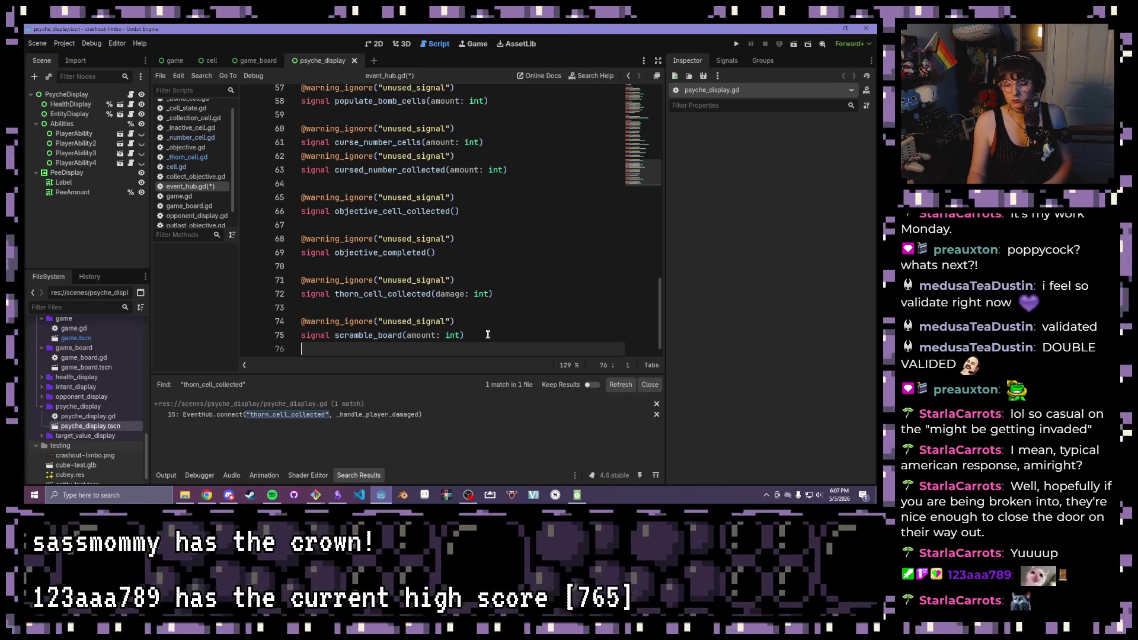
{"action": "type", "text": "signal"}
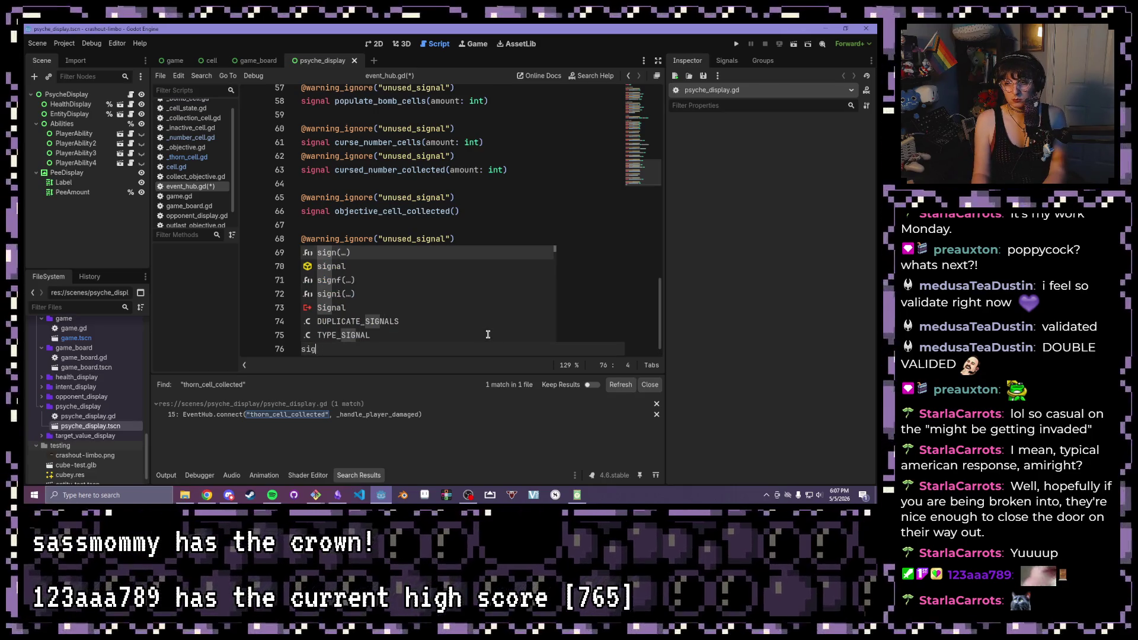
{"action": "key", "text": "BackSpace"}
{"action": "key", "text": "BackSpace"}
{"action": "key", "text": "BackSpace"}
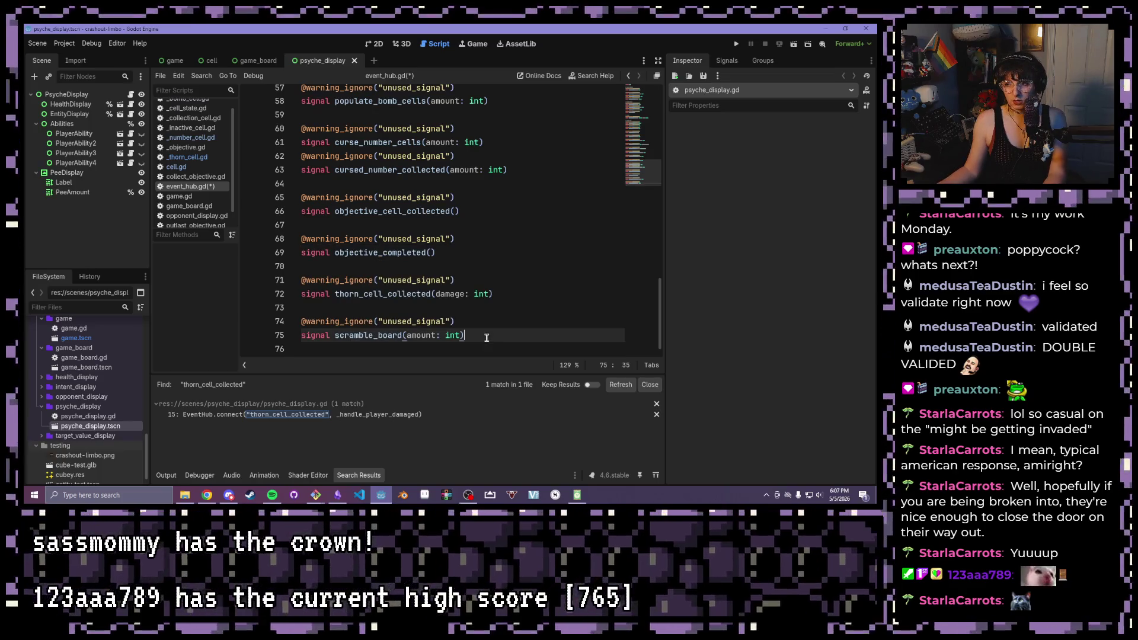
{"action": "left_click", "coordinate": [523, 283]}
{"action": "mouse_move", "coordinate": [526, 293]}
{"action": "left_mouse_down"}
{"action": "mouse_move", "coordinate": [205, 247]}
{"action": "mouse_move", "coordinate": [216, 277]}
{"action": "left_mouse_up"}
{"action": "key", "text": "ctrl+c"}
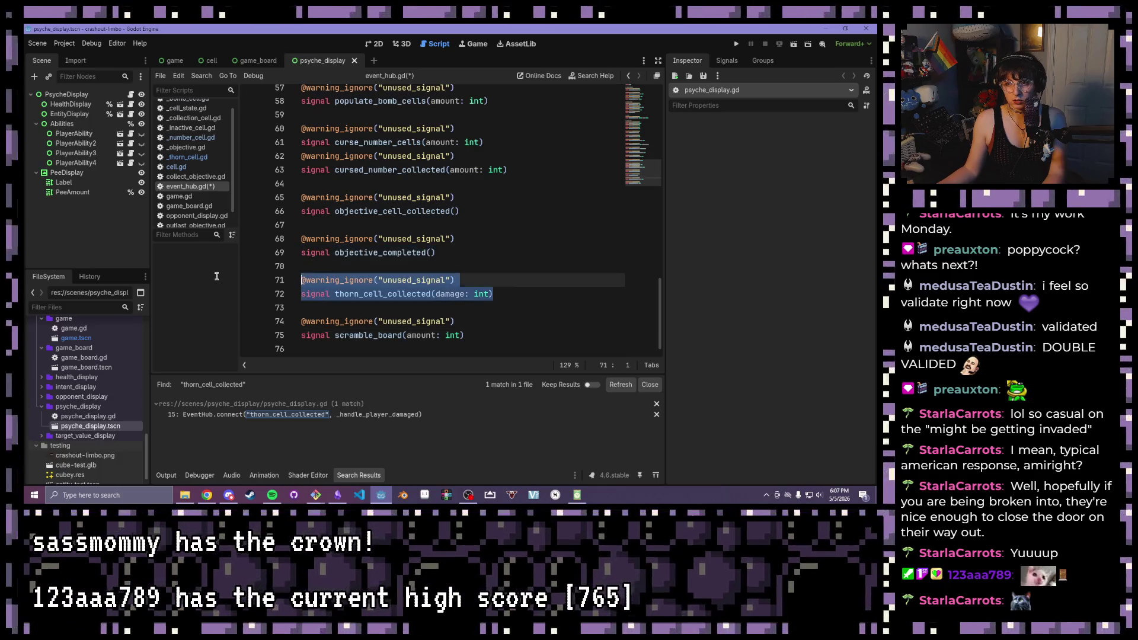
{"action": "left_click", "coordinate": [508, 341]}
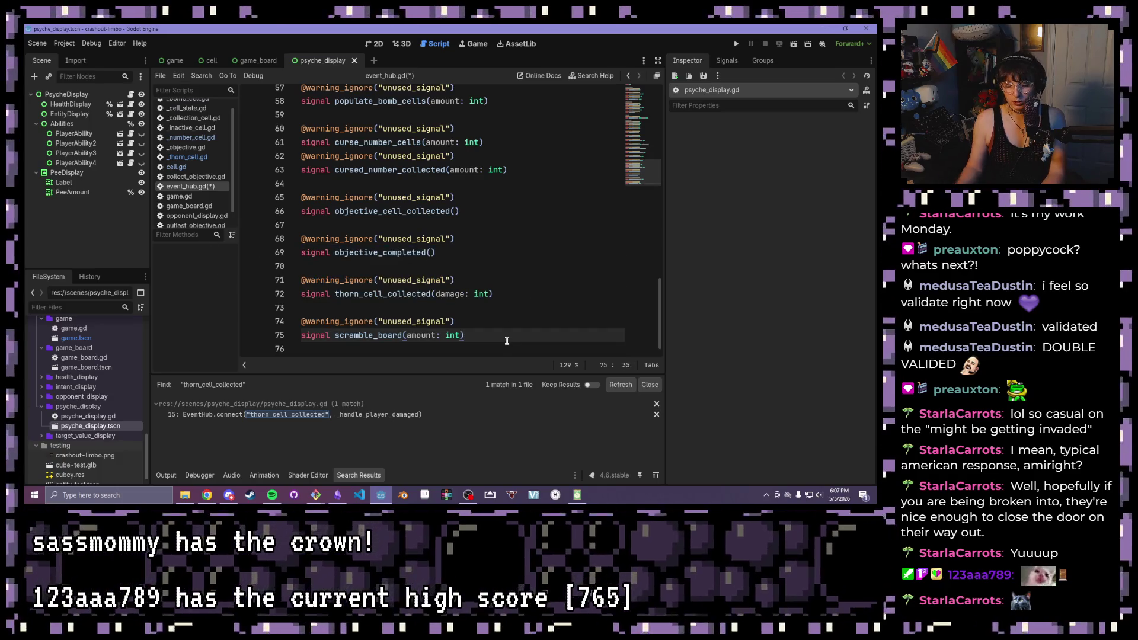
{"action": "key", "text": "Return"}
{"action": "key", "text": "Return"}
{"action": "key", "text": "ctrl+v"}
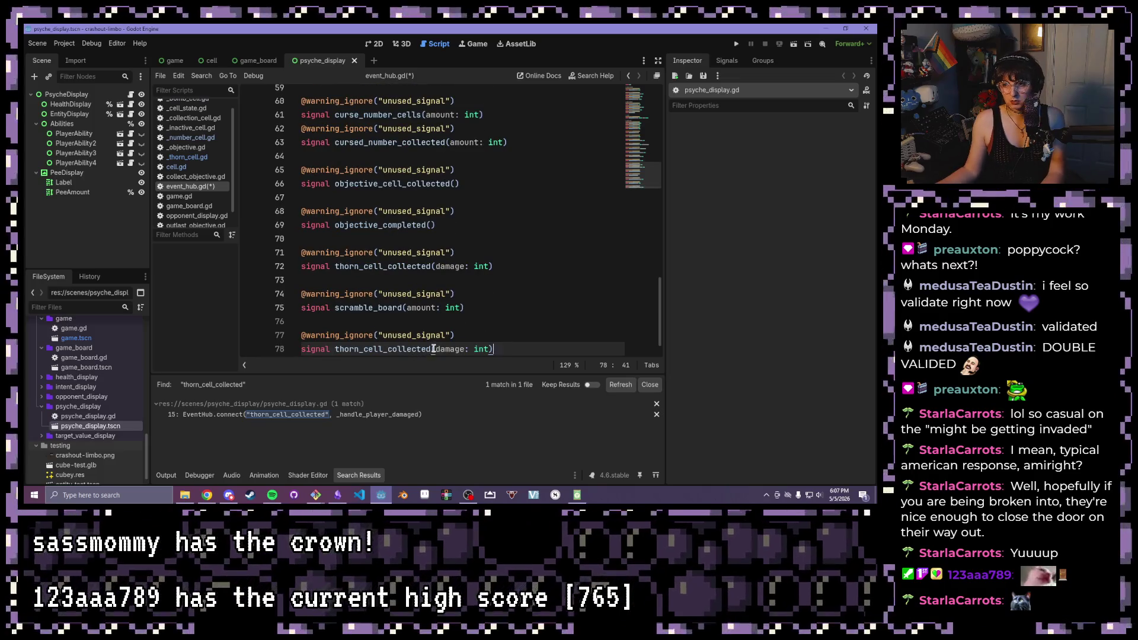
Rename the copied signal to hurt_player(damage: int) and scroll back to line 1.
{"action": "scroll", "coordinate": [432, 350], "scroll_direction": "down", "scroll_amount": 2}
{"action": "left_click_drag", "start_coordinate": [431, 315], "coordinate": [333, 316]}
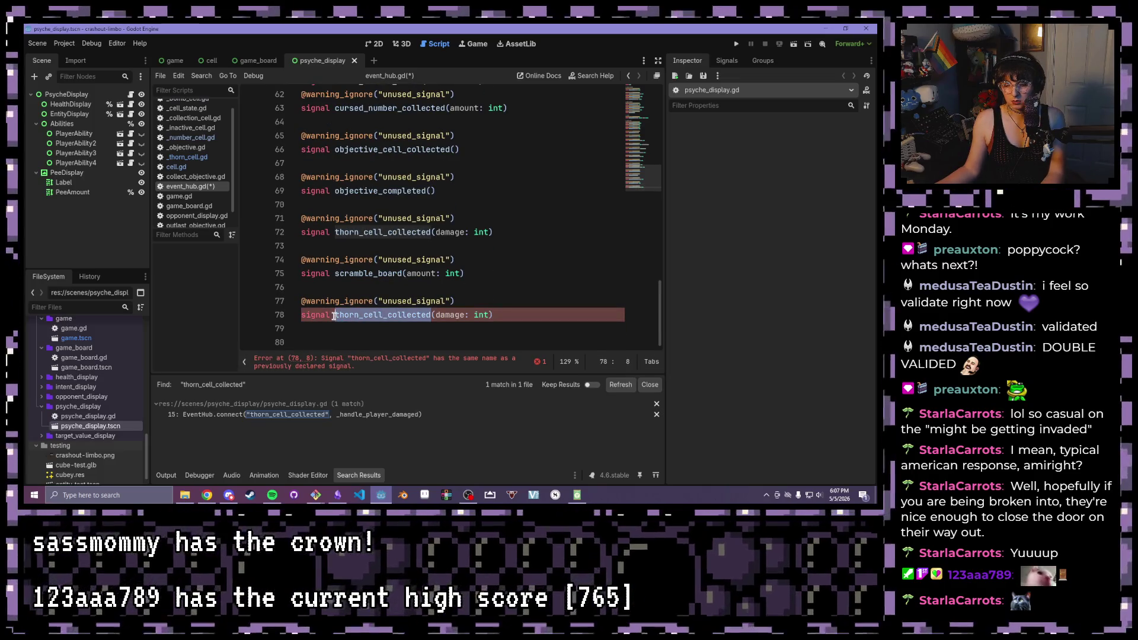
{"action": "type", "text": "hurt_player"}
{"action": "scroll", "coordinate": [316, 295], "scroll_direction": "up", "scroll_amount": 1}
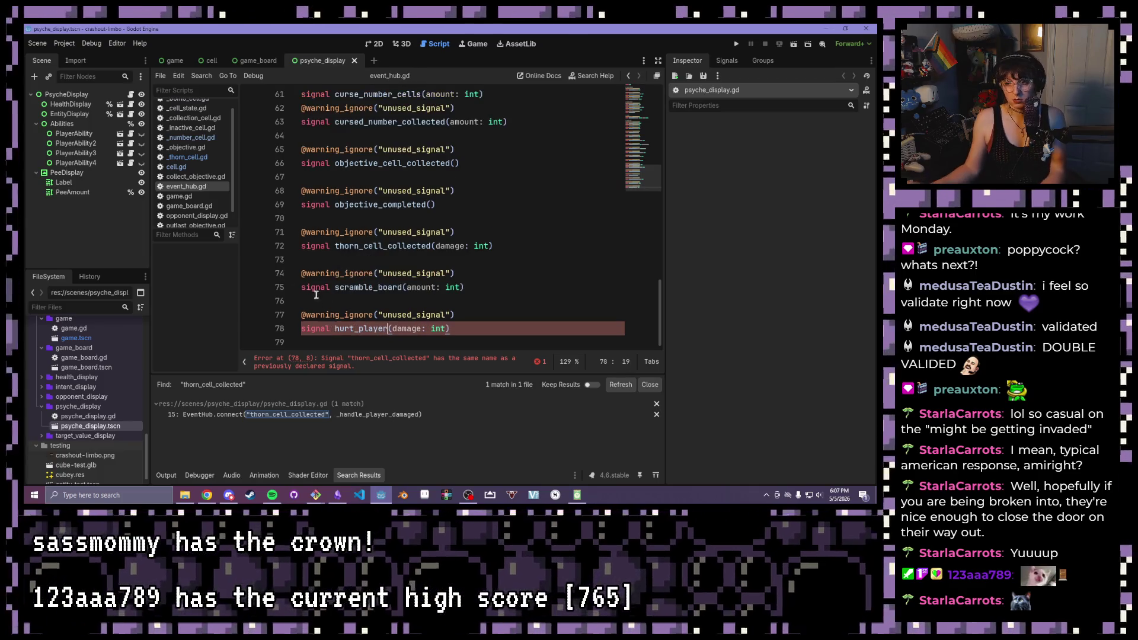
{"action": "scroll", "coordinate": [316, 295], "scroll_direction": "up", "scroll_amount": 15}
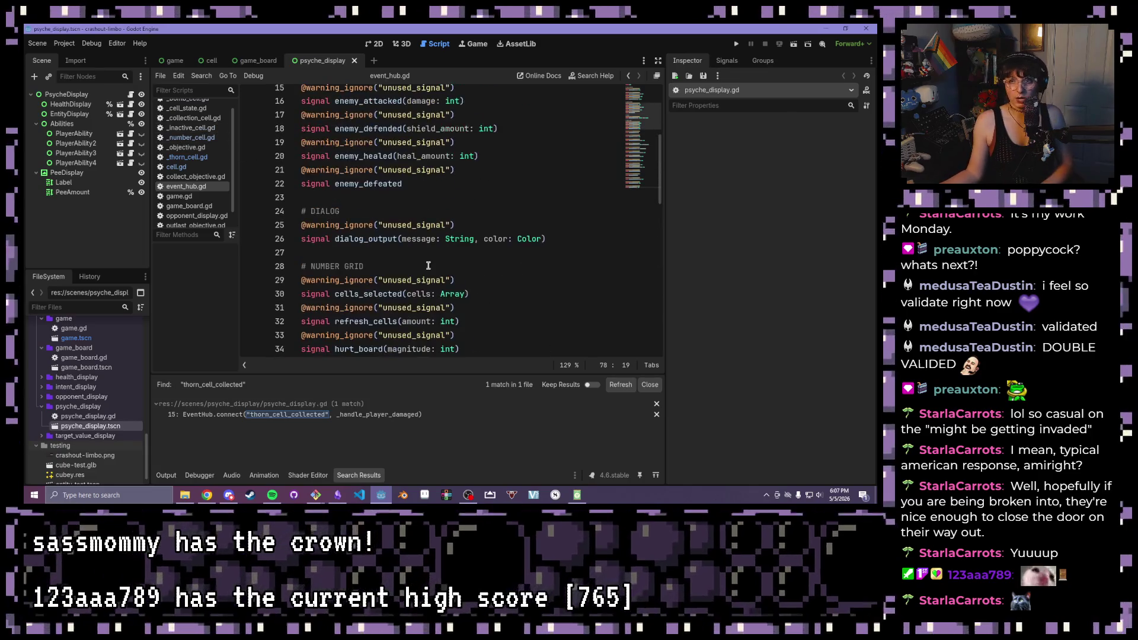
{"action": "scroll", "coordinate": [427, 265], "scroll_direction": "up", "scroll_amount": 5}
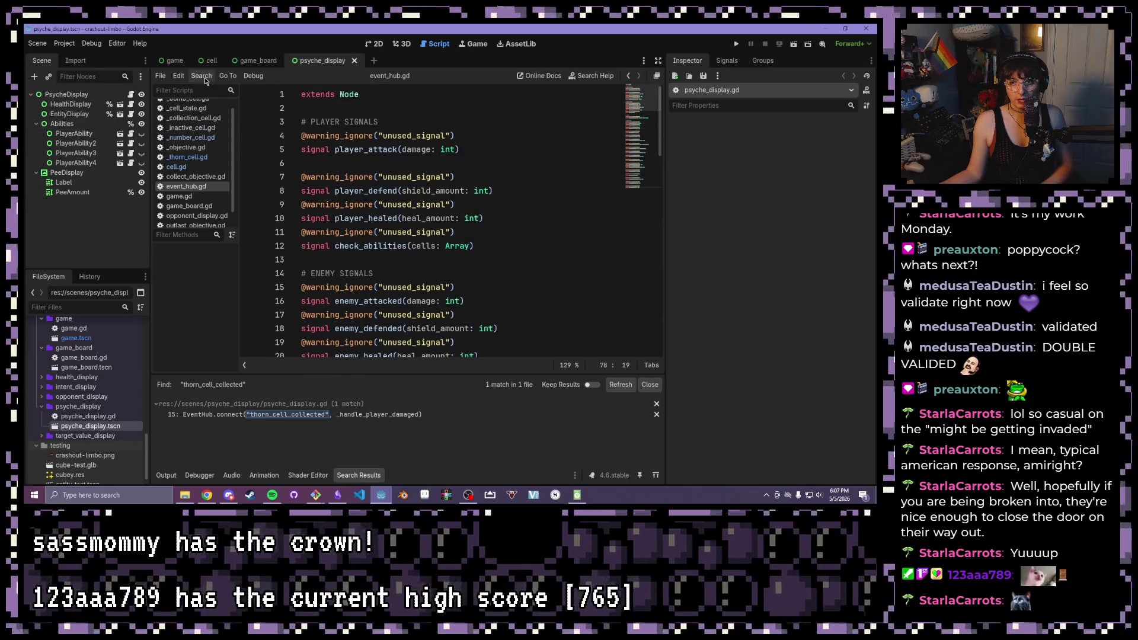
Search all project files for player_damaged and open the first match in psyche_display.gd.
{"action": "left_click", "coordinate": [202, 75]}
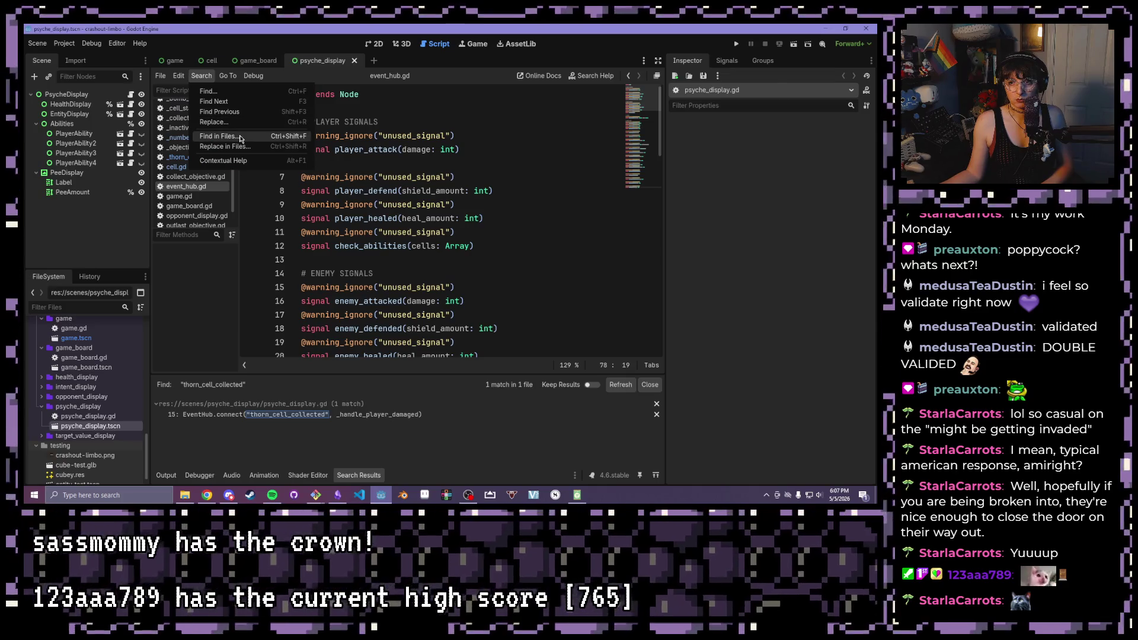
{"action": "left_click", "coordinate": [240, 139]}
{"action": "type", "text": "player_"}
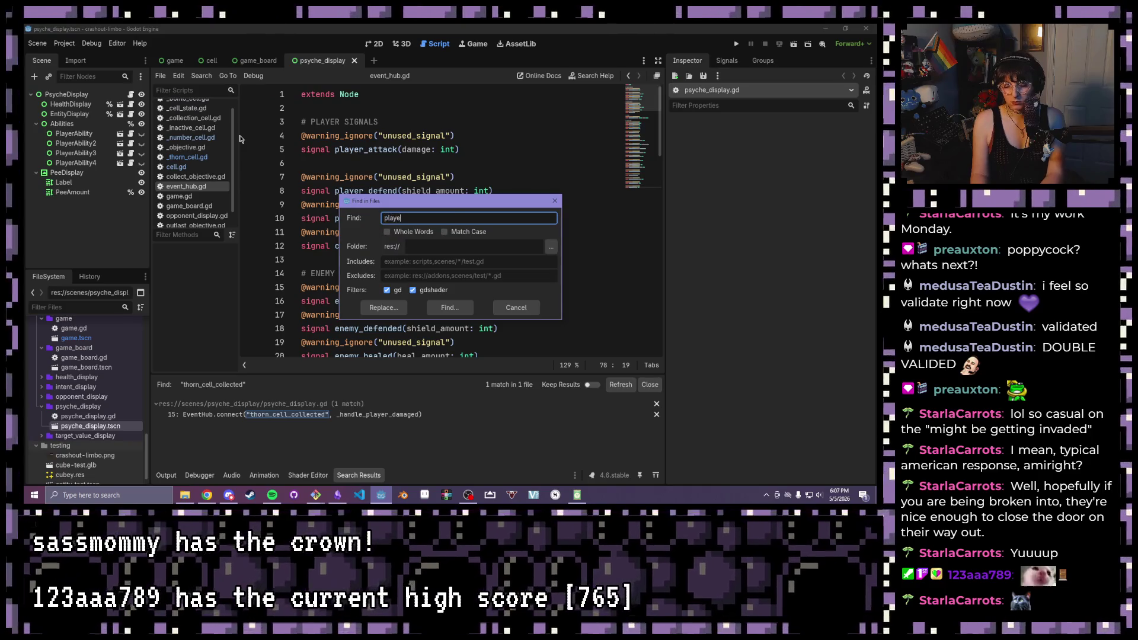
{"action": "type", "text": "damaged"}
{"action": "key", "text": "Return"}
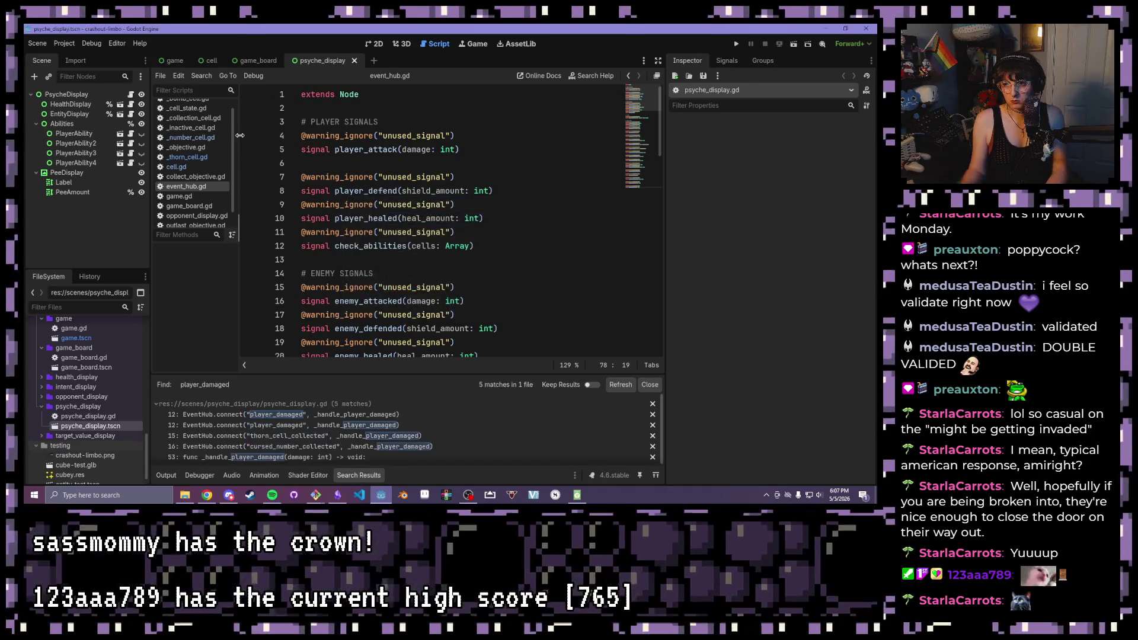
{"action": "left_click", "coordinate": [299, 415]}
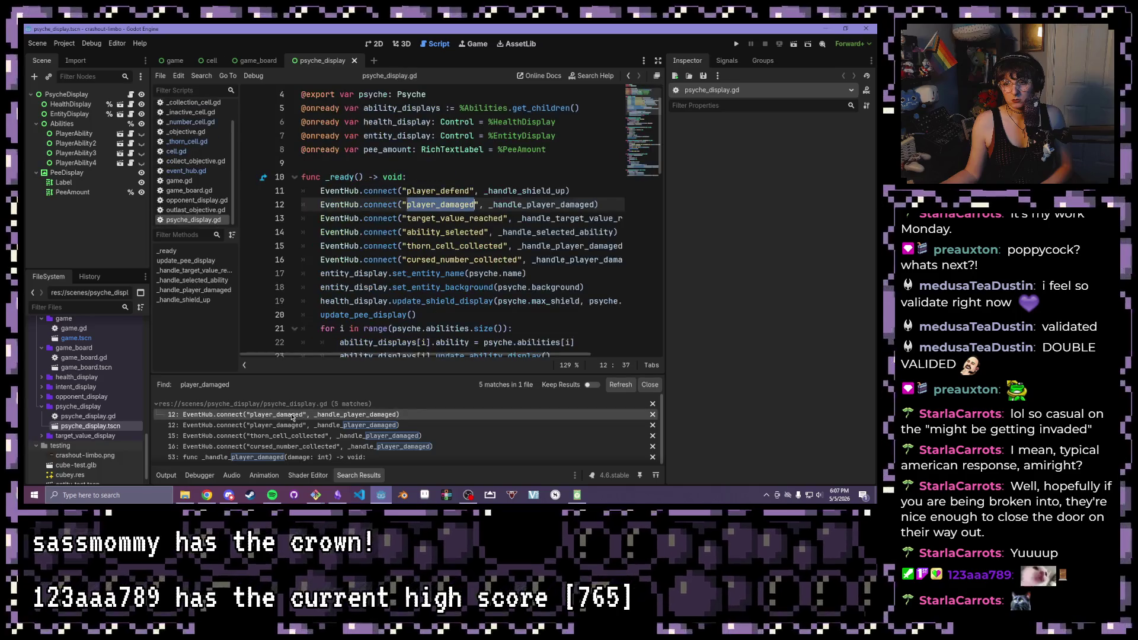
Connect hurt_player instead of player_damaged on line 12, drop the thorn and cursed-number connects, and save.
{"action": "left_click_drag", "start_coordinate": [477, 205], "coordinate": [406, 207]}
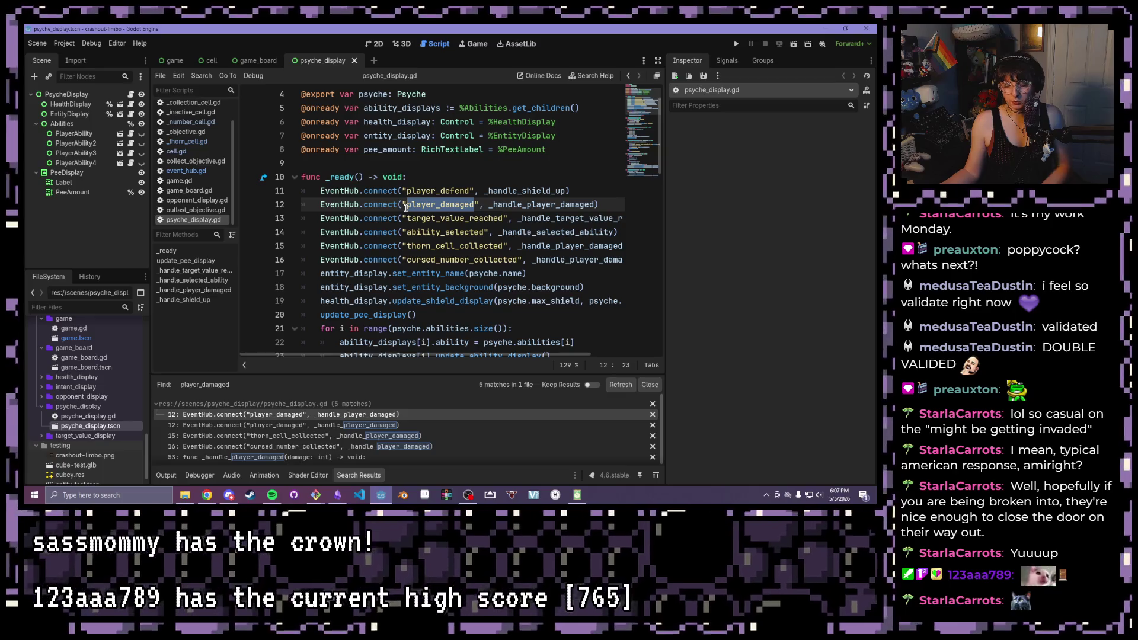
{"action": "type", "text": "hurt_pla"}
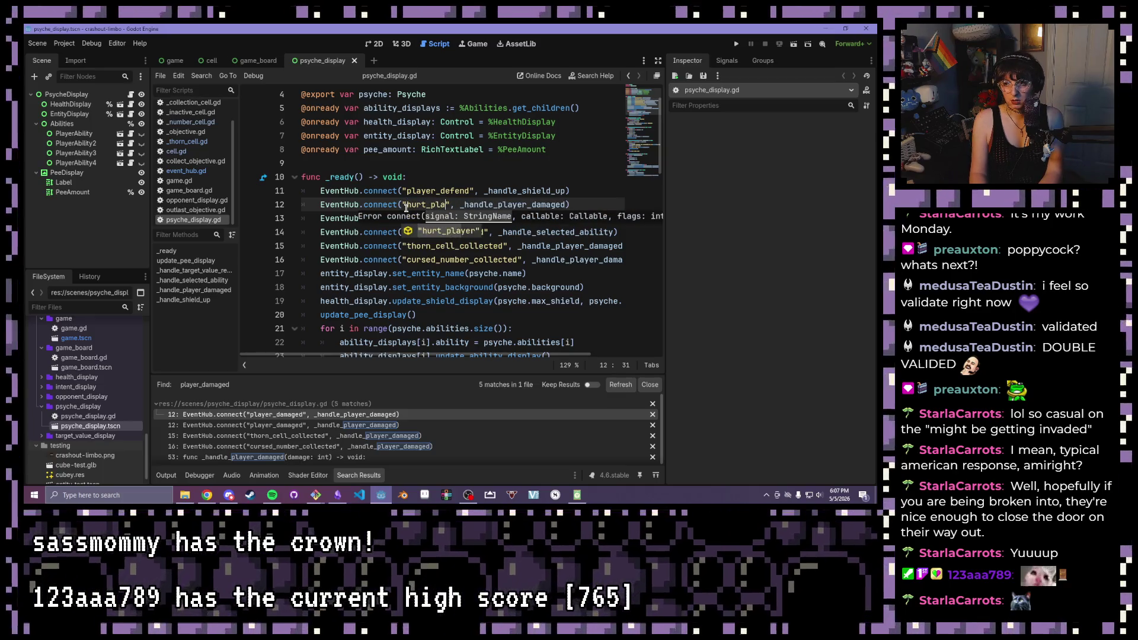
{"action": "type", "text": "t"}
{"action": "type", "text": "er"}
{"action": "left_click", "coordinate": [445, 190]}
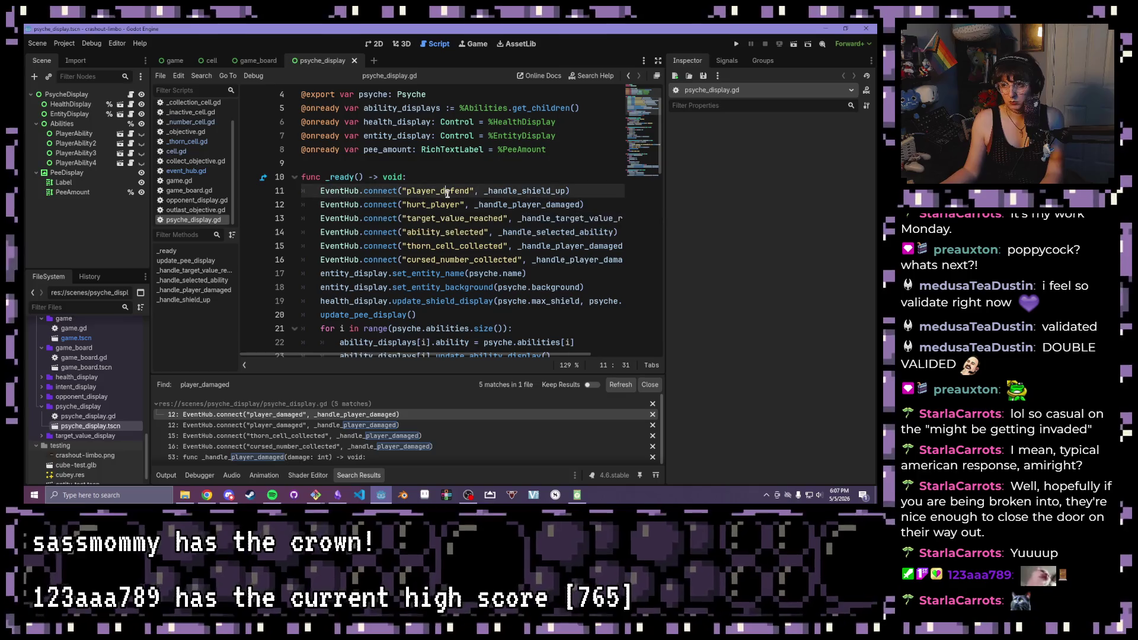
{"action": "left_click", "coordinate": [451, 231]}
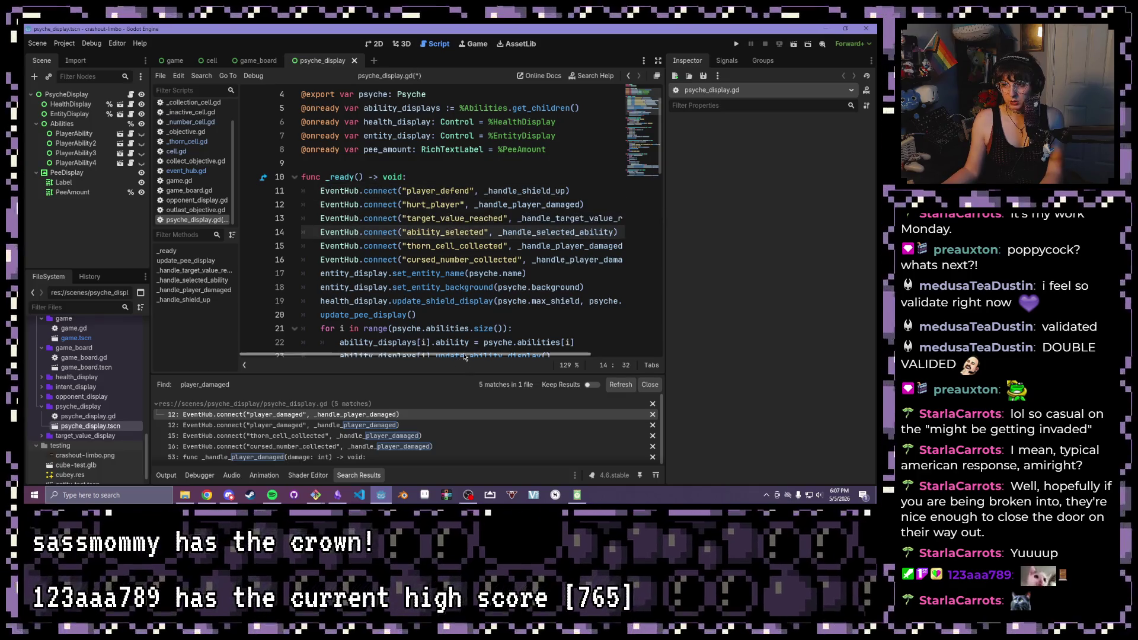
{"action": "scroll", "coordinate": [459, 356], "scroll_direction": "right", "scroll_amount": 3}
{"action": "left_click_drag", "start_coordinate": [592, 266], "coordinate": [302, 245]}
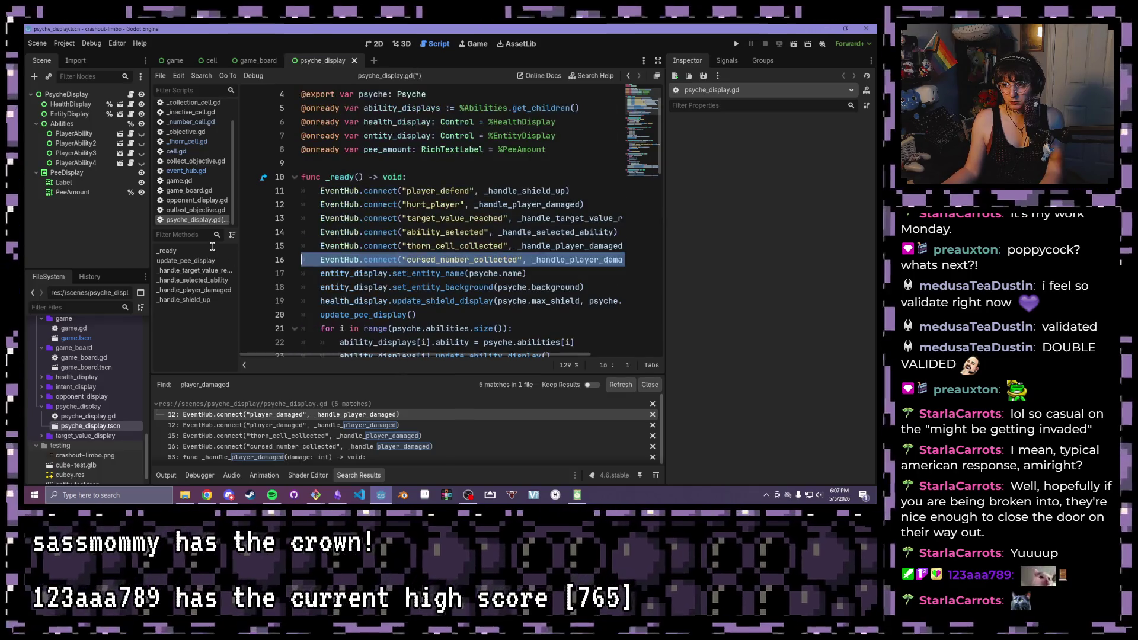
{"action": "key", "text": "BackSpace"}
{"action": "key", "text": "BackSpace"}
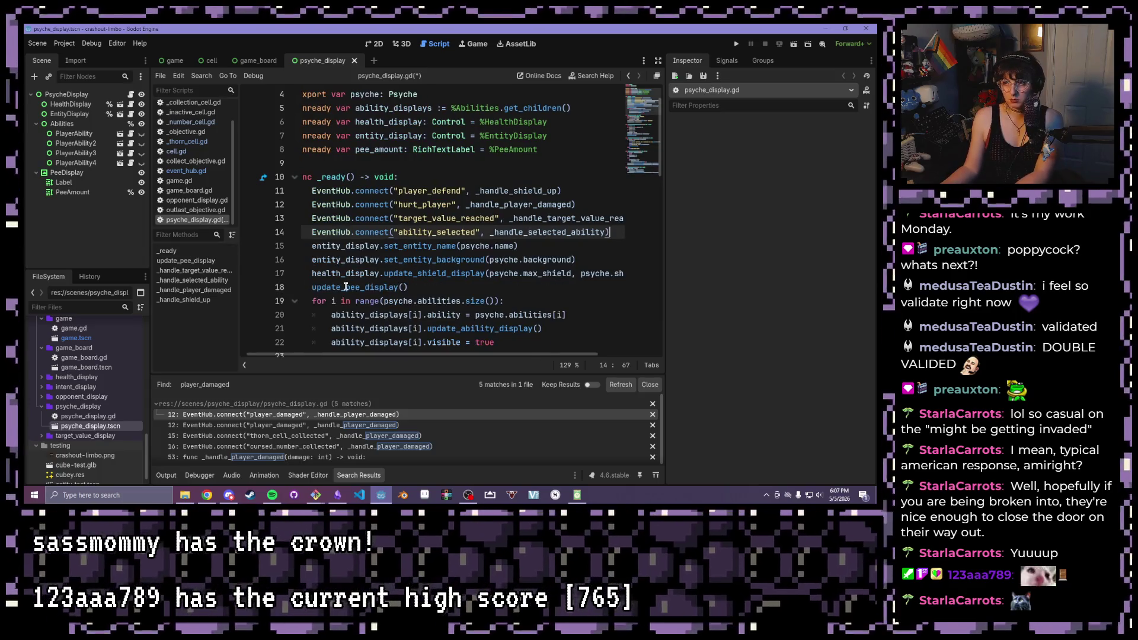
{"action": "key", "text": "ctrl+s"}
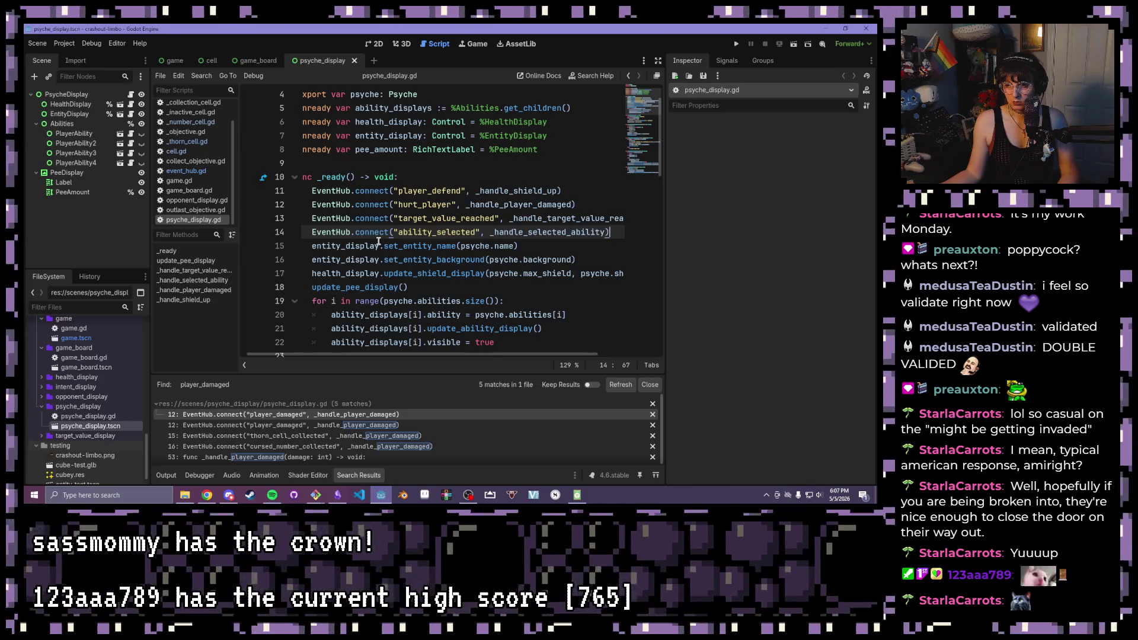
Check _handle_player_damaged, refresh the player_damaged search results, then close the results panel.
{"action": "scroll", "coordinate": [378, 241], "scroll_direction": "down", "scroll_amount": 9}
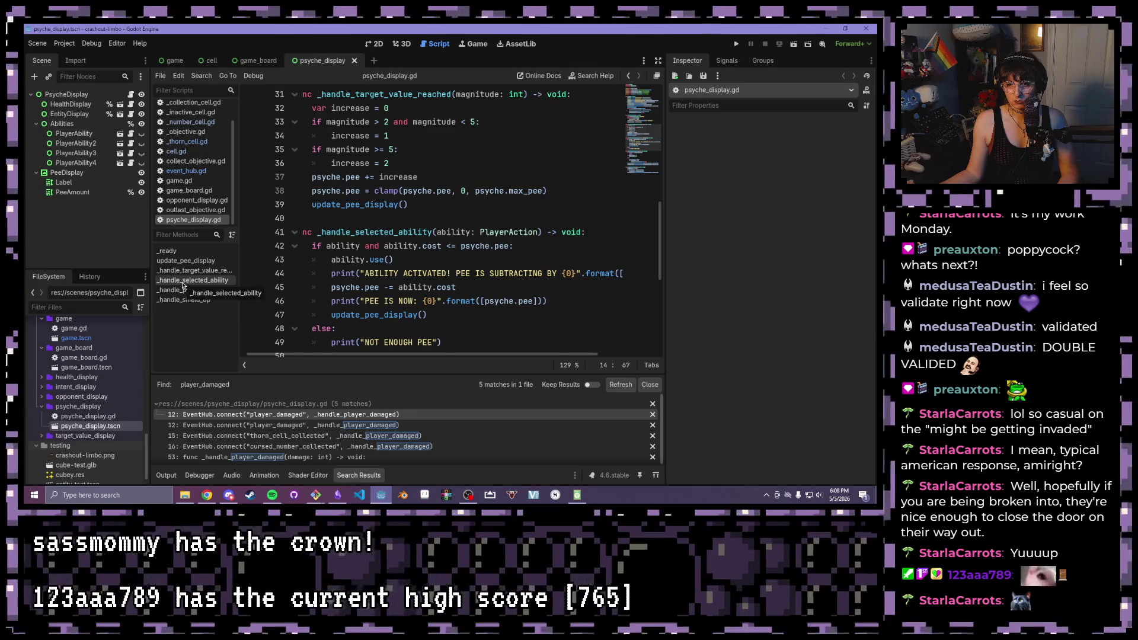
{"action": "scroll", "coordinate": [342, 166], "scroll_direction": "down", "scroll_amount": 1}
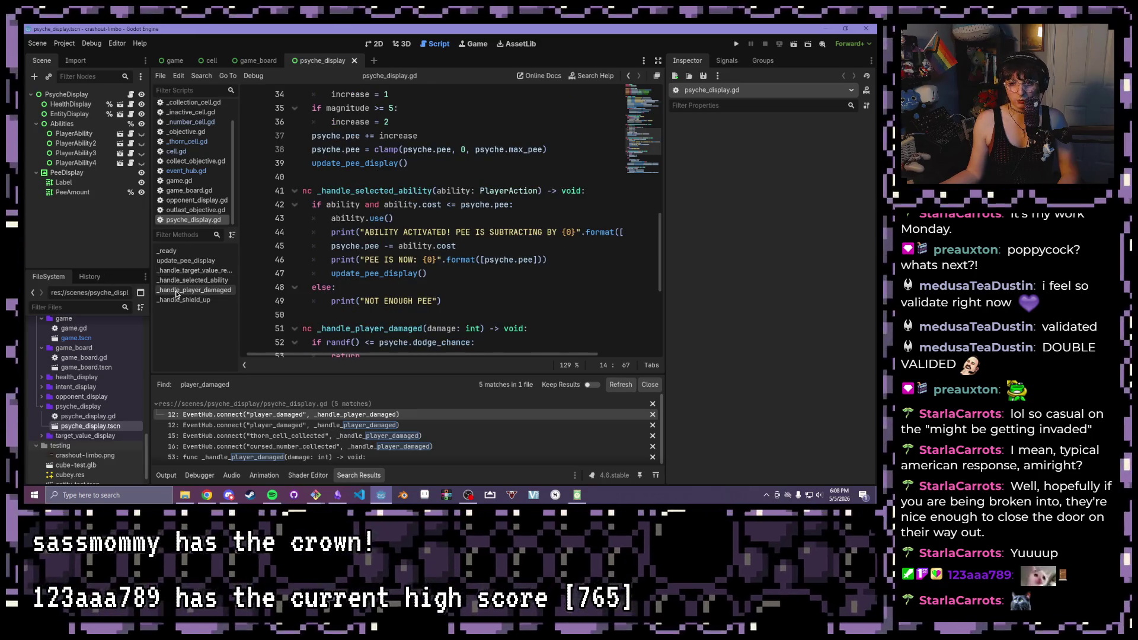
{"action": "left_click", "coordinate": [176, 291]}
{"action": "scroll", "coordinate": [397, 234], "scroll_direction": "down", "scroll_amount": 2}
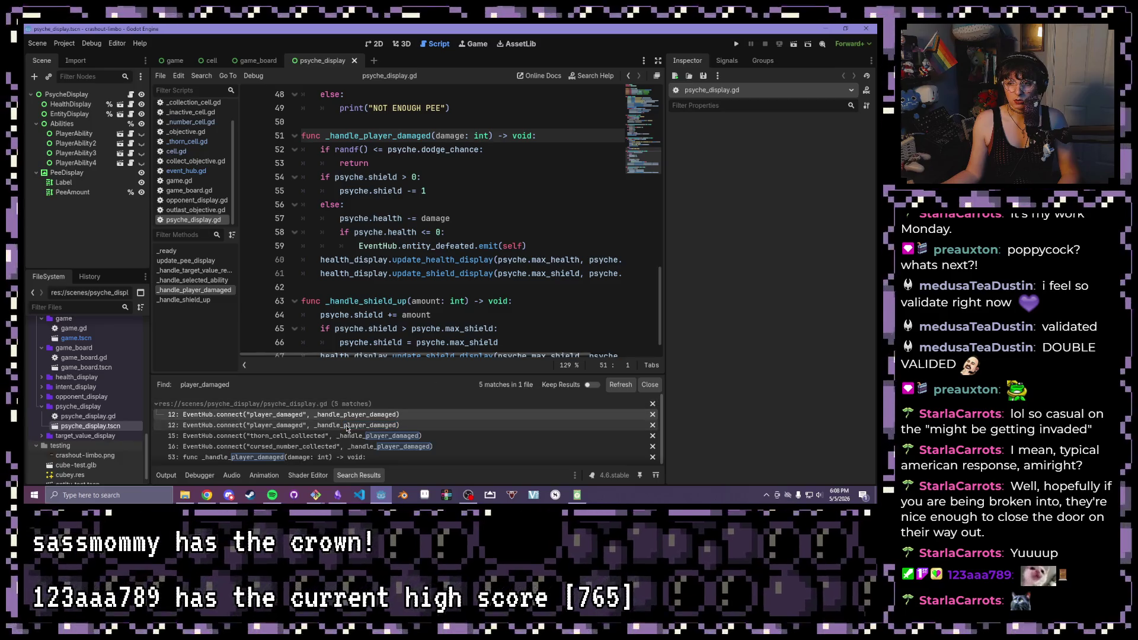
{"action": "scroll", "coordinate": [319, 428], "scroll_direction": "down", "scroll_amount": 1}
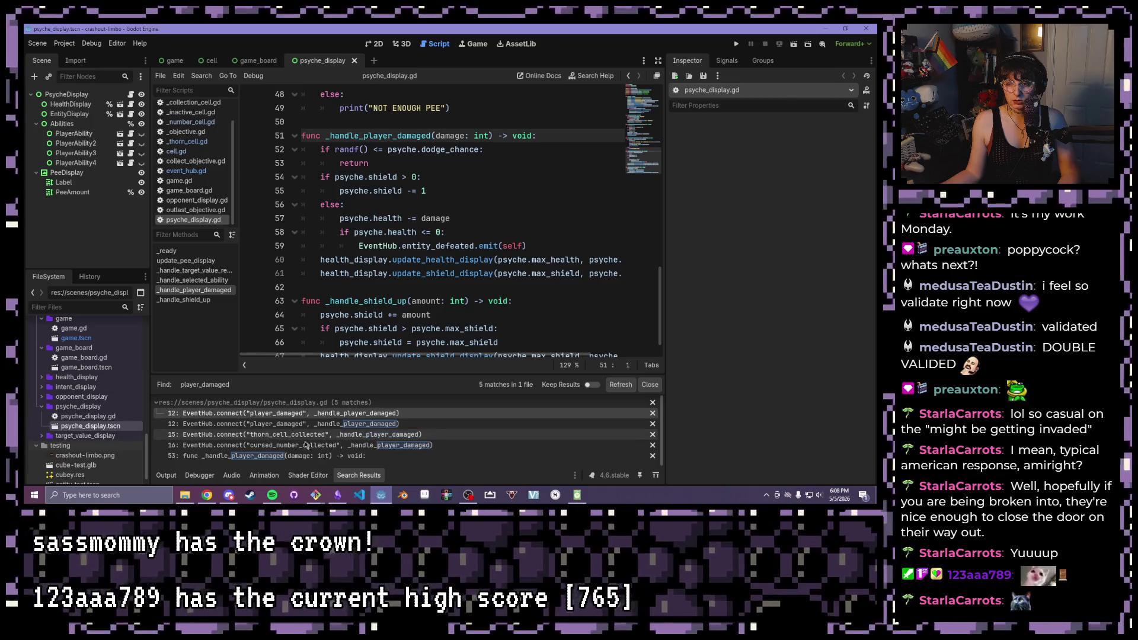
{"action": "left_click", "coordinate": [630, 390]}
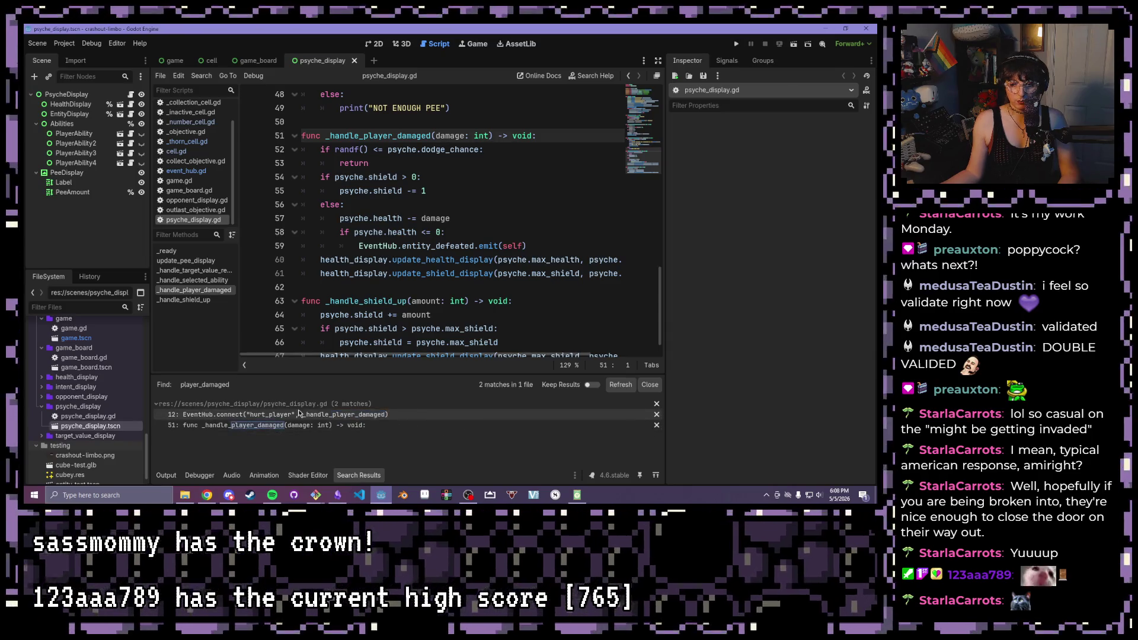
{"action": "left_click", "coordinate": [487, 259]}
{"action": "scroll", "coordinate": [480, 284], "scroll_direction": "up", "scroll_amount": 8}
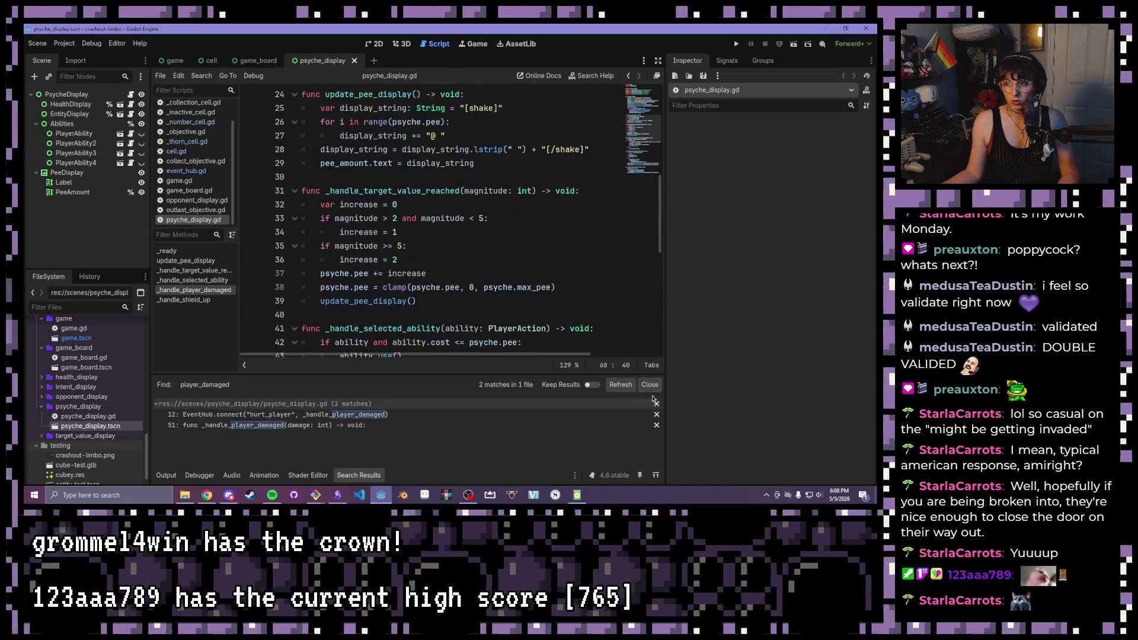
{"action": "key", "text": "Escape"}
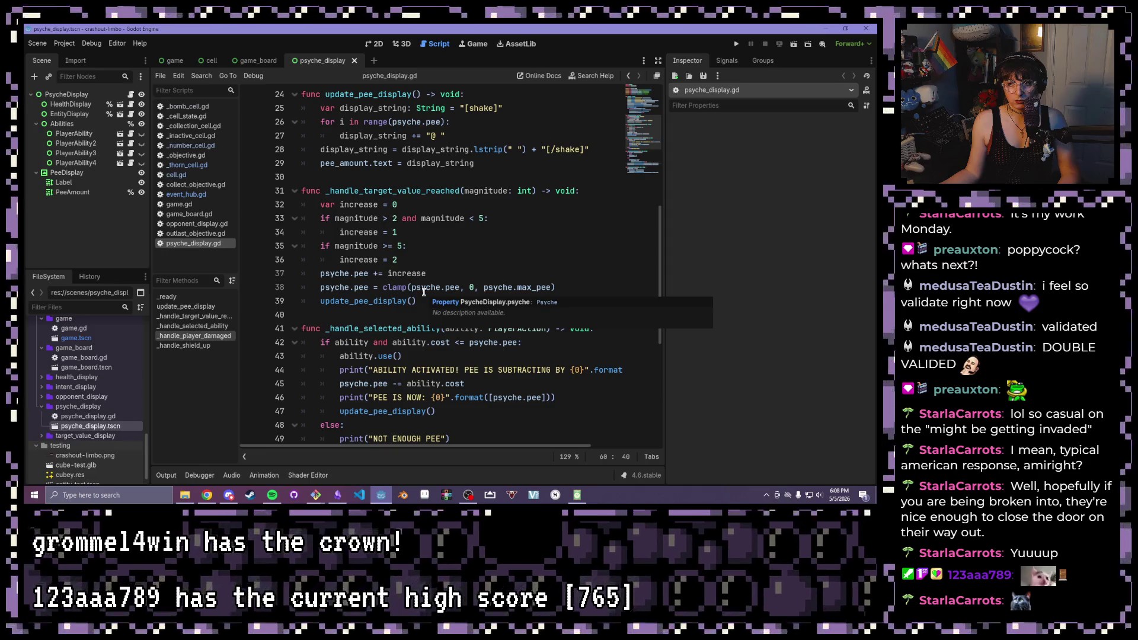
{"action": "scroll", "coordinate": [423, 292], "scroll_direction": "up", "scroll_amount": 4}
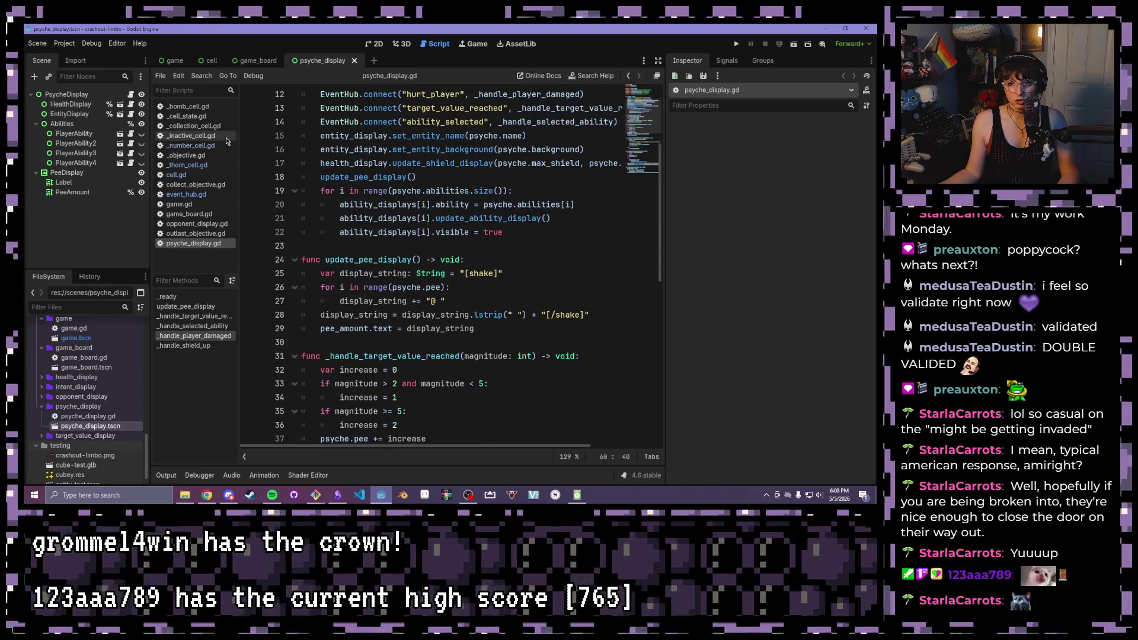
In _thorn_cell.gd, type 'dama' to switch the activate() emit to damage_player.
{"action": "left_click", "coordinate": [184, 168]}
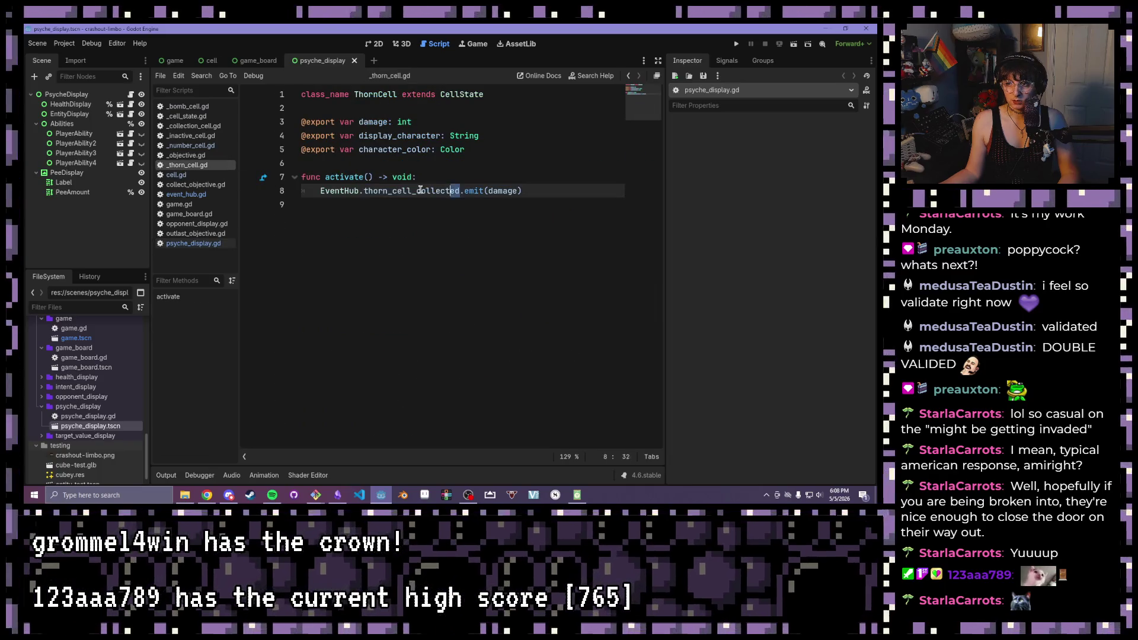
{"action": "type", "text": "damage_playe"}
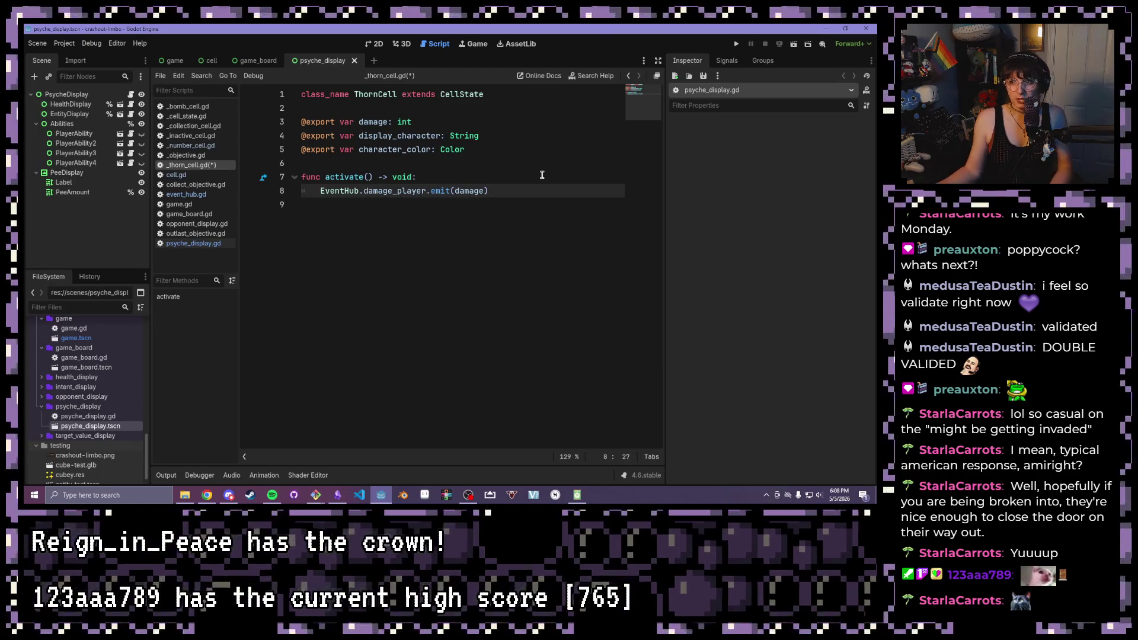
{"action": "mouse_move", "coordinate": [541, 189]}
{"action": "left_mouse_down"}
{"action": "mouse_move", "coordinate": [355, 190]}
{"action": "mouse_move", "coordinate": [268, 170]}
{"action": "left_mouse_up"}
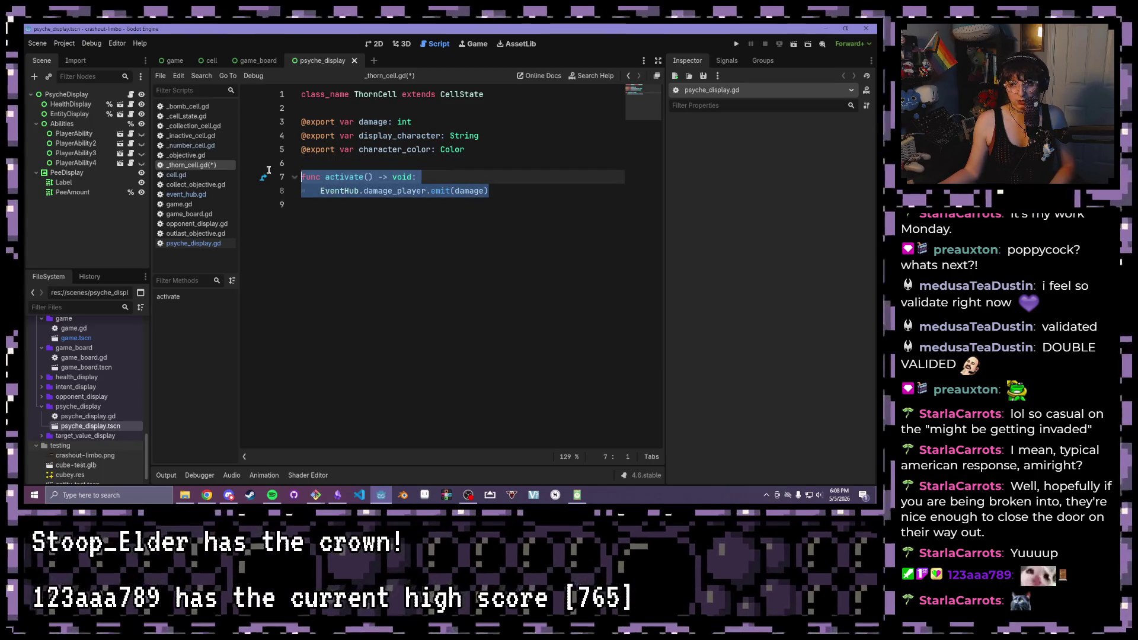
{"action": "left_click", "coordinate": [397, 231]}
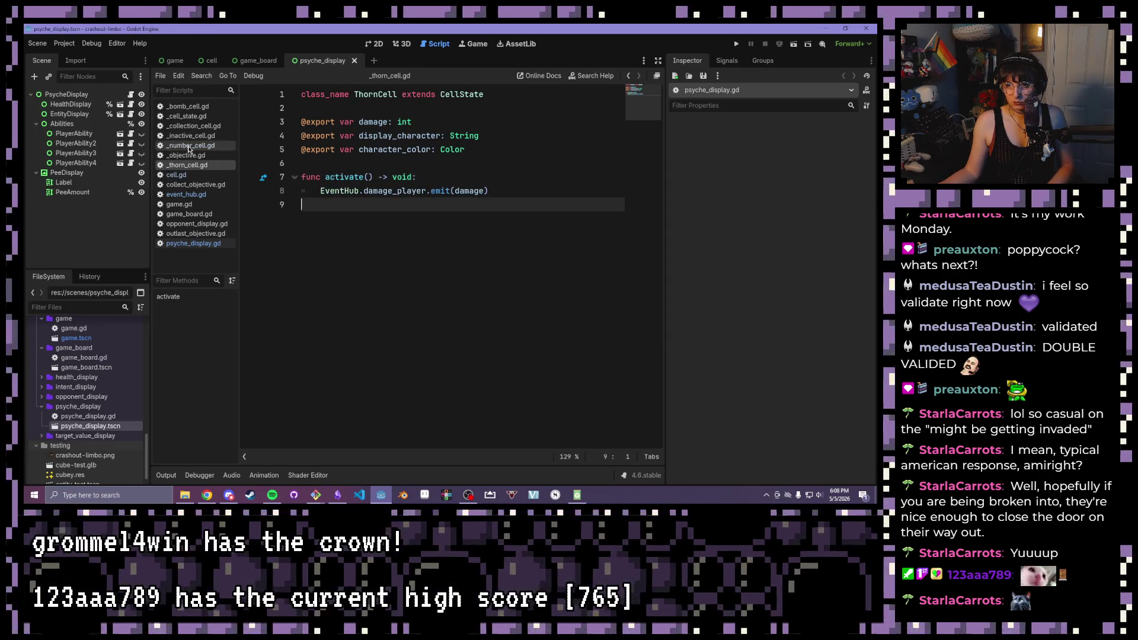
{"action": "left_click", "coordinate": [186, 107]}
Replace pass in _bomb_cell.gd's activate() with EventHub.hurt_player.emit(damage) and save.
{"action": "double_click", "coordinate": [325, 159]}
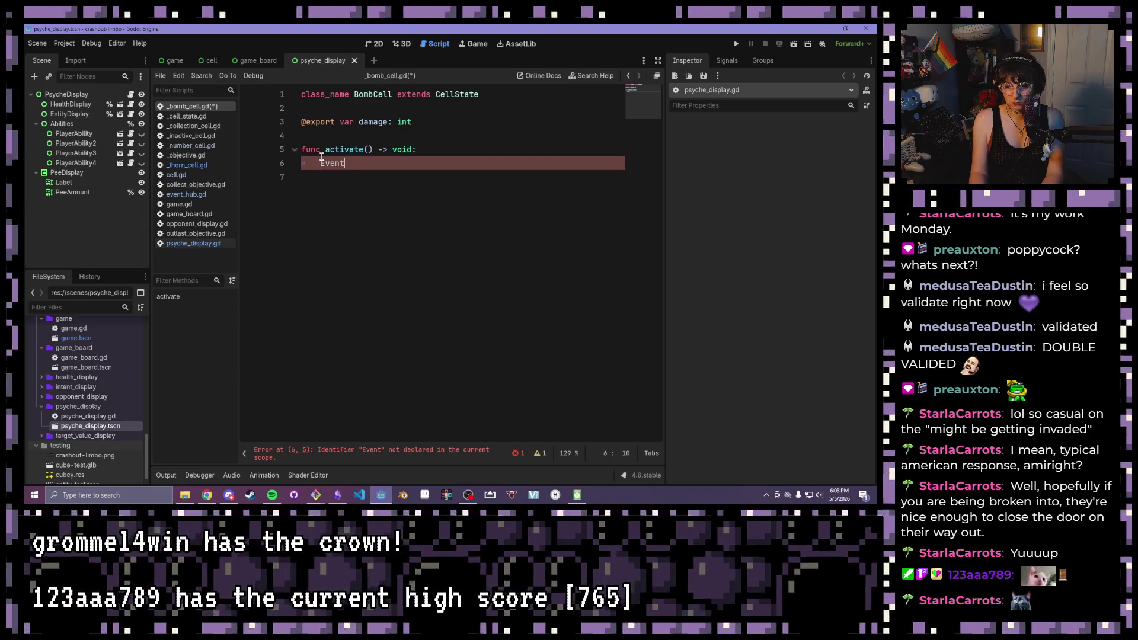
{"action": "key", "text": "BackSpace"}
{"action": "type", "text": "Hub."}
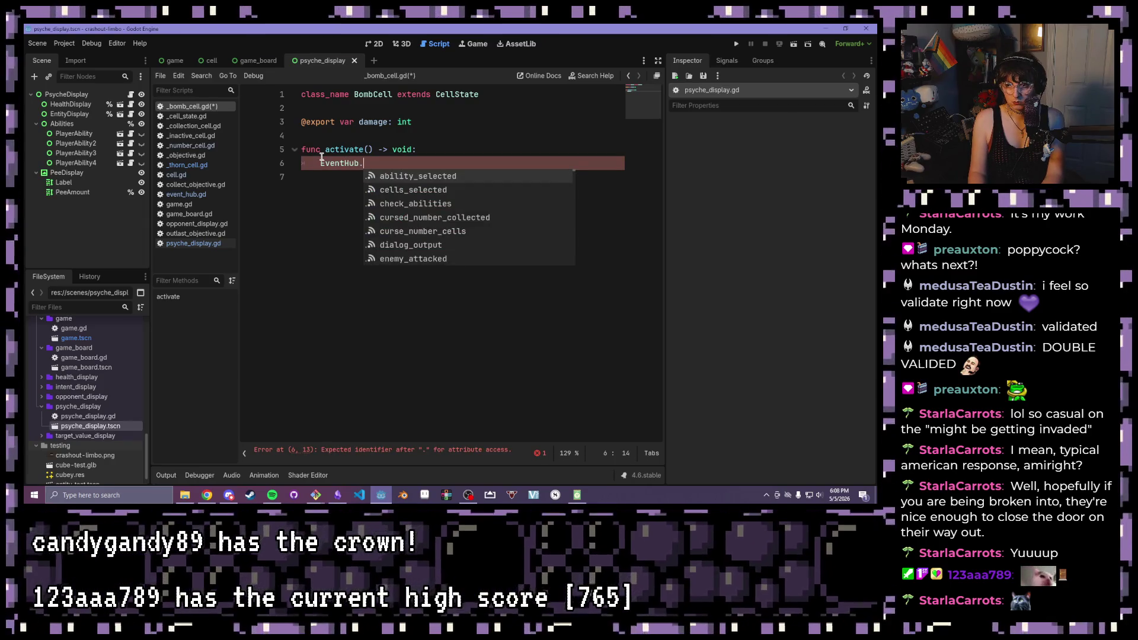
{"action": "type", "text": "damage_"}
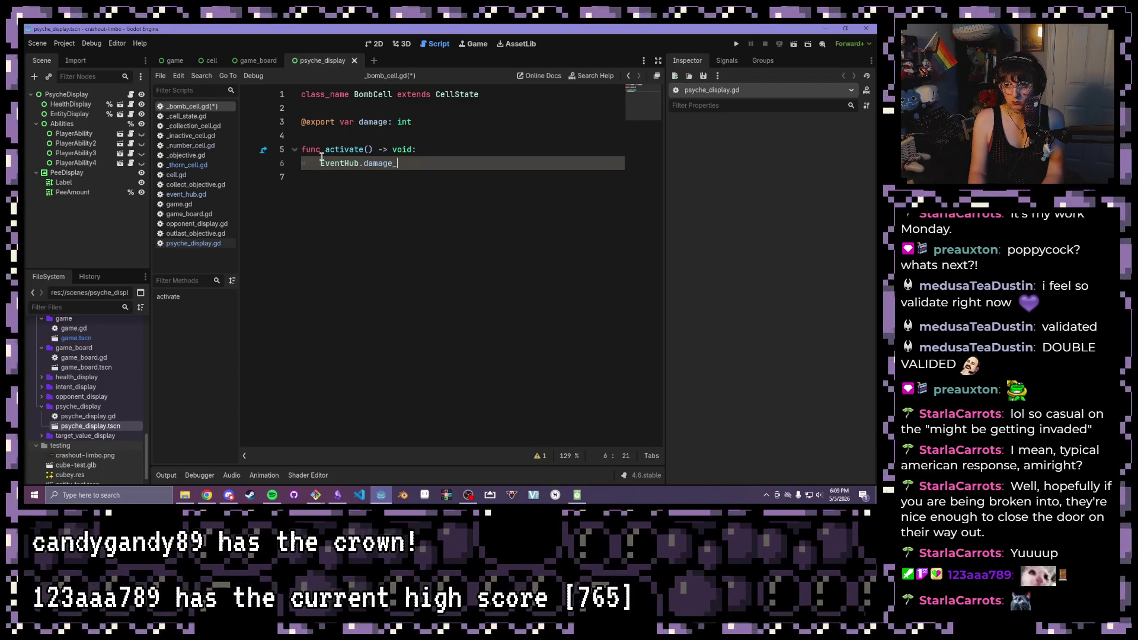
{"action": "key", "text": "BackSpace"}
{"action": "key", "text": "BackSpace"}
{"action": "key", "text": "BackSpace"}
{"action": "type", "text": "hurt"}
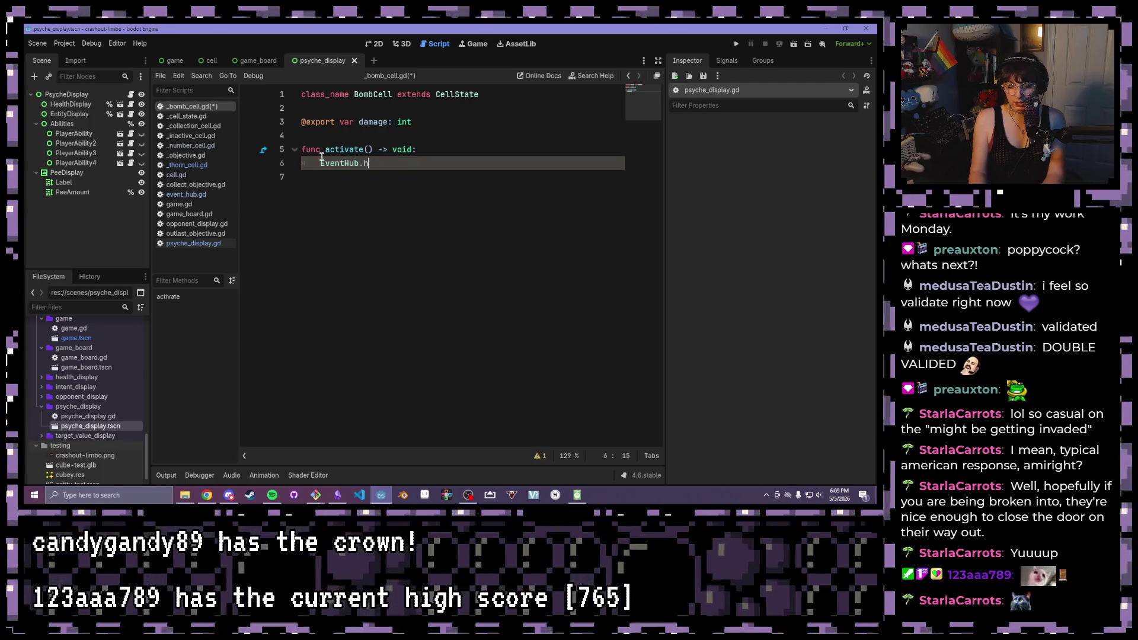
{"action": "key", "text": "Down"}
{"action": "key", "text": "Return"}
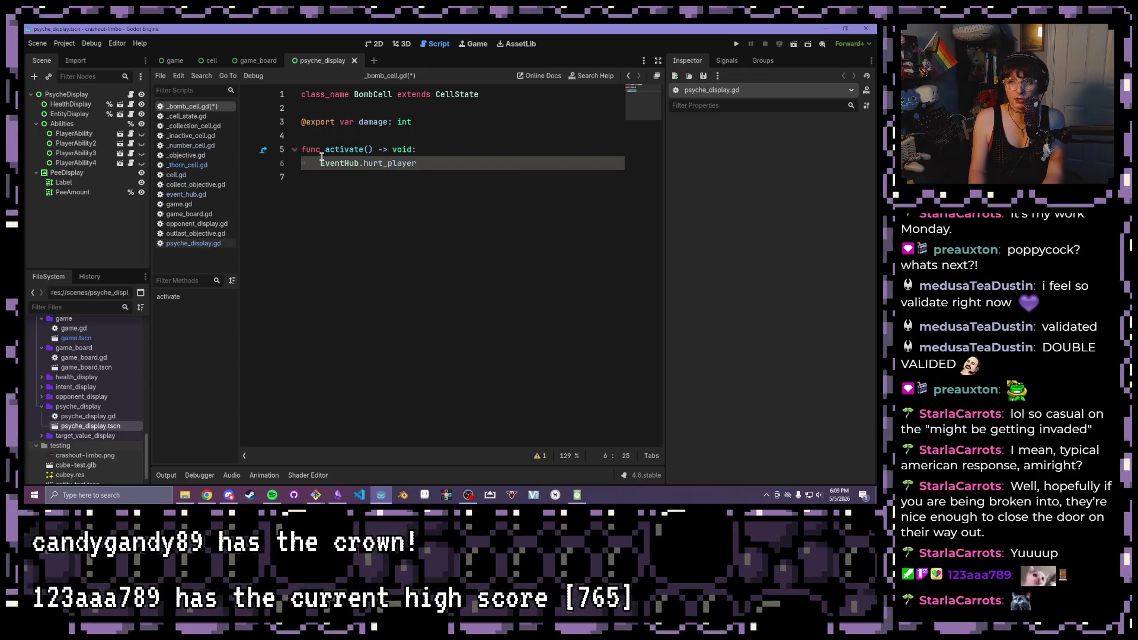
{"action": "type", "text": ".emit(dama"}
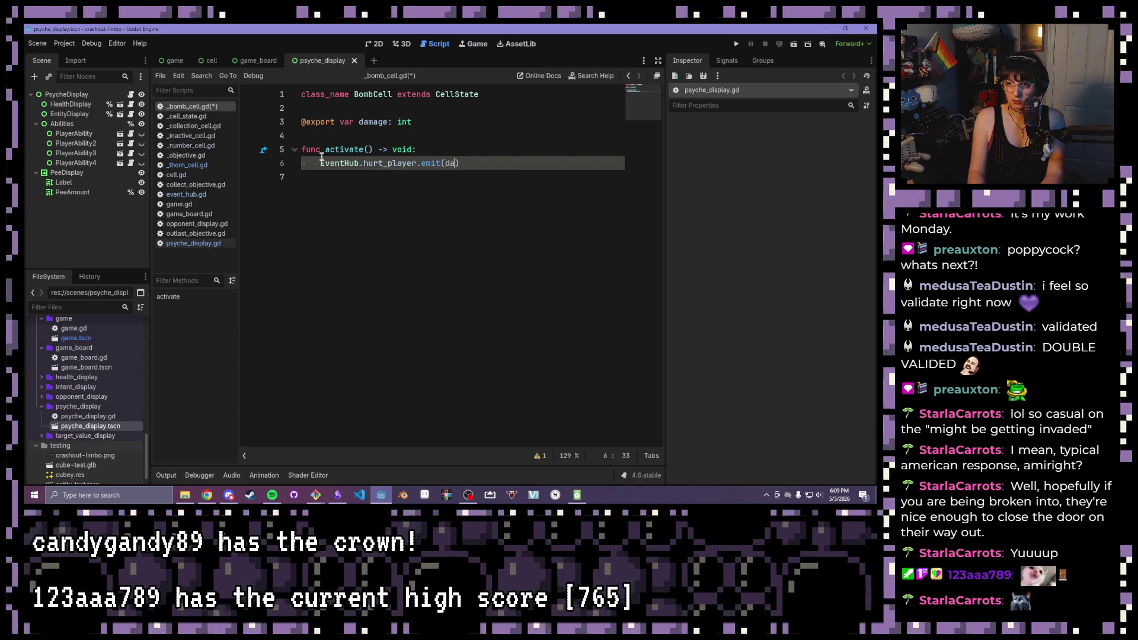
{"action": "key", "text": "Return"}
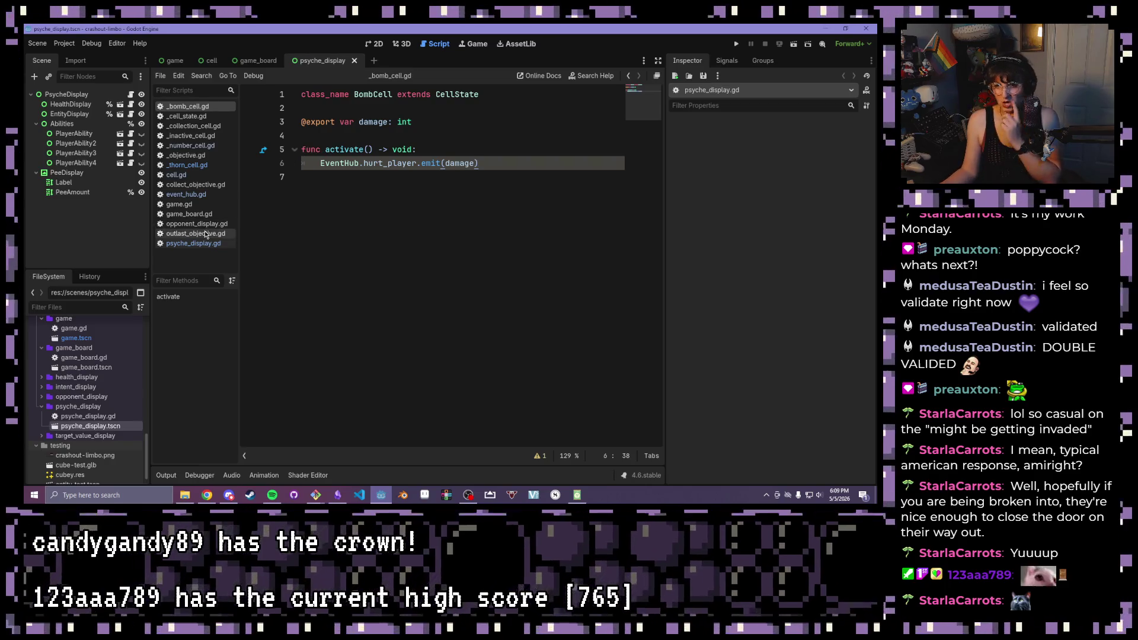
{"action": "type", "text": ")"}
{"action": "key", "text": "ctrl+s"}
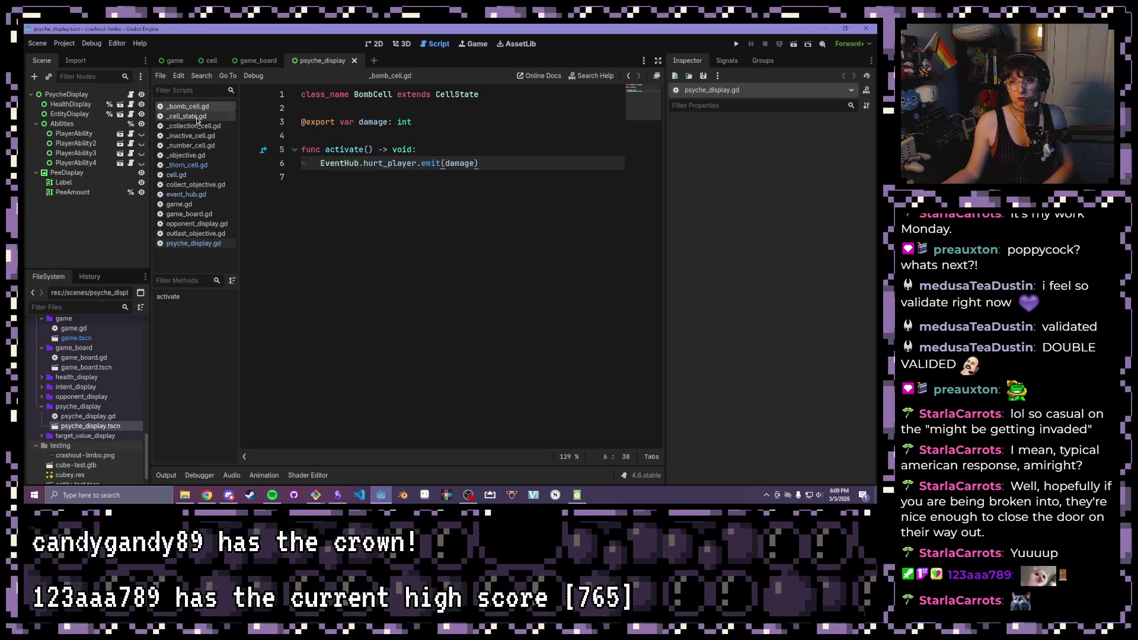
{"action": "left_click", "coordinate": [187, 165]}
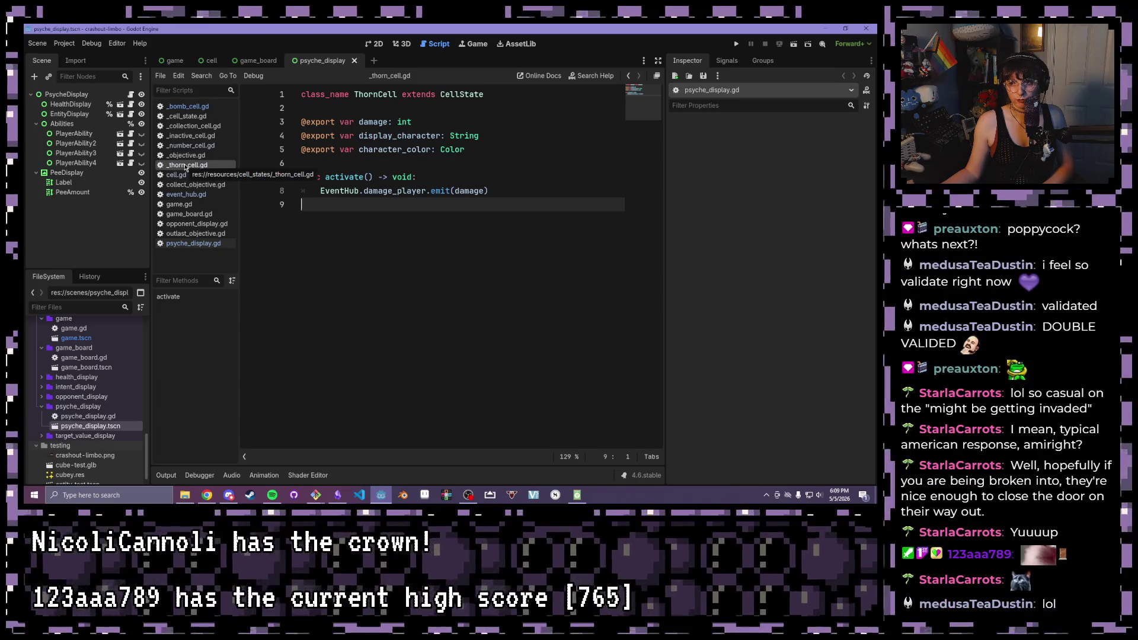
Change damage_player to hurt_player in _thorn_cell.gd's activate() emit line.
{"action": "double_click", "coordinate": [370, 190]}
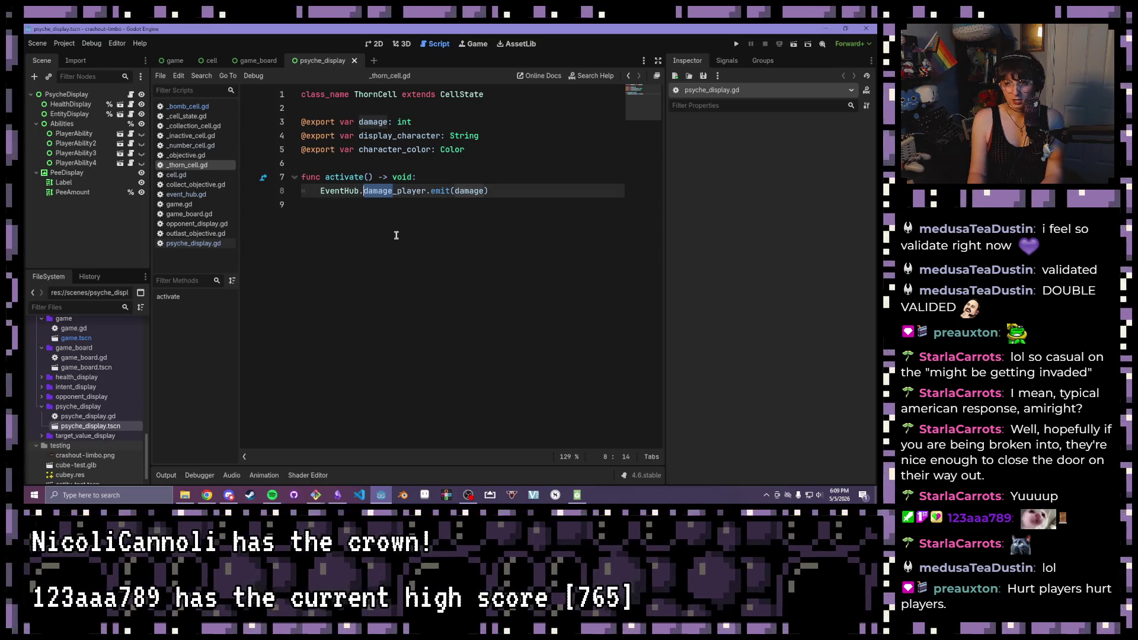
{"action": "type", "text": "hurt"}
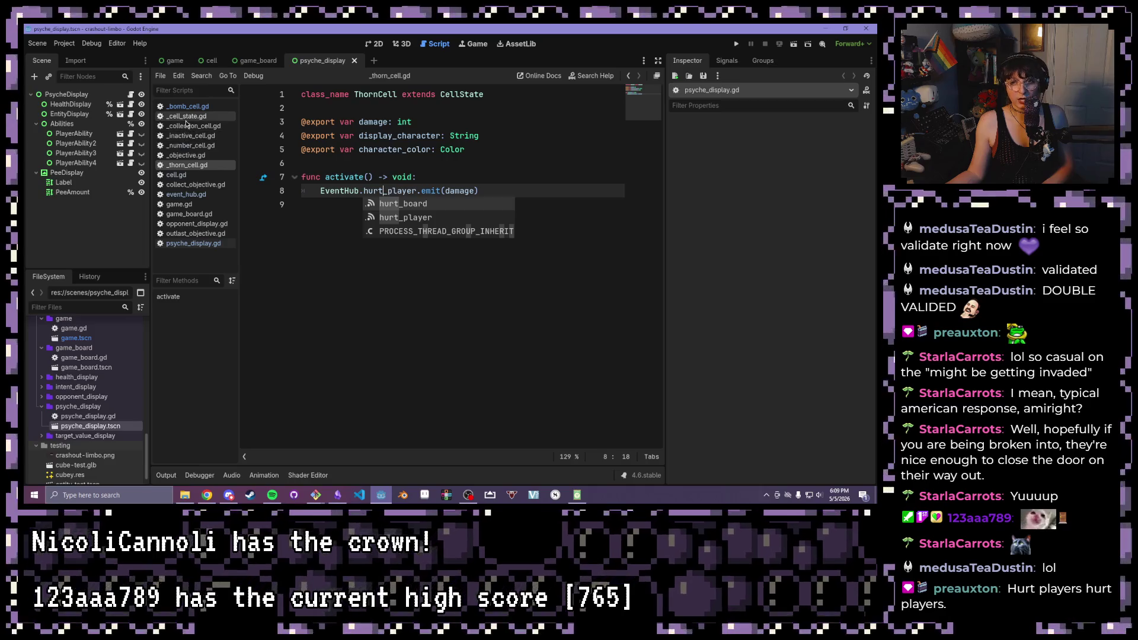
{"action": "scroll", "coordinate": [83, 371], "scroll_direction": "up", "scroll_amount": 10}
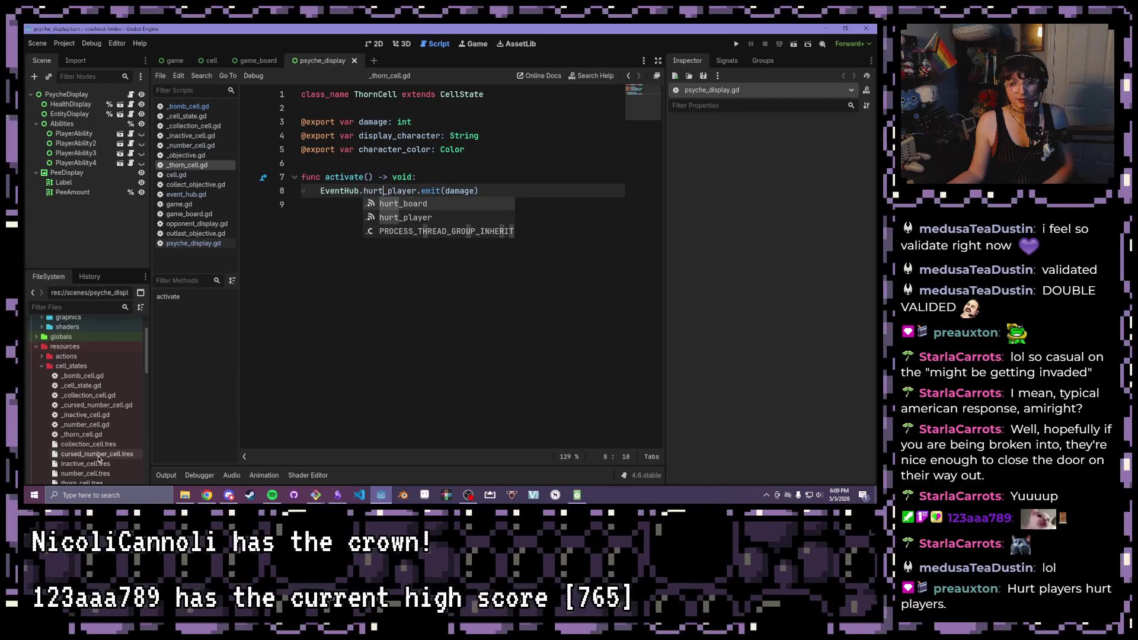
Open _cursed_number_cell.gd from FileSystem and replace cursed_number_collected with hurt_player on line 4.
{"action": "left_click", "coordinate": [99, 454]}
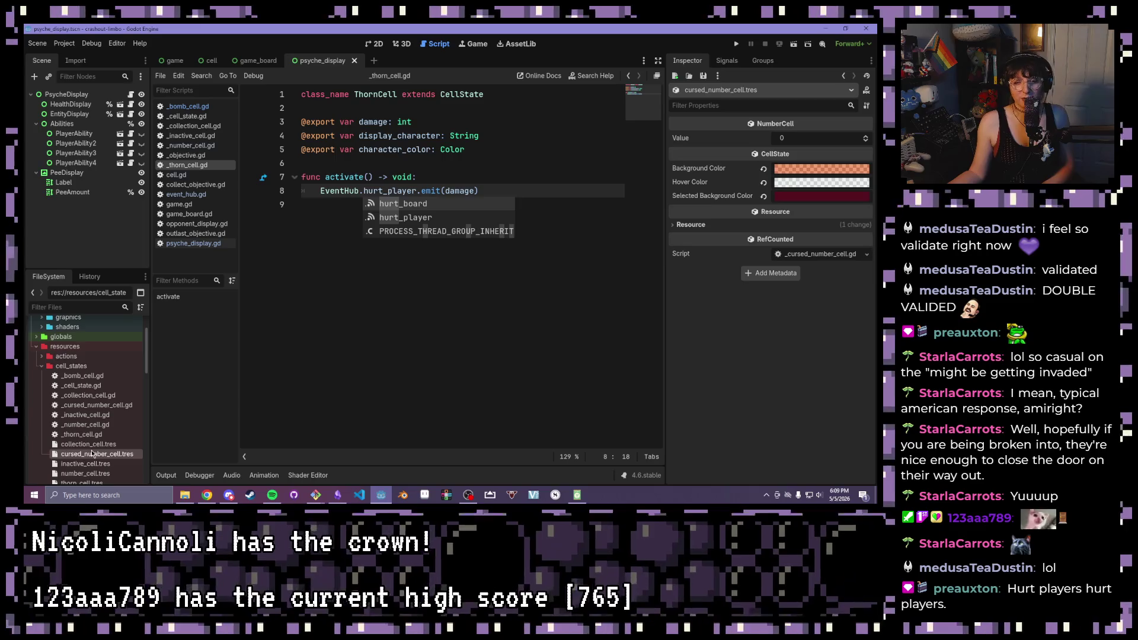
{"action": "double_click", "coordinate": [89, 404]}
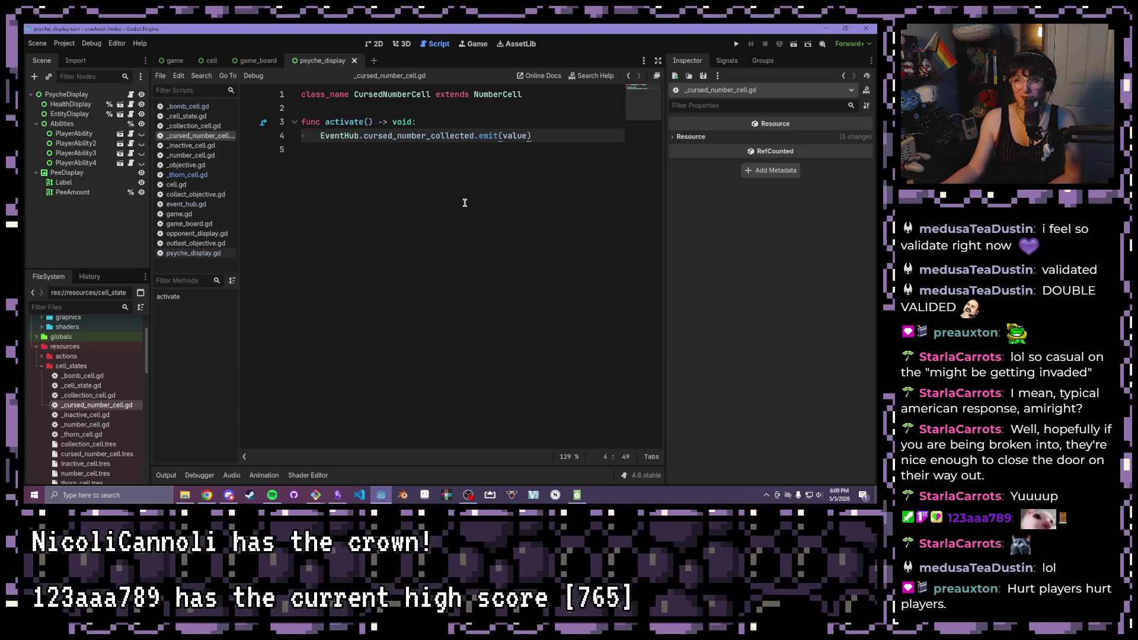
{"action": "left_click", "coordinate": [477, 147]}
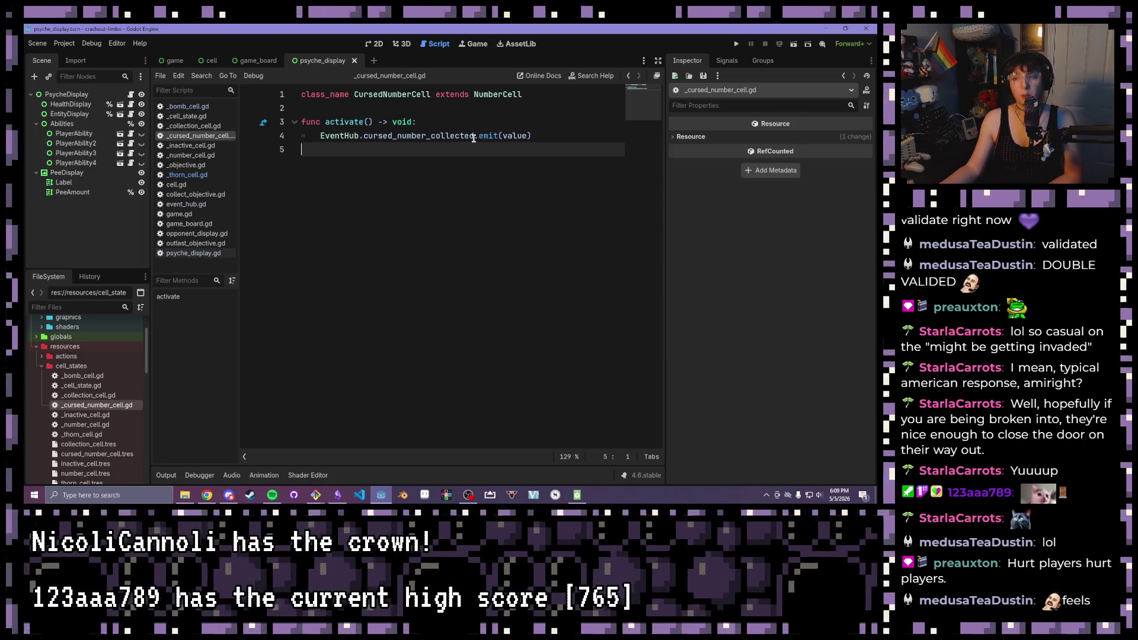
{"action": "left_click_drag", "start_coordinate": [475, 135], "coordinate": [363, 136]}
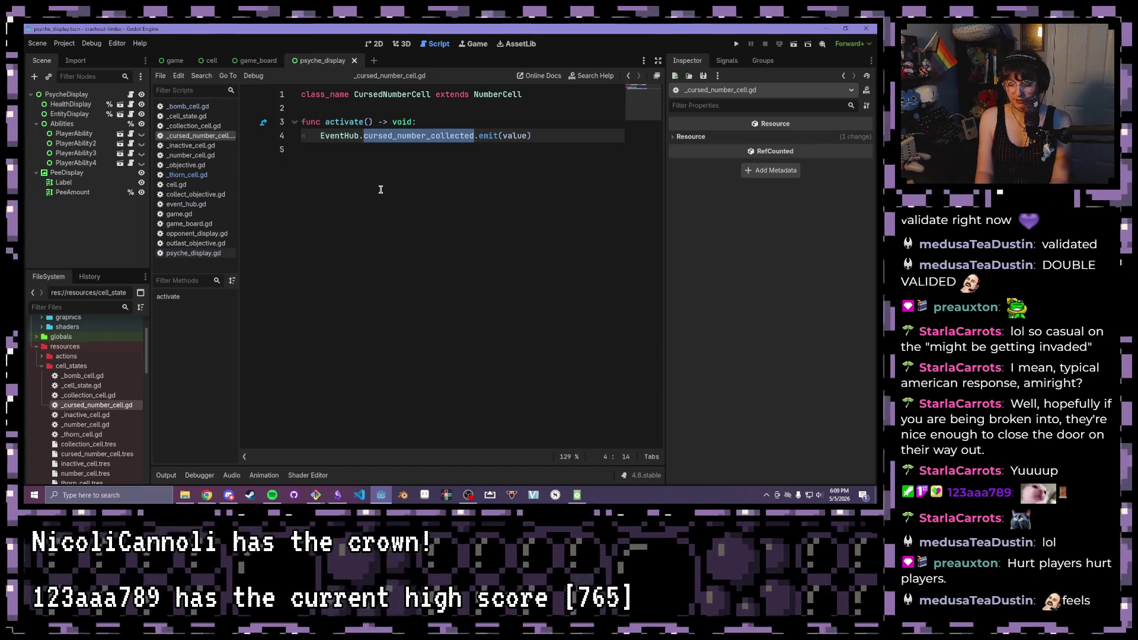
{"action": "type", "text": "hurt"}
{"action": "key", "text": "Return"}
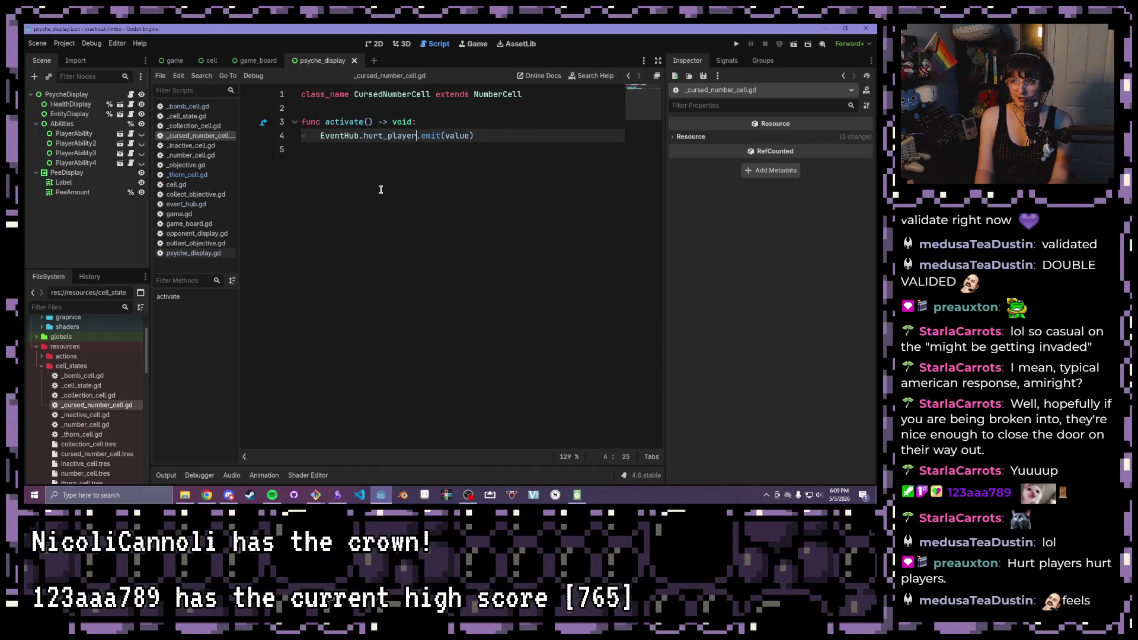
{"action": "key", "text": "Down"}
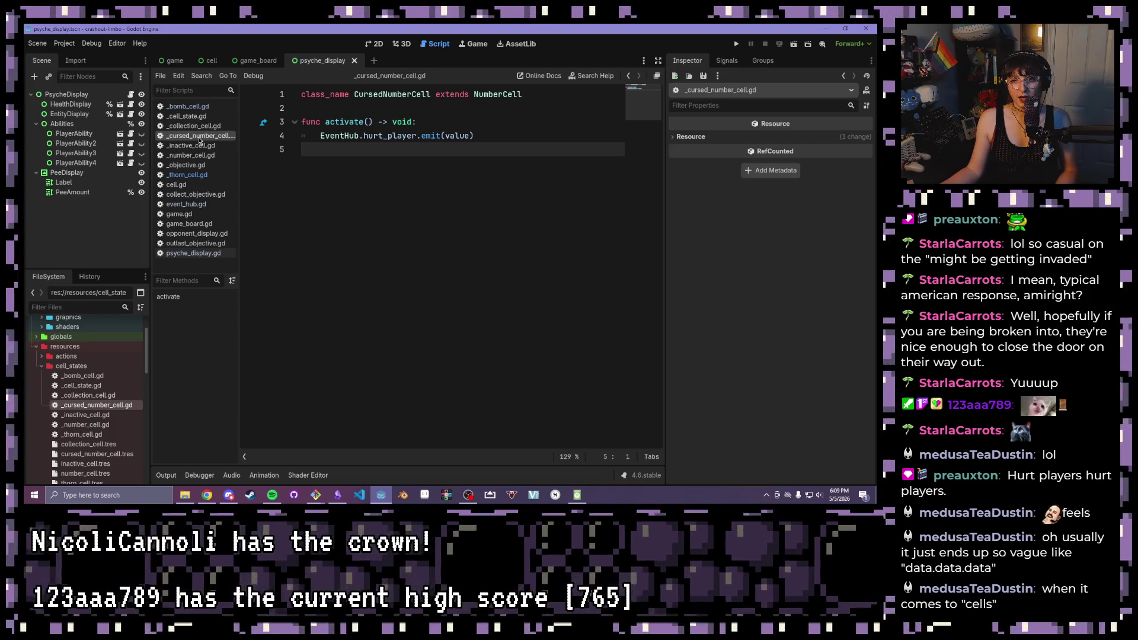
{"action": "left_click", "coordinate": [197, 126]}
Browse _cell_state.gd, psyche_display.gd and outlast_objective.gd in the script list.
{"action": "left_click", "coordinate": [194, 116]}
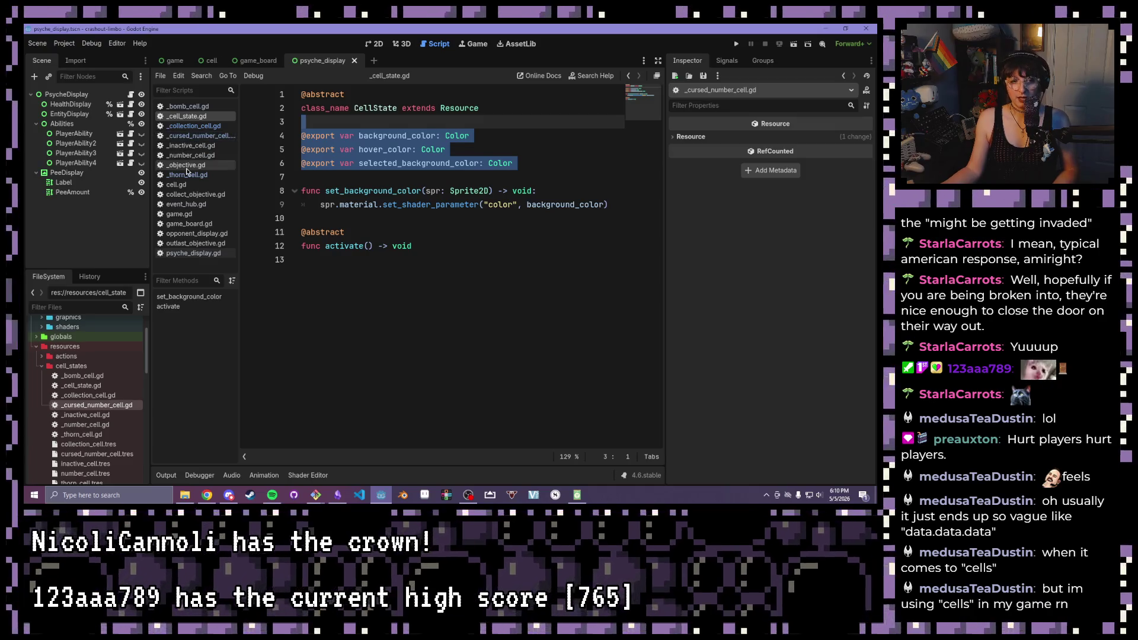
{"action": "left_click", "coordinate": [195, 253]}
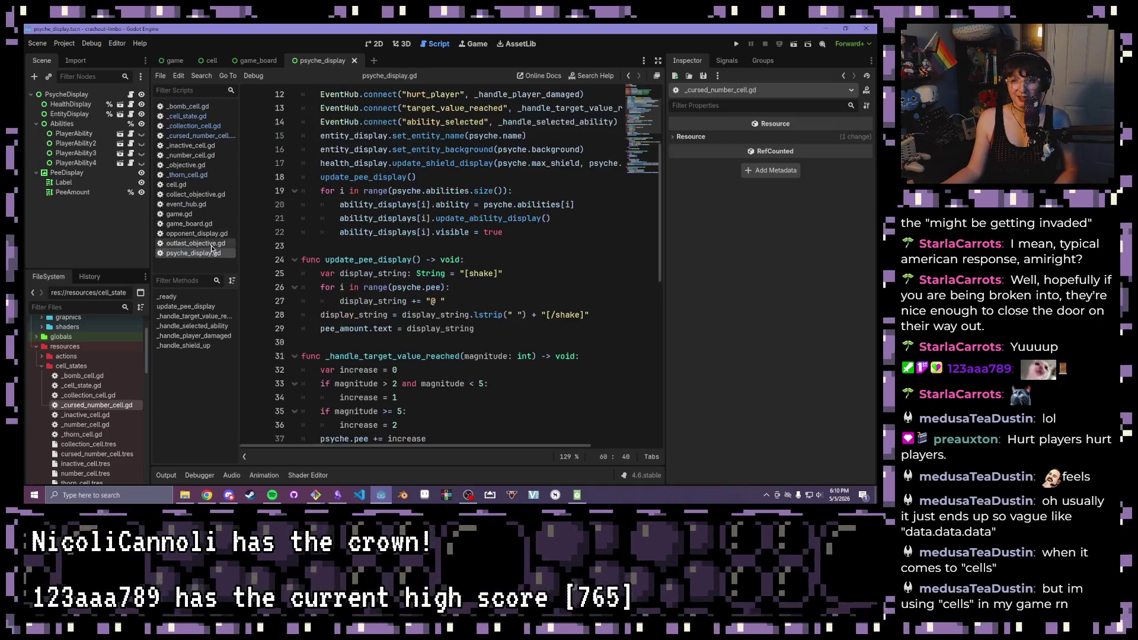
{"action": "left_click", "coordinate": [215, 244]}
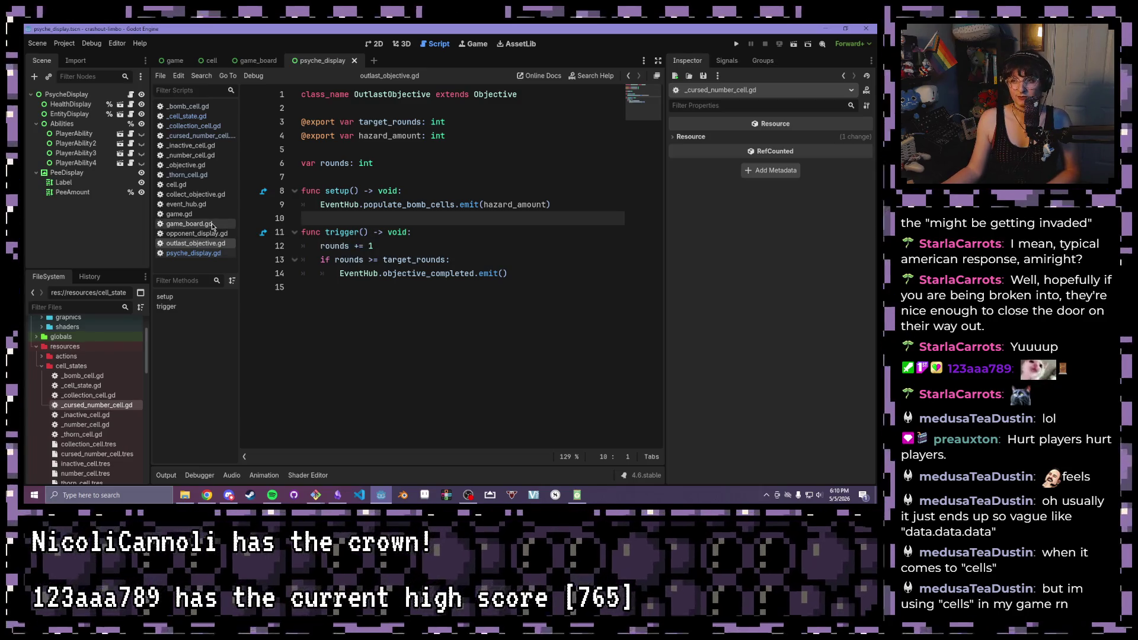
{"action": "left_click", "coordinate": [592, 205]}
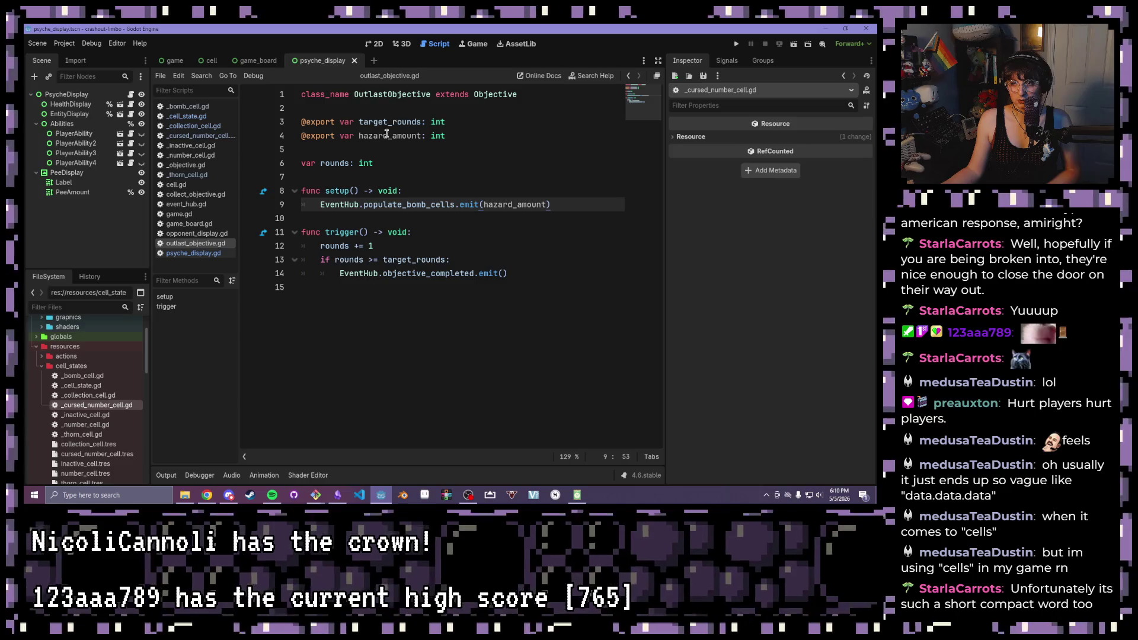
{"action": "key", "text": "Down"}
{"action": "left_click_drag", "start_coordinate": [370, 205], "coordinate": [444, 205]}
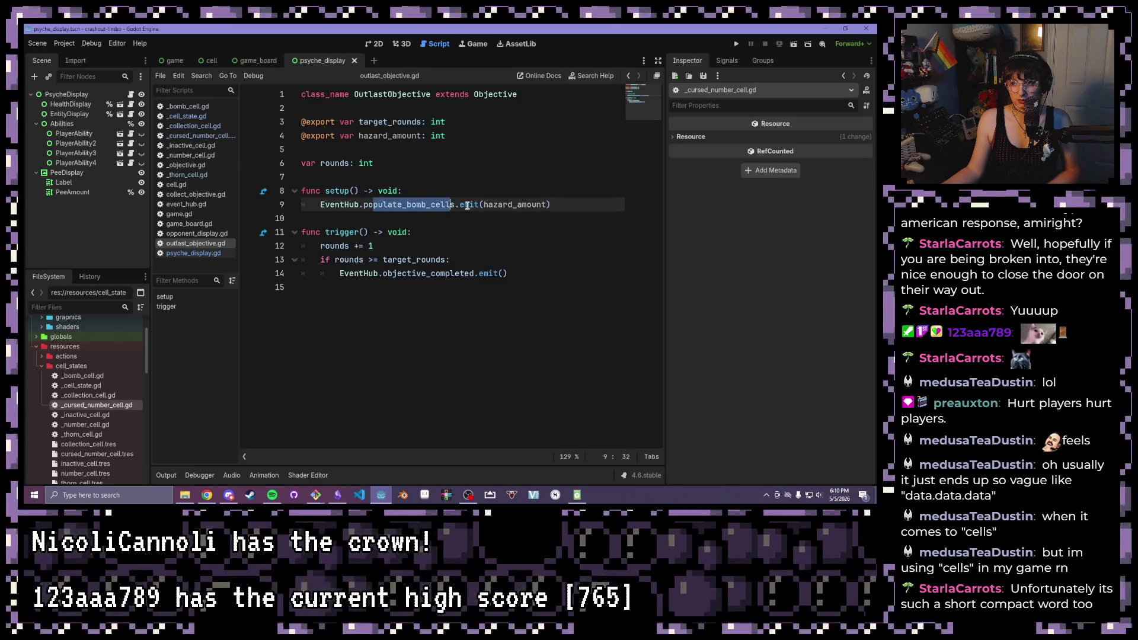
{"action": "left_click", "coordinate": [468, 205]}
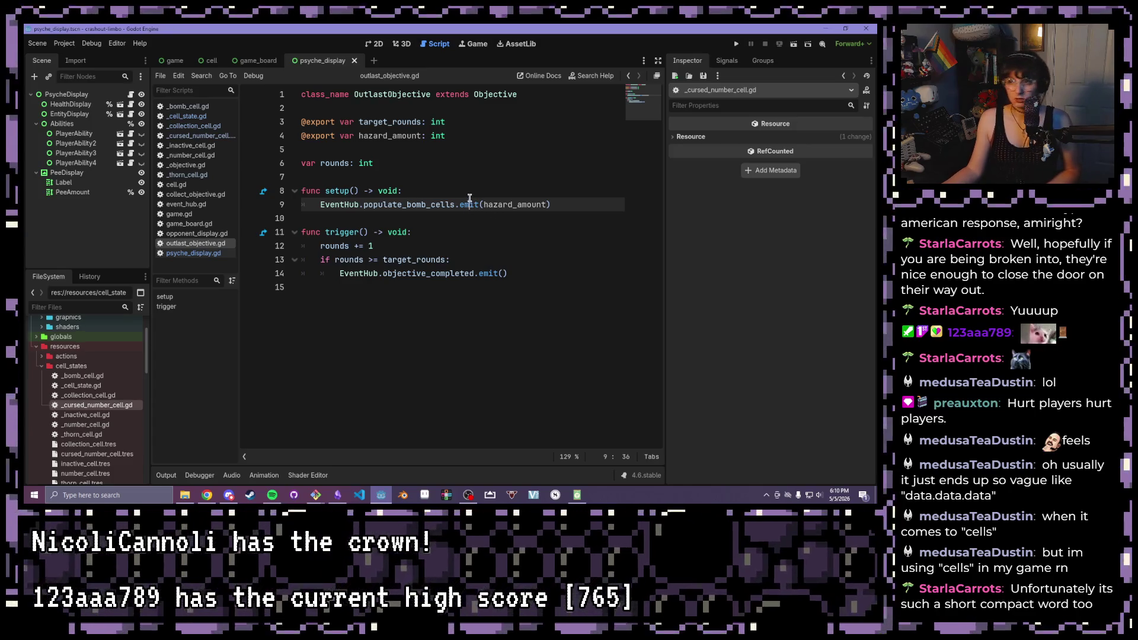
{"action": "left_click_drag", "start_coordinate": [546, 206], "coordinate": [482, 209]}
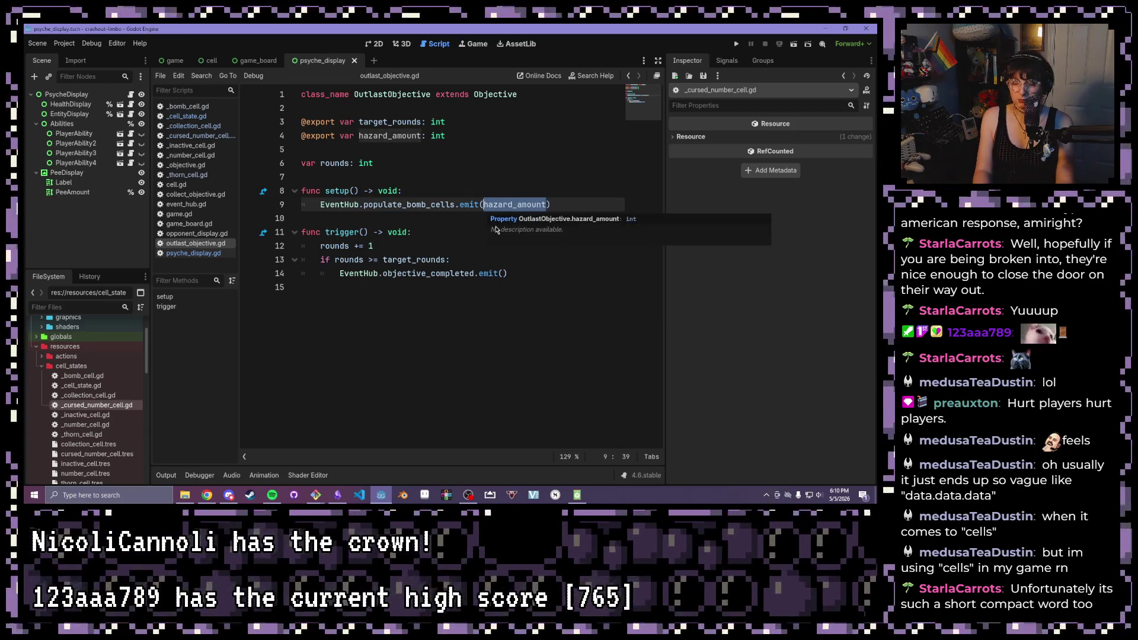
{"action": "type", "text": "Bom"}
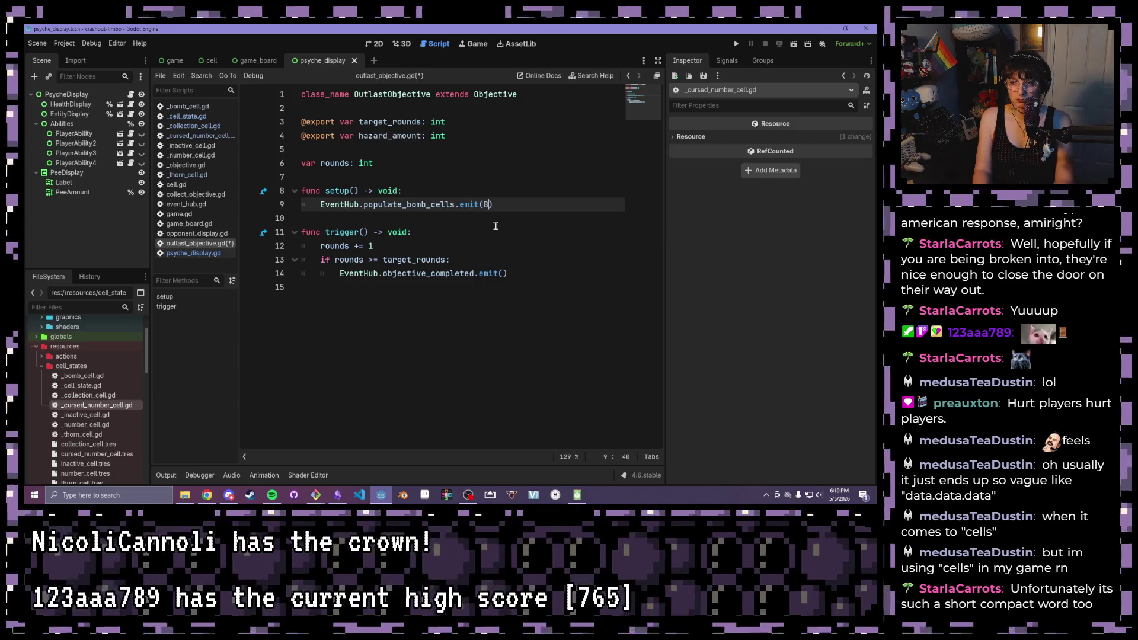
{"action": "type", "text": "bCell"}
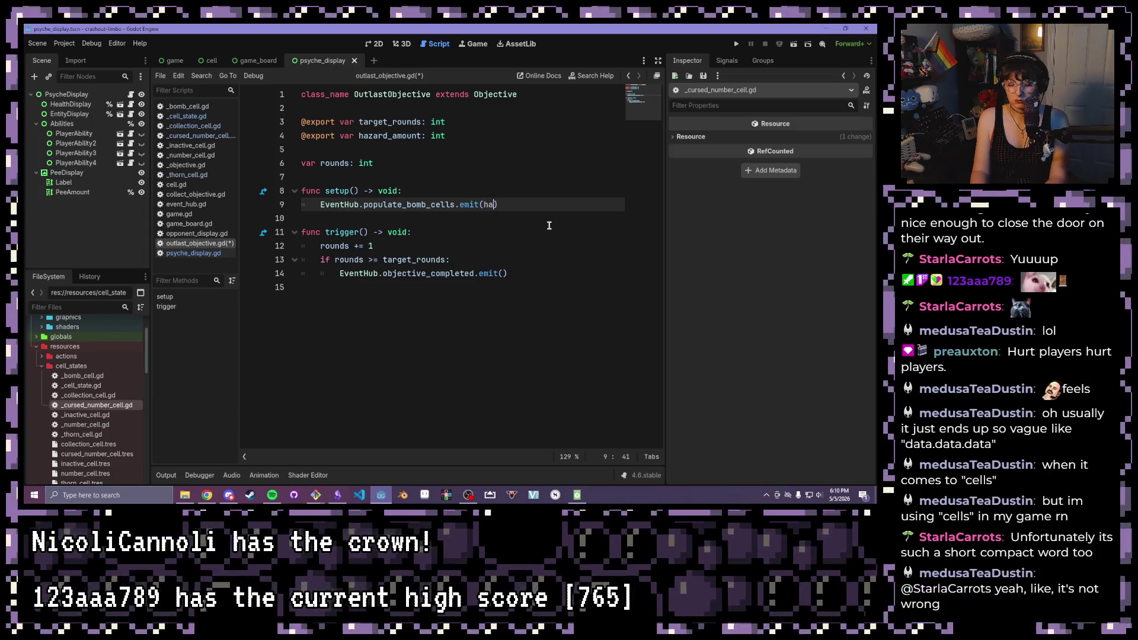
{"action": "type", "text": "zard_amount"}
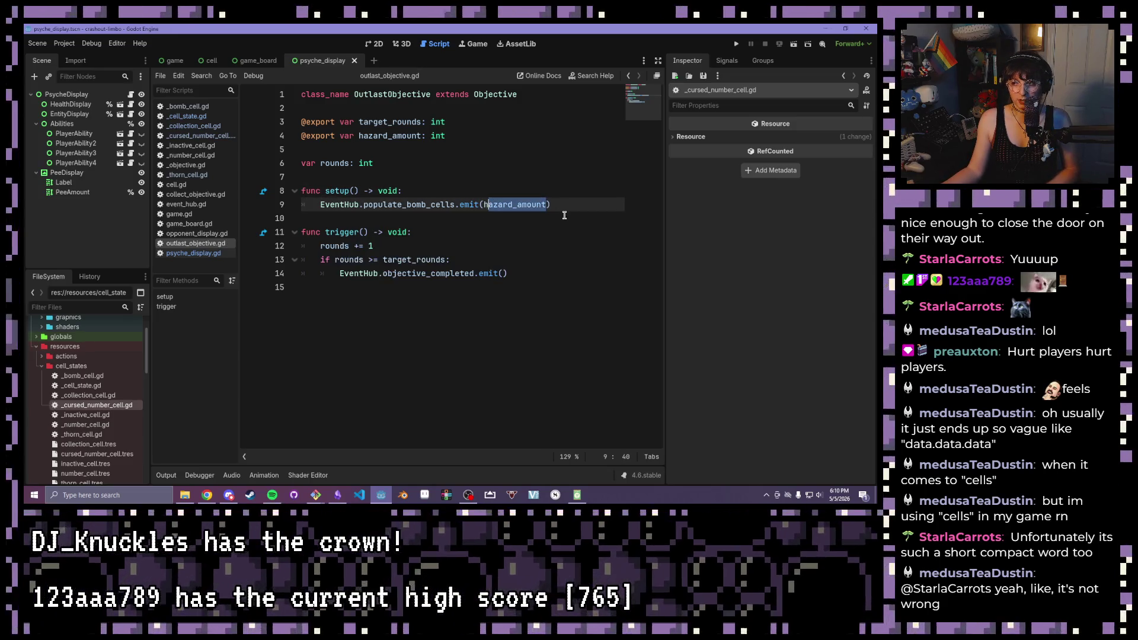
{"action": "left_click", "coordinate": [487, 218]}
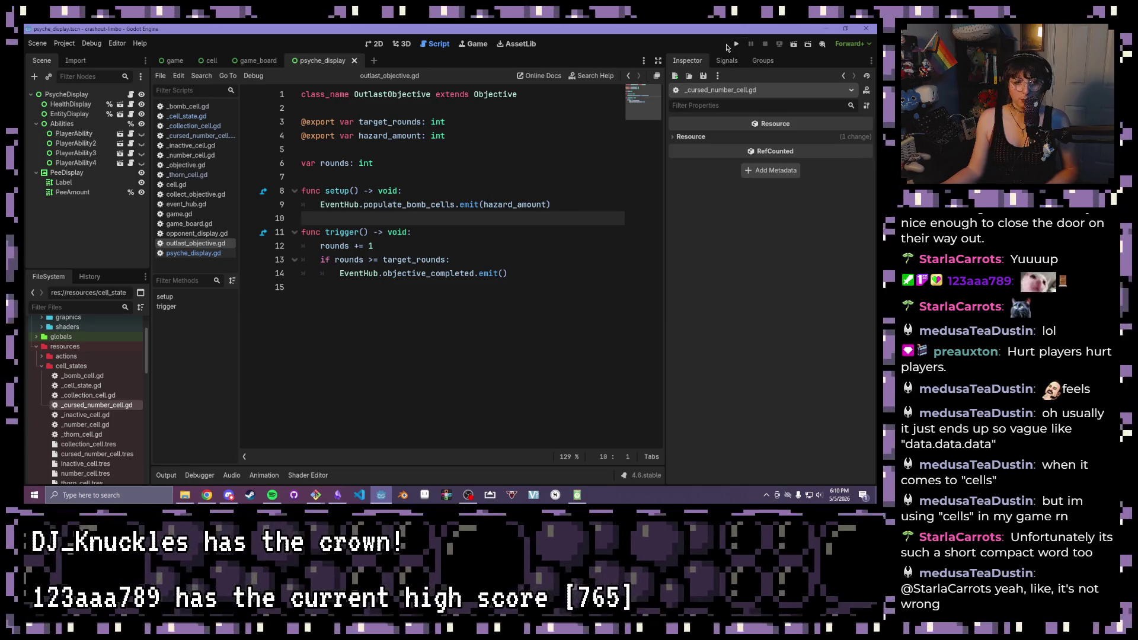
{"action": "left_click", "coordinate": [401, 205]}
{"action": "mouse_move", "coordinate": [401, 208]}
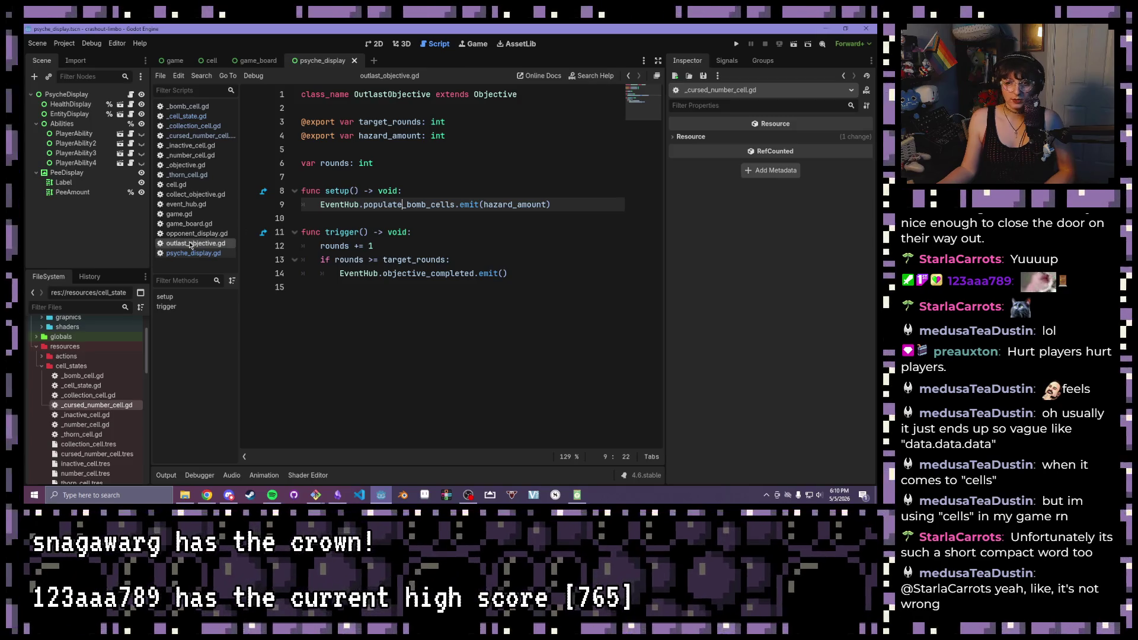
{"action": "left_click", "coordinate": [468, 140]}
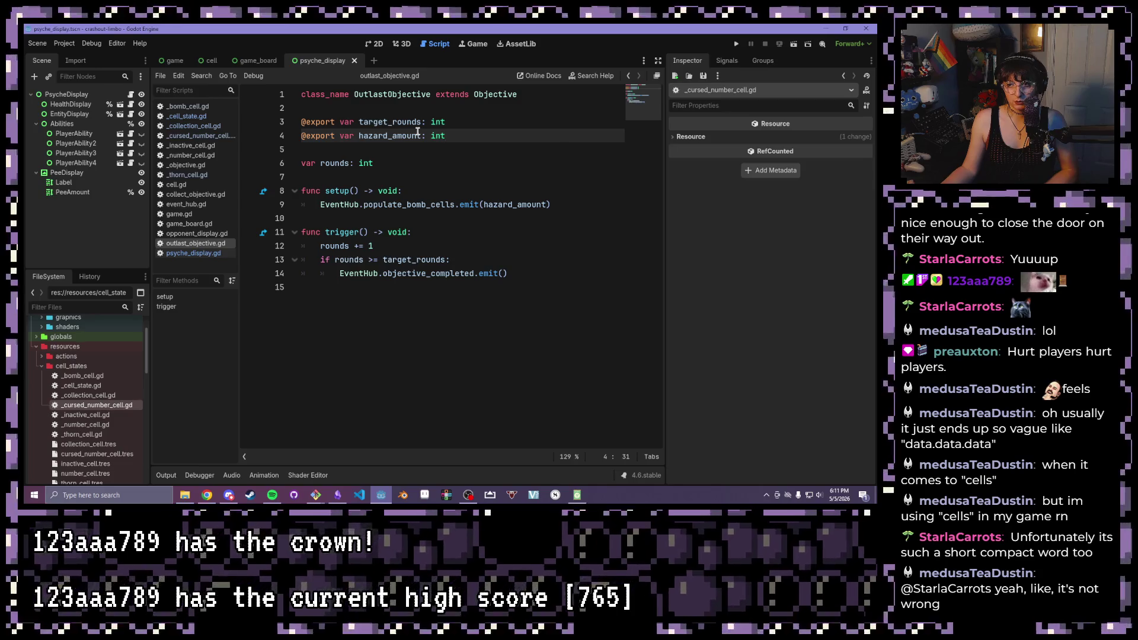
{"action": "left_click", "coordinate": [736, 45]}
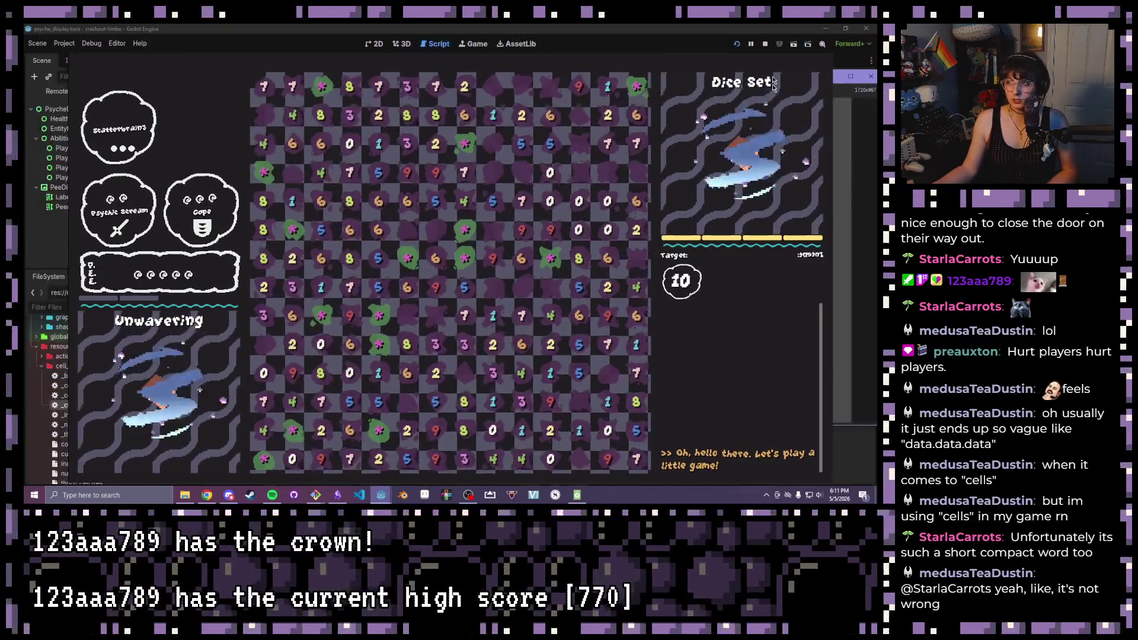
Play the running game board: activate the 4 cell, then drag a downward chain and a row of dice.
{"action": "left_click", "coordinate": [570, 32]}
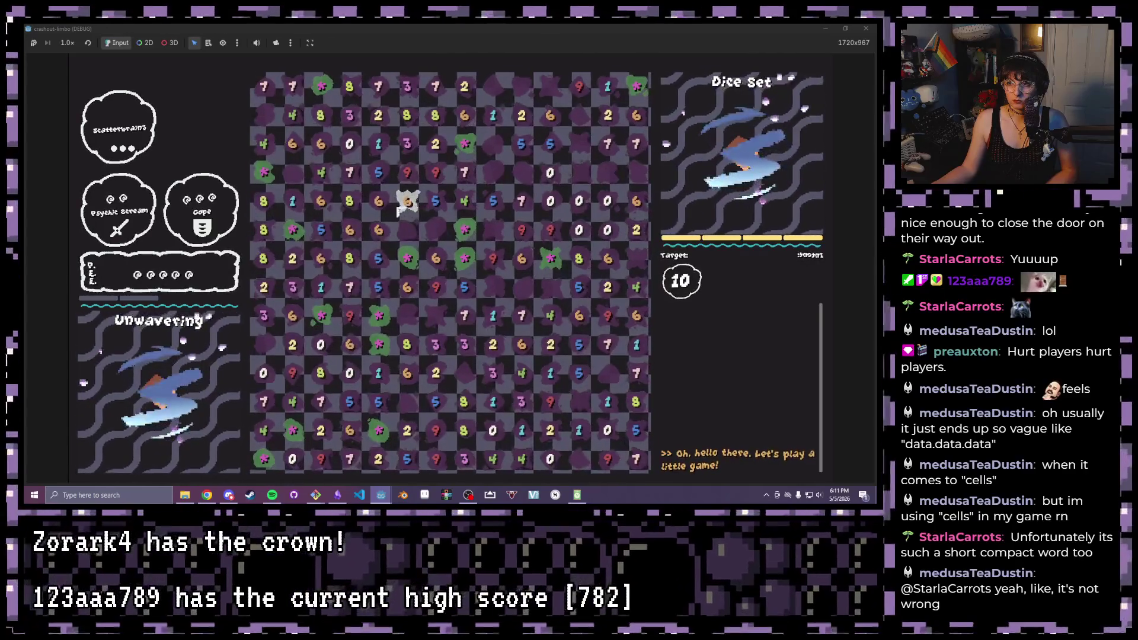
{"action": "left_click", "coordinate": [323, 172]}
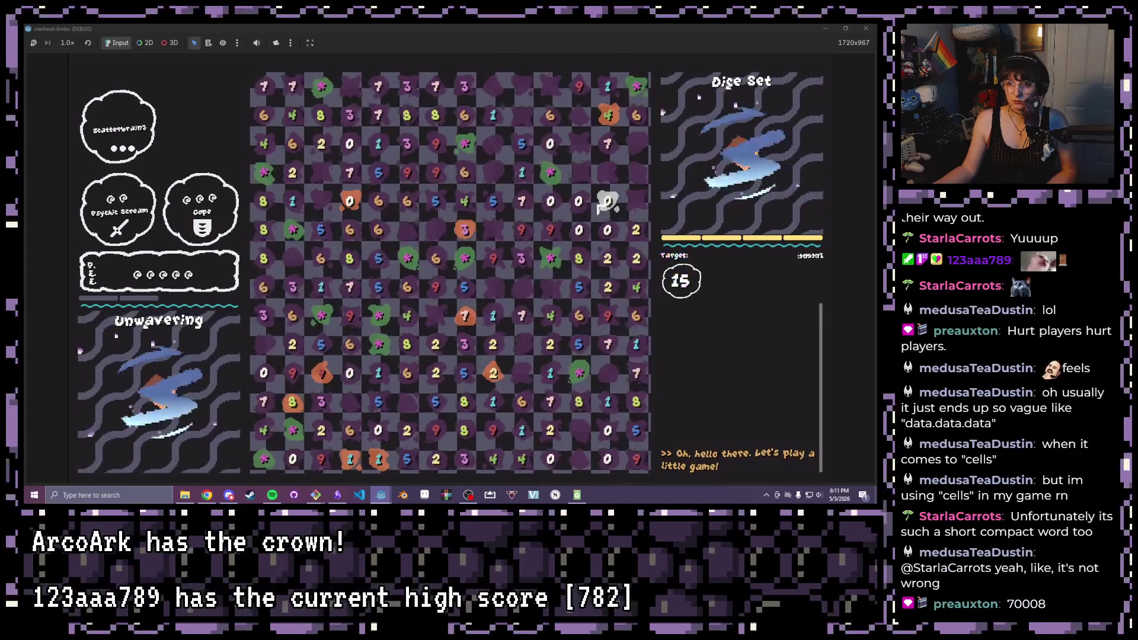
{"action": "left_click_drag", "start_coordinate": [538, 29], "coordinate": [538, 105]}
{"action": "double_click", "coordinate": [538, 105]}
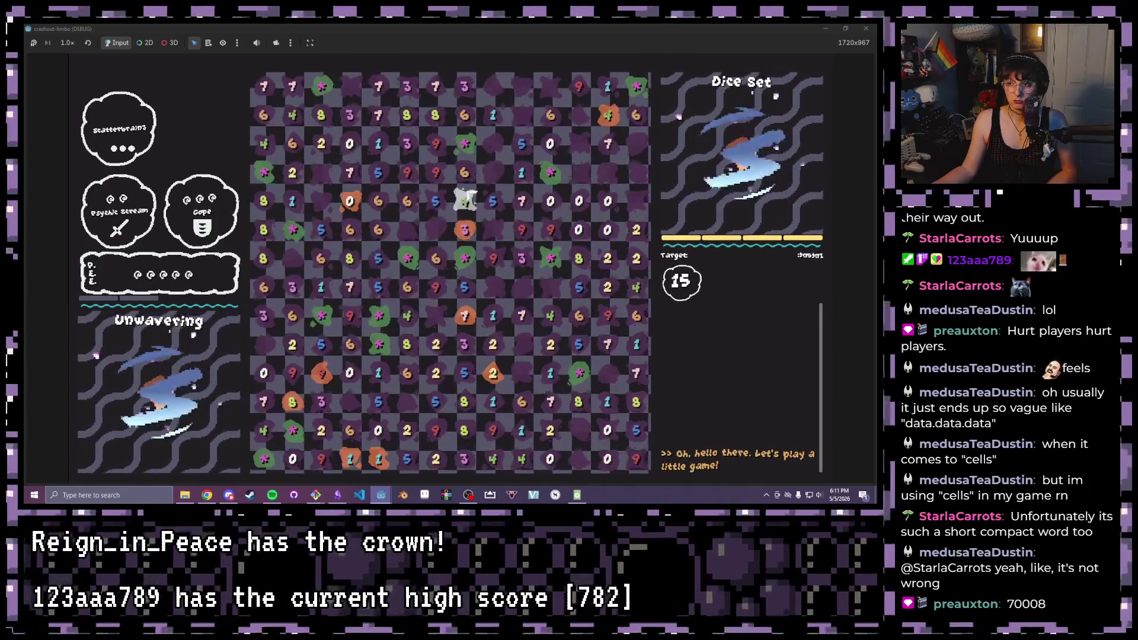
{"action": "left_click_drag", "start_coordinate": [466, 271], "coordinate": [468, 325]}
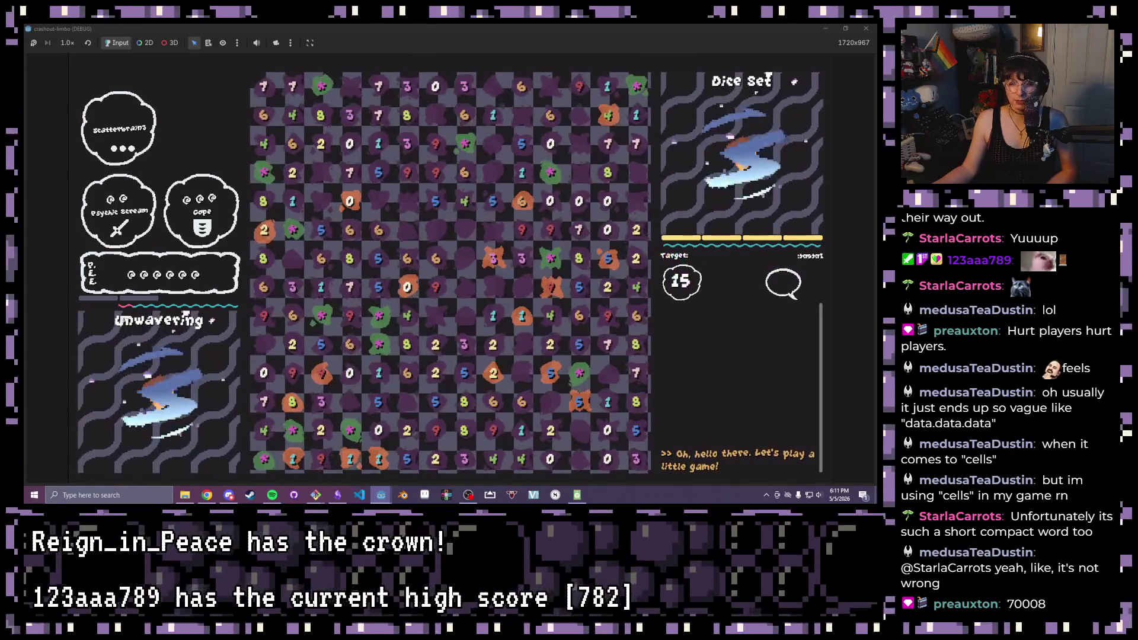
{"action": "left_click_drag", "start_coordinate": [406, 260], "coordinate": [522, 268]}
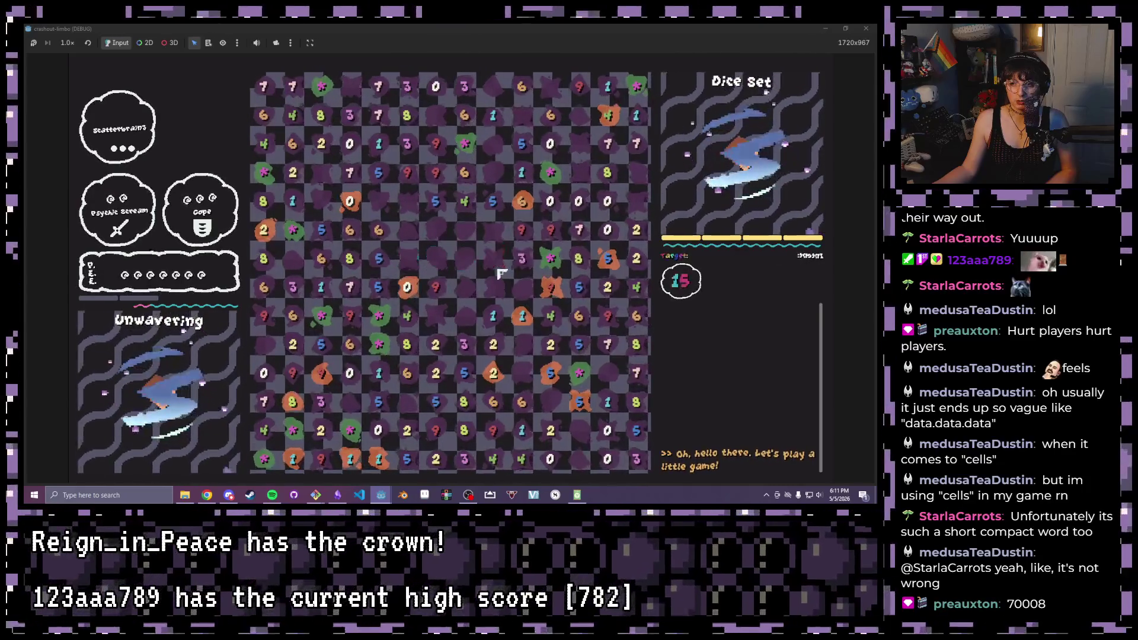
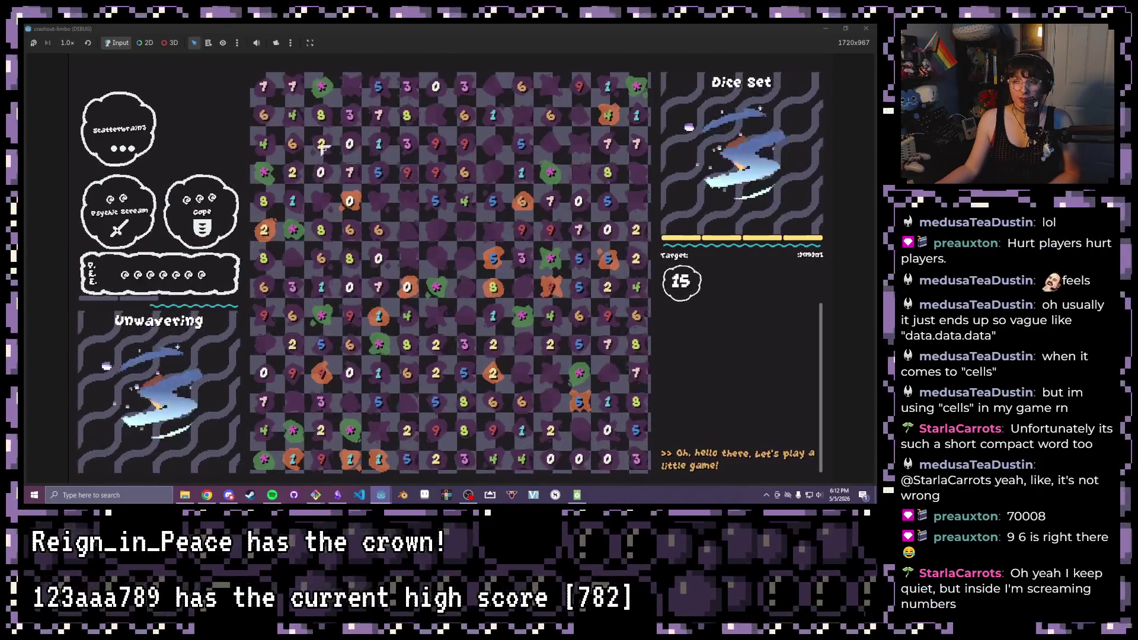
Stop the running game and return to the outlast_objective.gd script editor.
{"action": "left_click_drag", "start_coordinate": [533, 29], "coordinate": [535, 231]}
{"action": "double_click", "coordinate": [534, 234]}
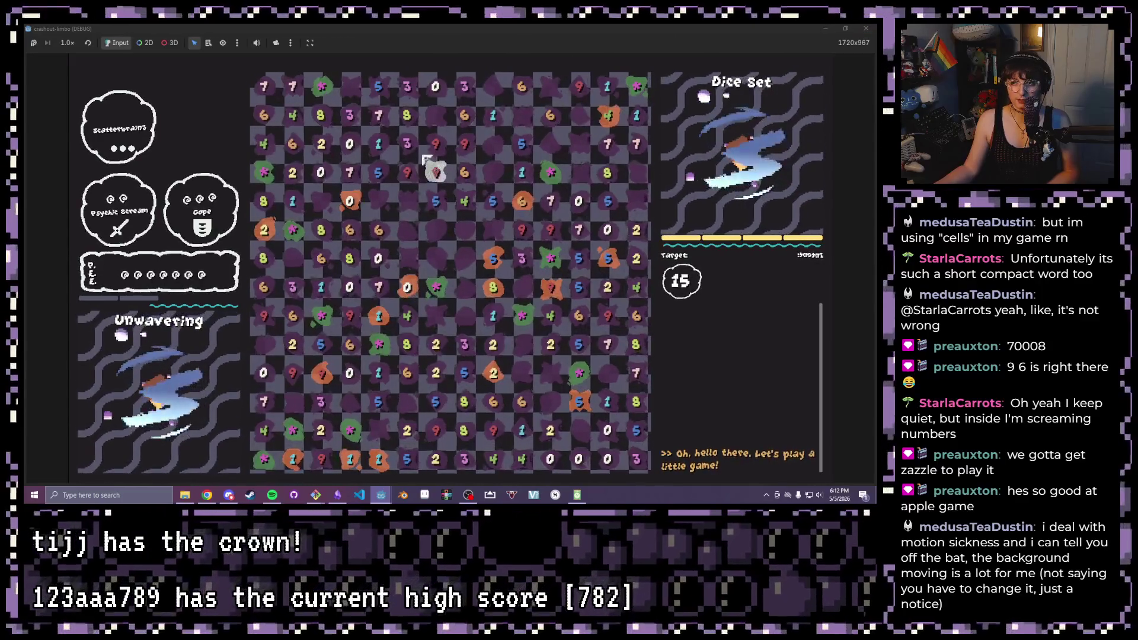
{"action": "left_click", "coordinate": [865, 28]}
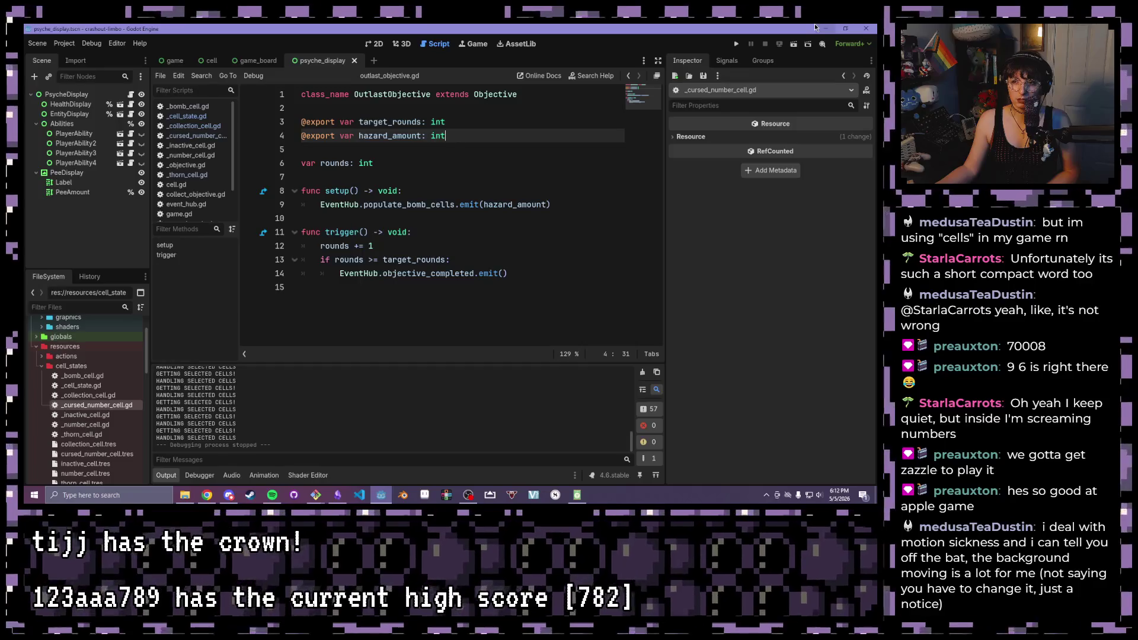
{"action": "left_click", "coordinate": [593, 189]}
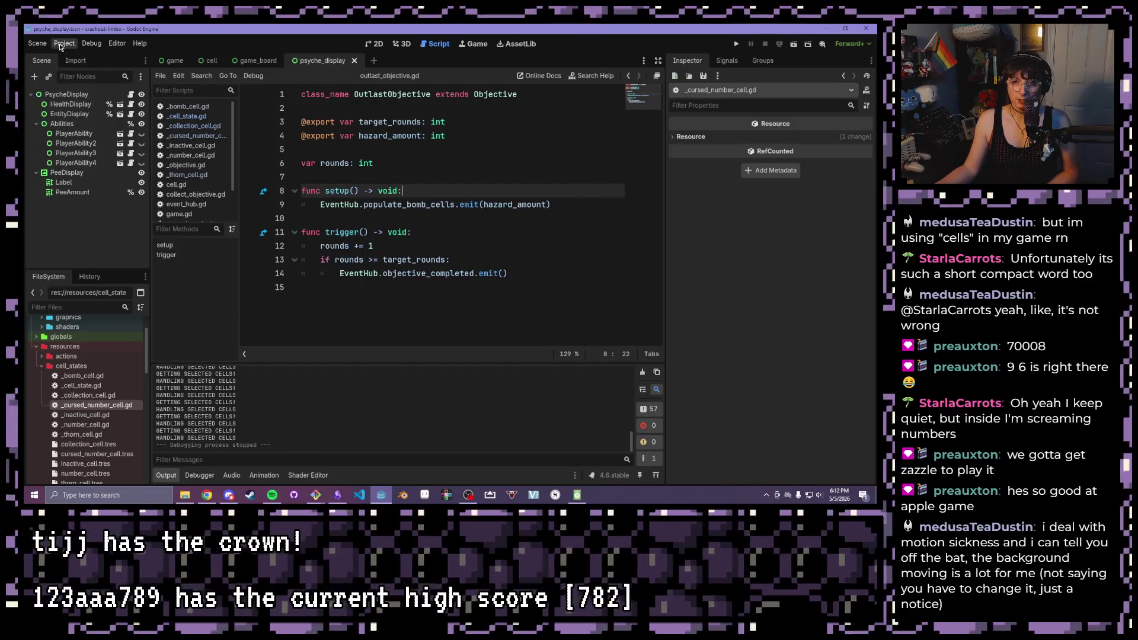
Review the Autoload, Shader Globals and General pages of Project Settings, then close it.
{"action": "left_click", "coordinate": [57, 45]}
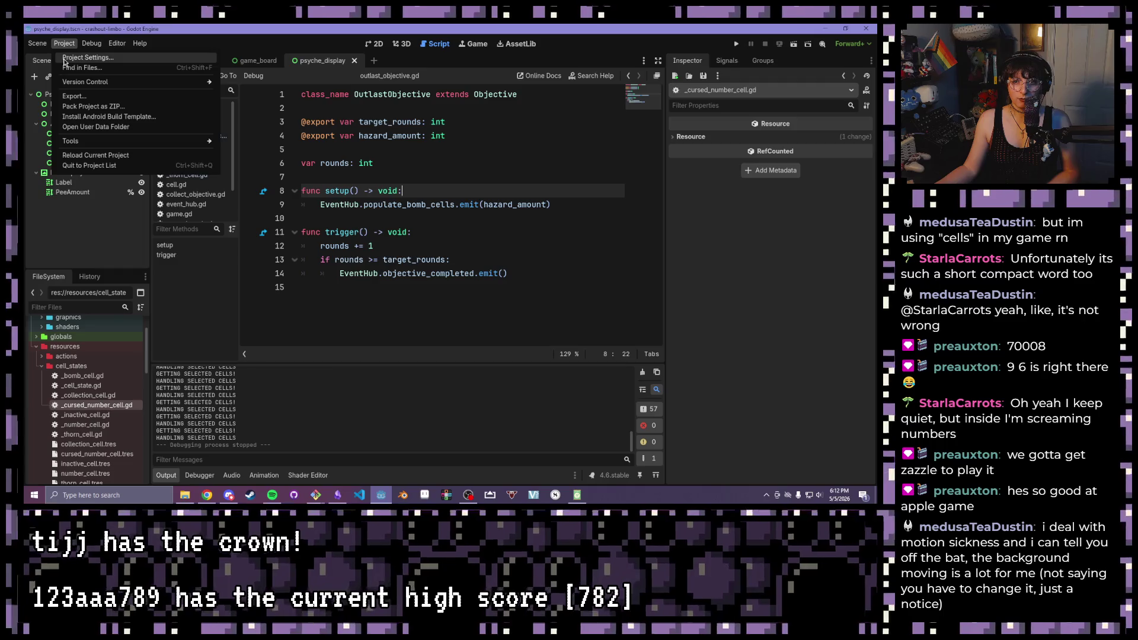
{"action": "left_click", "coordinate": [88, 58]}
{"action": "left_click", "coordinate": [343, 120]}
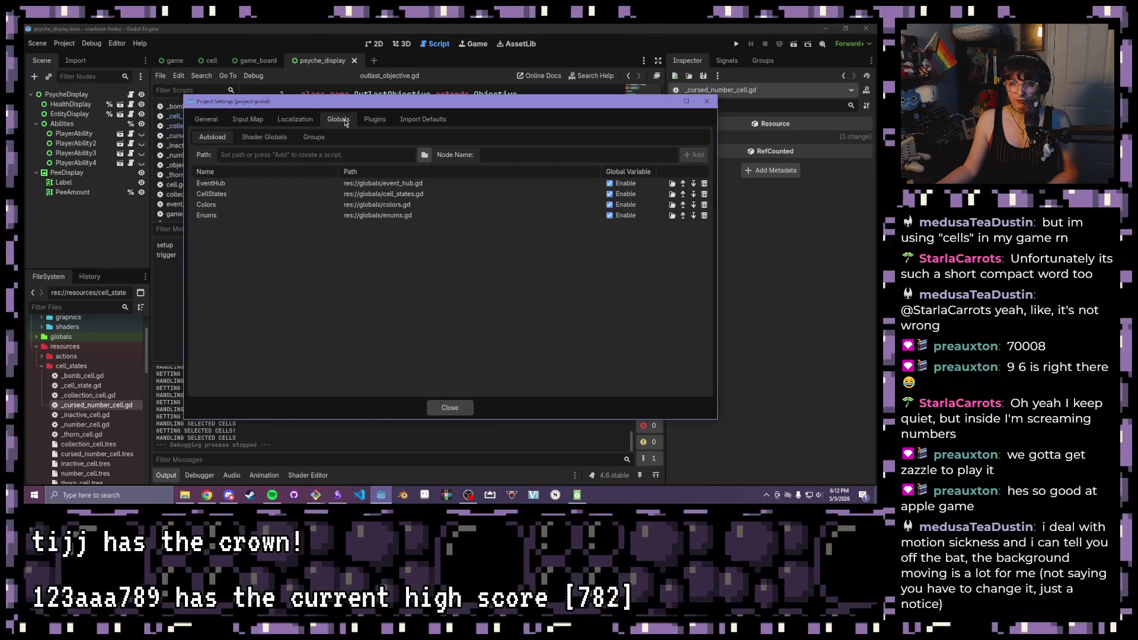
{"action": "left_click", "coordinate": [255, 137]}
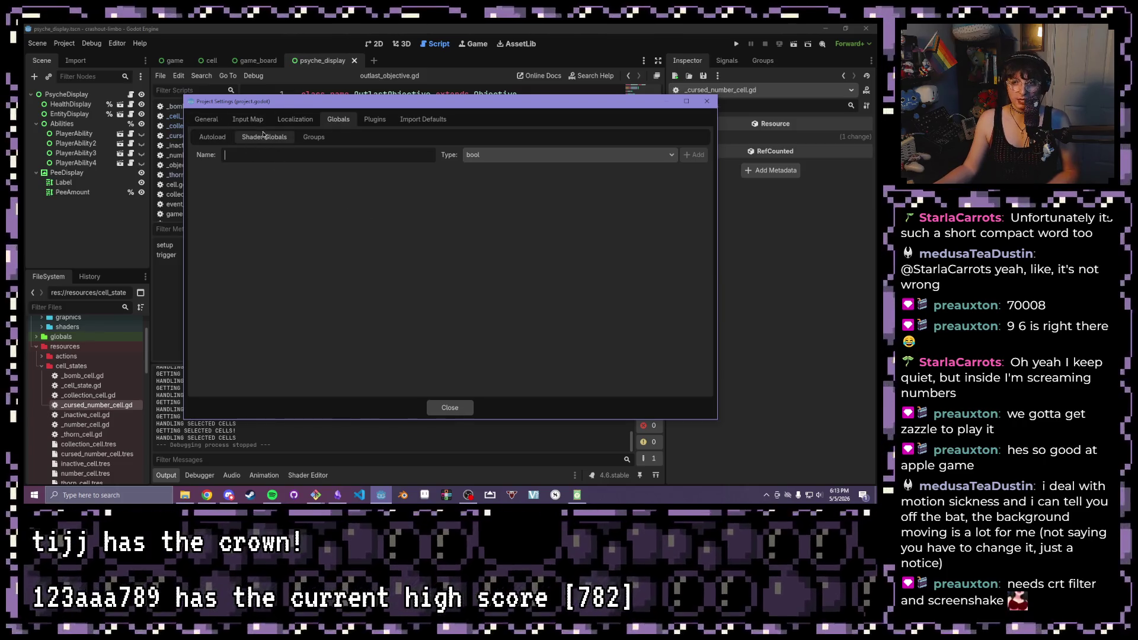
{"action": "mouse_move", "coordinate": [334, 106]}
{"action": "left_mouse_down"}
{"action": "mouse_move", "coordinate": [346, 177]}
{"action": "mouse_move", "coordinate": [531, 172]}
{"action": "mouse_move", "coordinate": [455, 141]}
{"action": "left_mouse_up"}
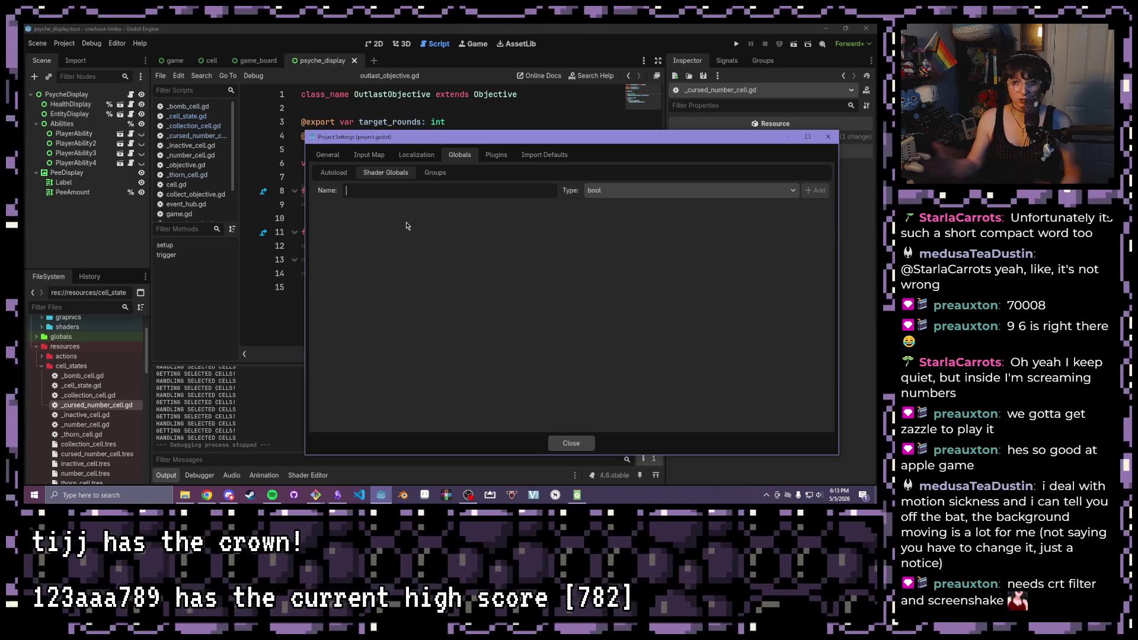
{"action": "mouse_move", "coordinate": [499, 143]}
{"action": "left_mouse_down"}
{"action": "mouse_move", "coordinate": [392, 172]}
{"action": "mouse_move", "coordinate": [400, 130]}
{"action": "left_mouse_up"}
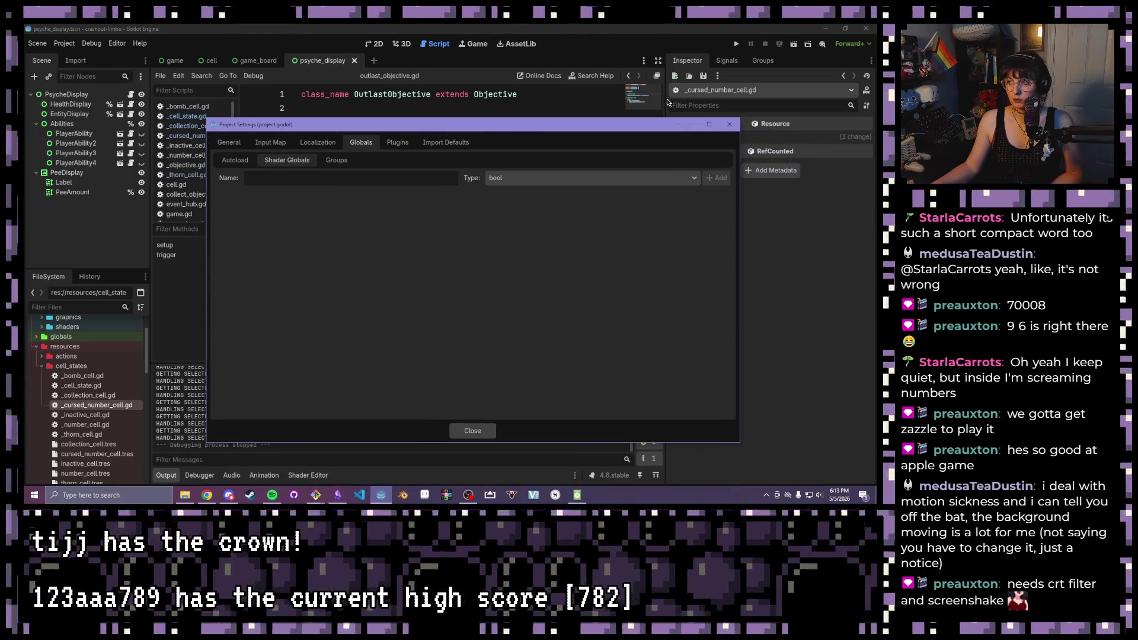
{"action": "left_click", "coordinate": [231, 143]}
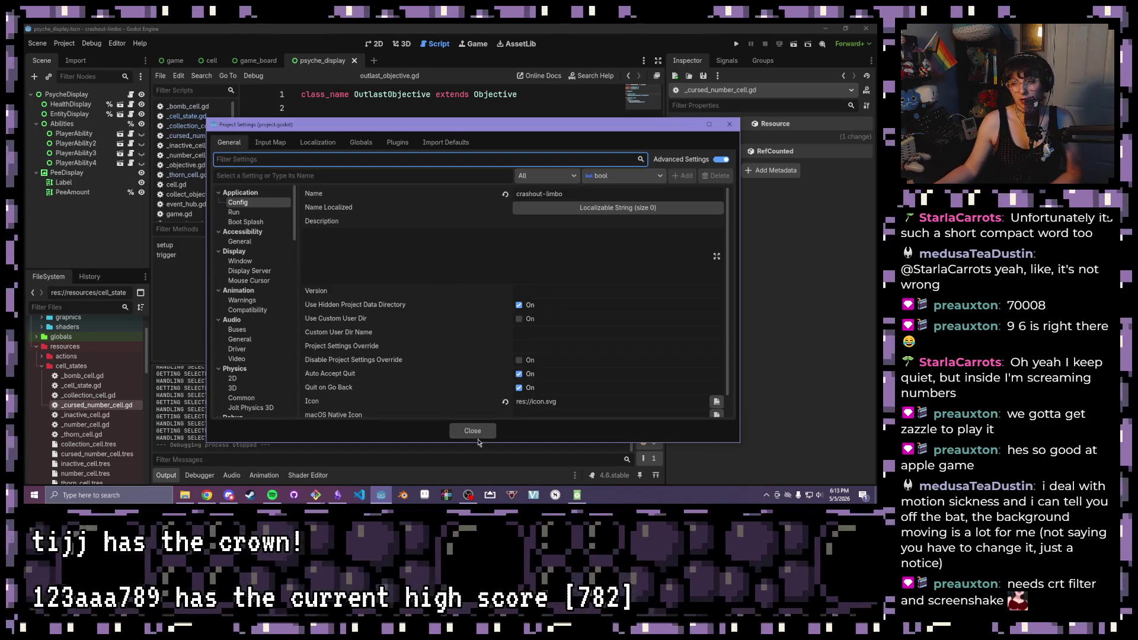
{"action": "left_click", "coordinate": [472, 433]}
Review lines 6 to 15 of outlast_objective.gd.
{"action": "left_click", "coordinate": [387, 322]}
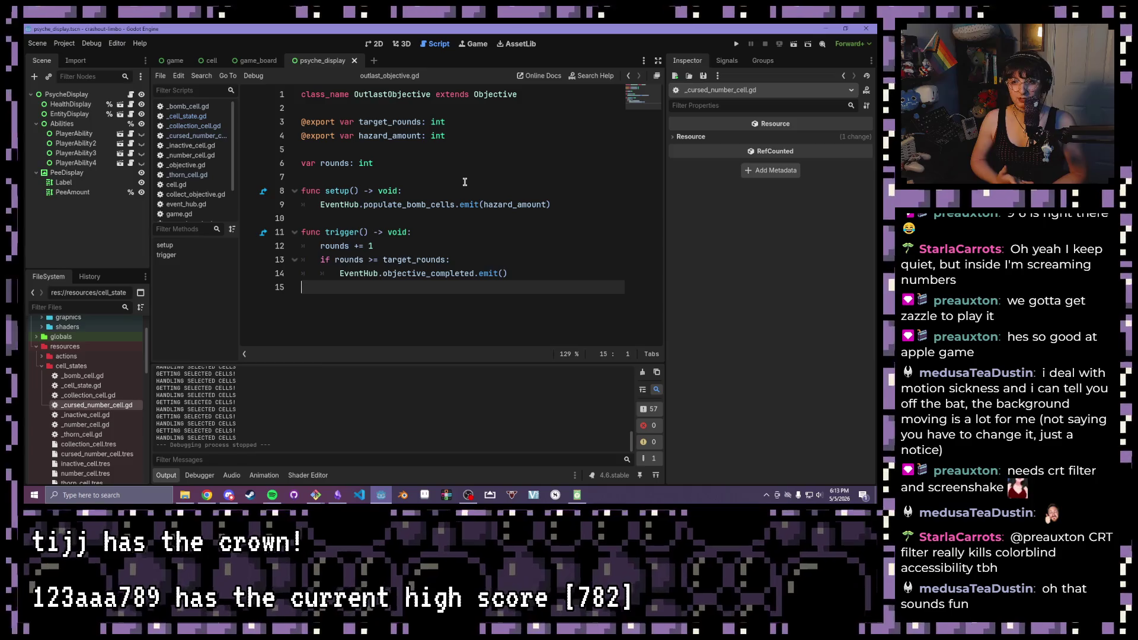
{"action": "left_click", "coordinate": [525, 275]}
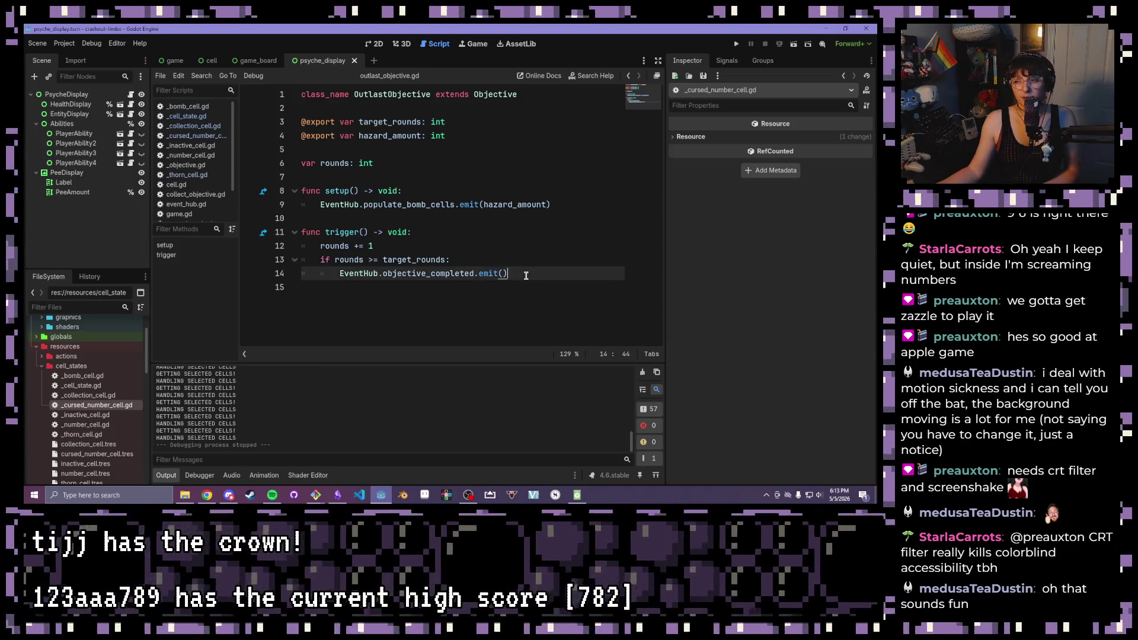
{"action": "left_click", "coordinate": [494, 243]}
{"action": "left_click", "coordinate": [561, 163]}
{"action": "left_click", "coordinate": [554, 174]}
{"action": "left_click", "coordinate": [553, 165]}
{"action": "left_click", "coordinate": [553, 153]}
{"action": "left_click", "coordinate": [549, 172]}
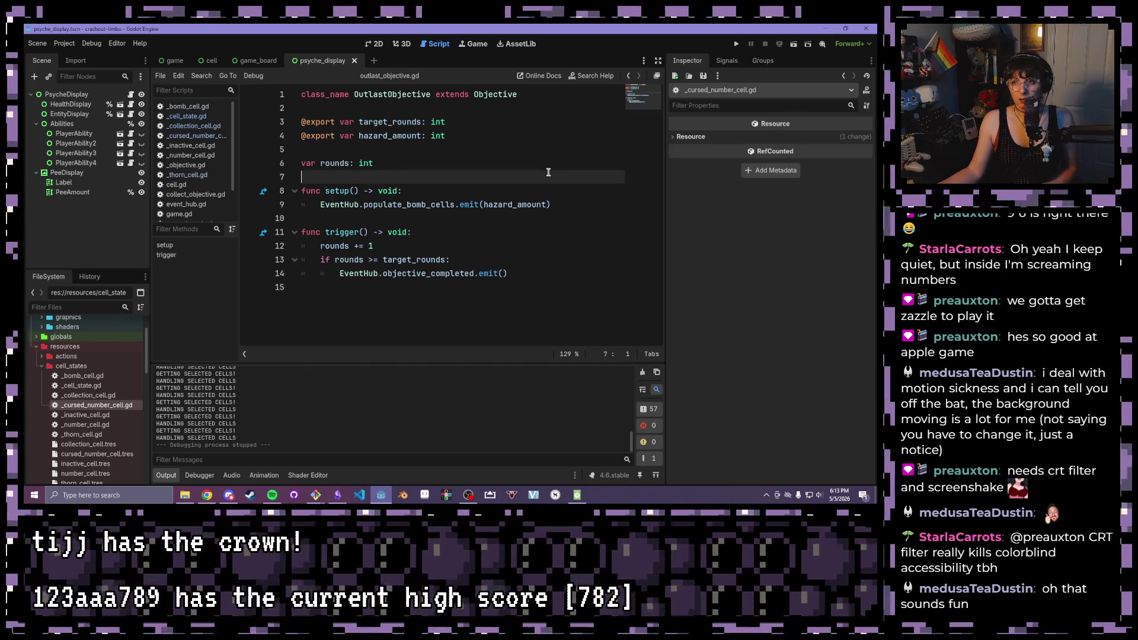
{"action": "left_click", "coordinate": [547, 169]}
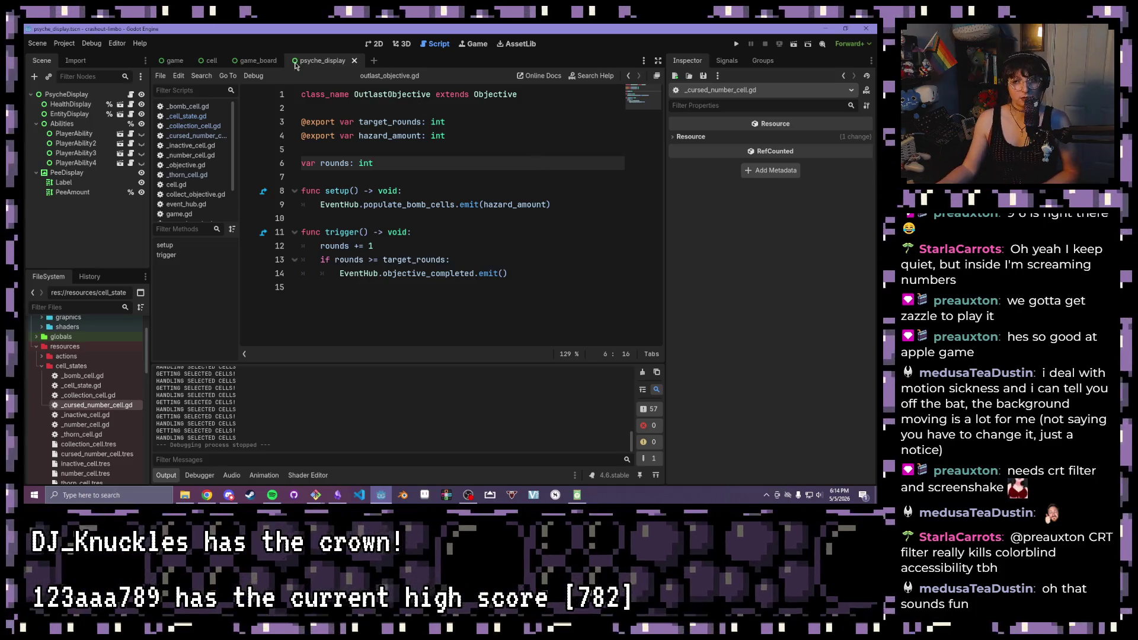
Flip between the game_board and psyche_display scenes and review the trigger function.
{"action": "left_click", "coordinate": [260, 61]}
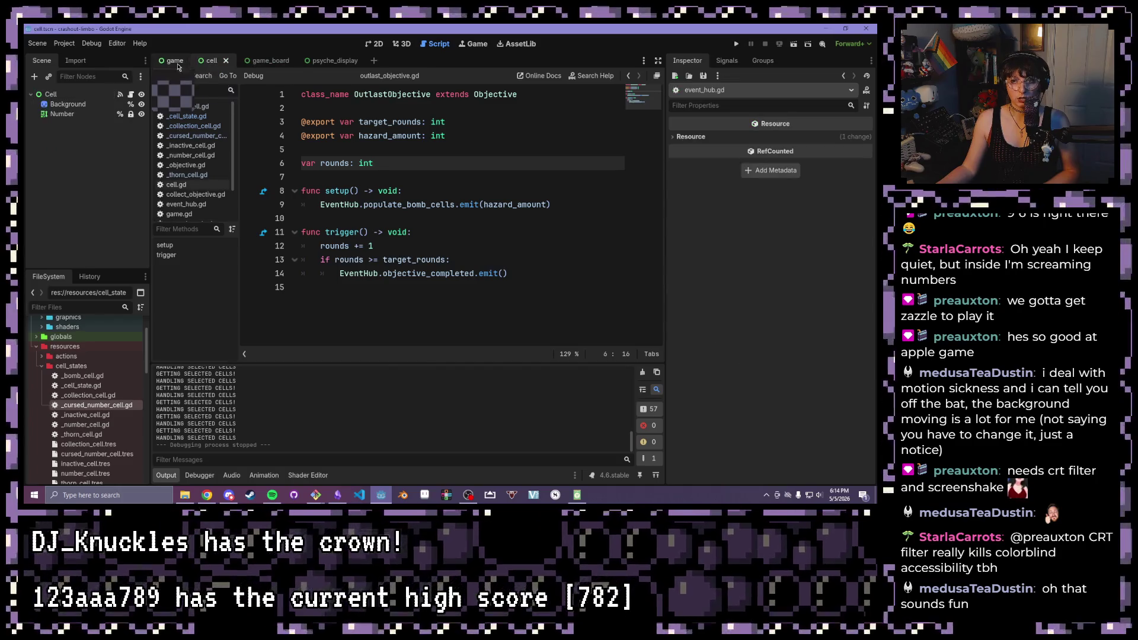
{"action": "left_click", "coordinate": [308, 61]}
{"action": "left_click", "coordinate": [518, 221]}
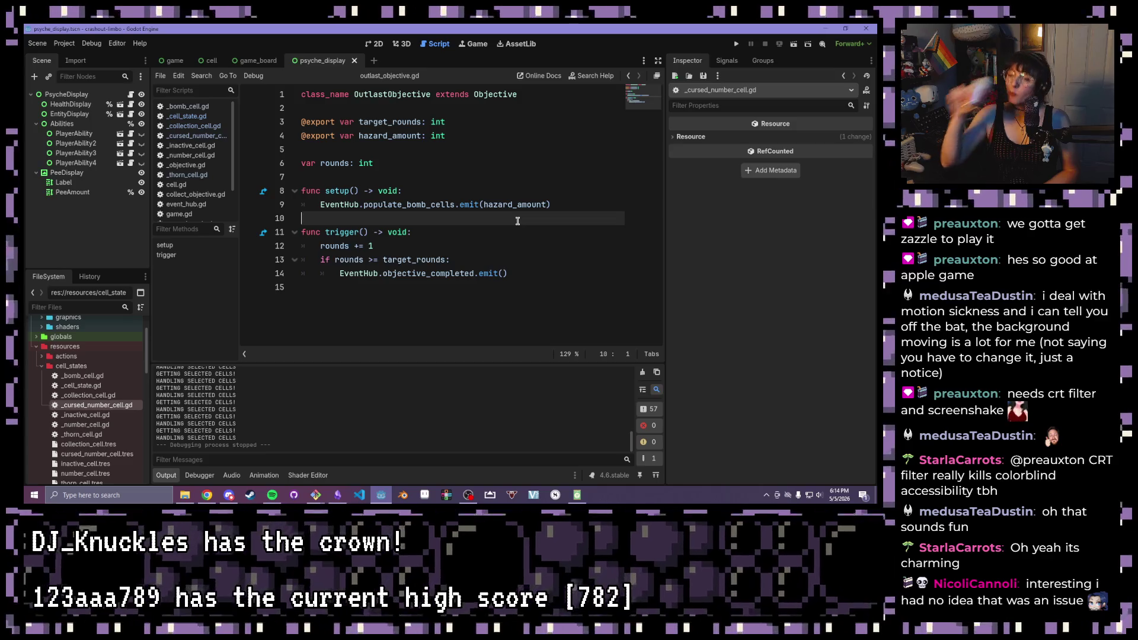
{"action": "left_click", "coordinate": [406, 234]}
{"action": "left_click", "coordinate": [384, 239]}
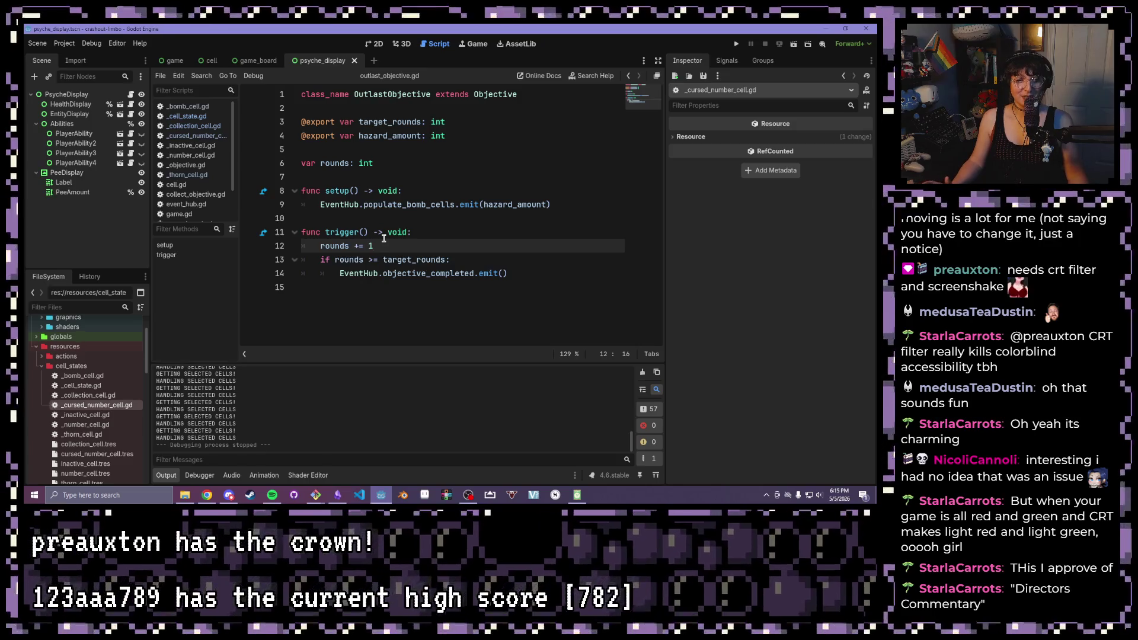
{"action": "left_click", "coordinate": [337, 495]}
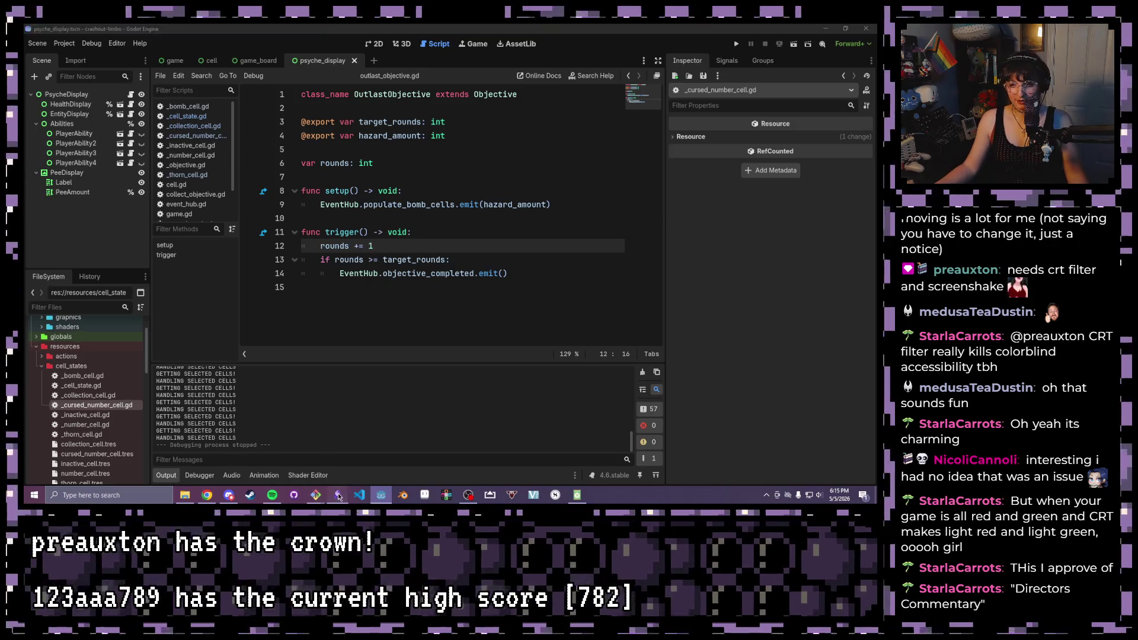
Add a 'Directors Commentary setting' card to TO DO and go back to Godot.
{"action": "left_click", "coordinate": [257, 368]}
{"action": "type", "text": "Dire"}
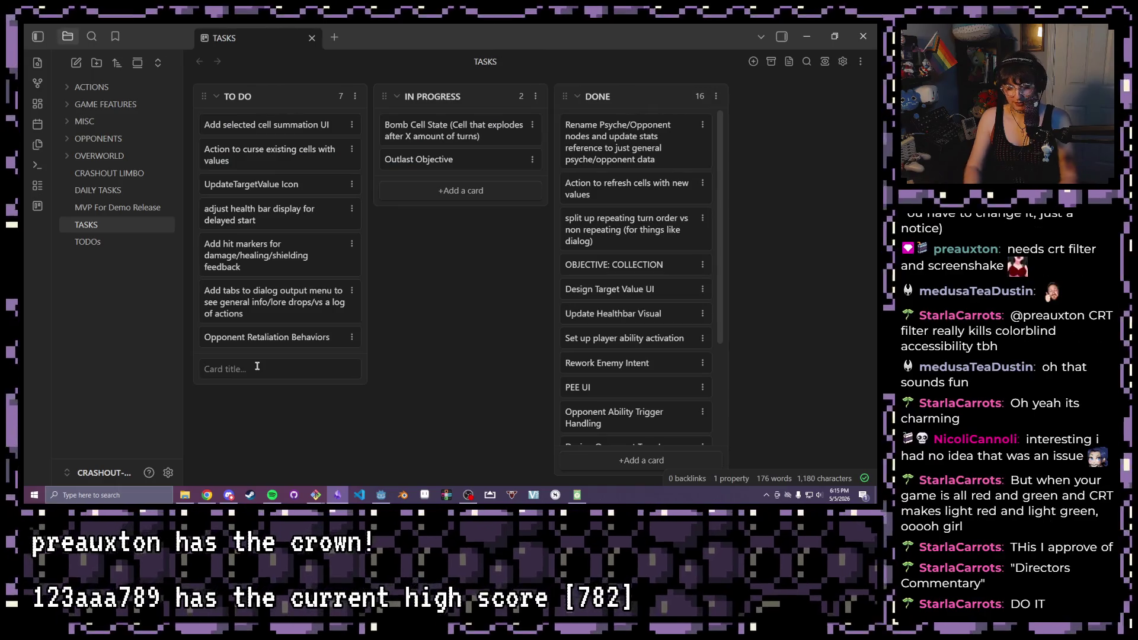
{"action": "type", "text": "ctors Comment"}
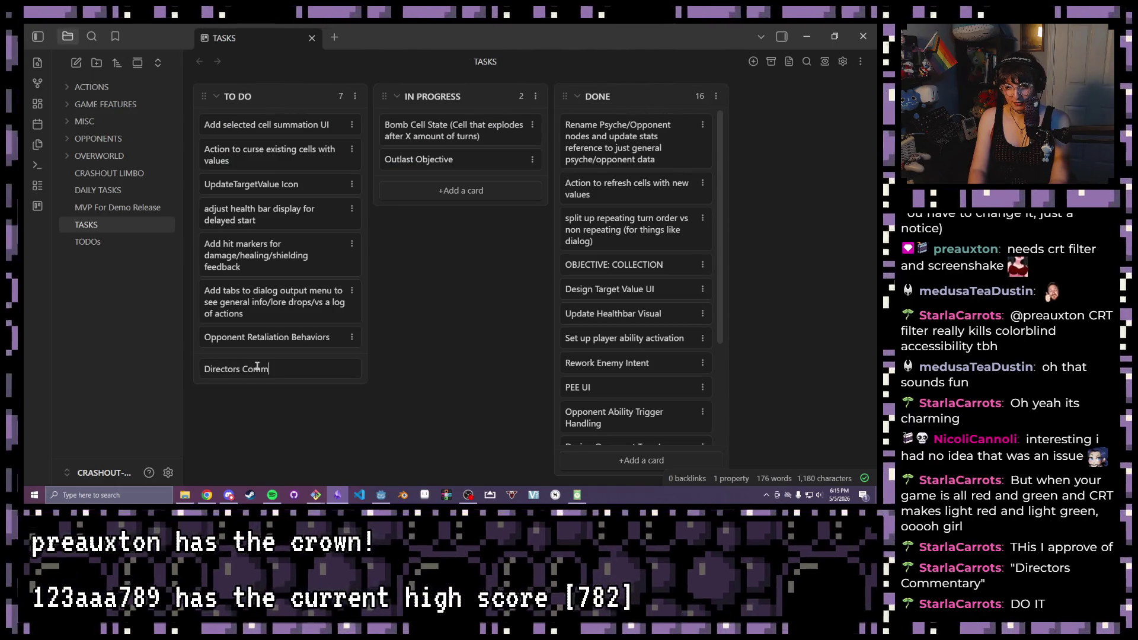
{"action": "type", "text": "ary setting"}
{"action": "key", "text": "Return"}
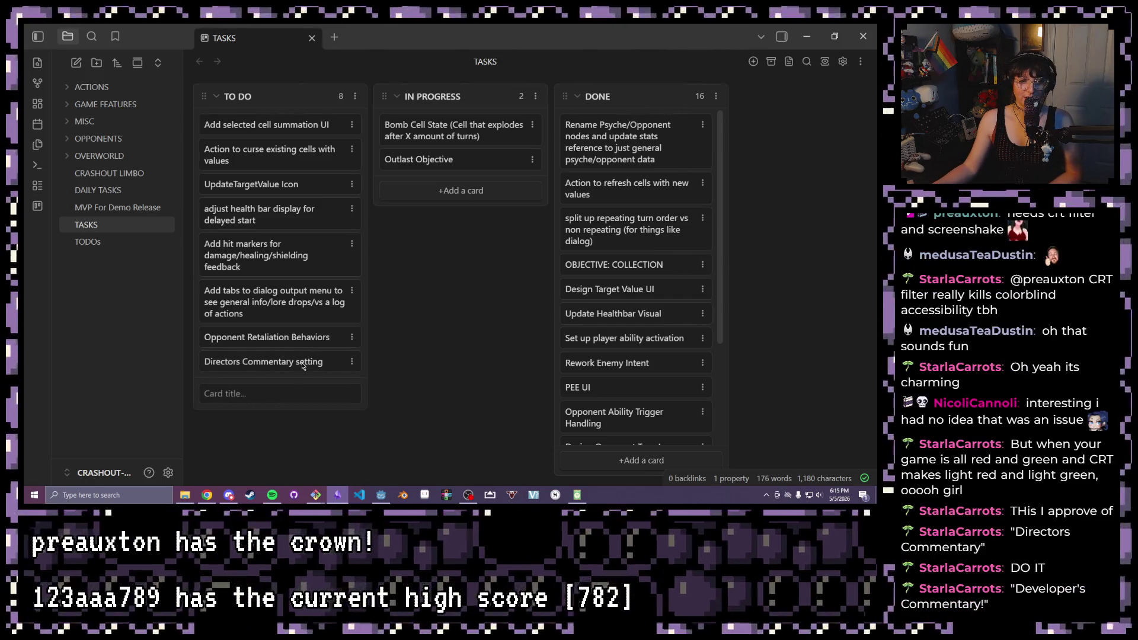
{"action": "key", "text": "Escape"}
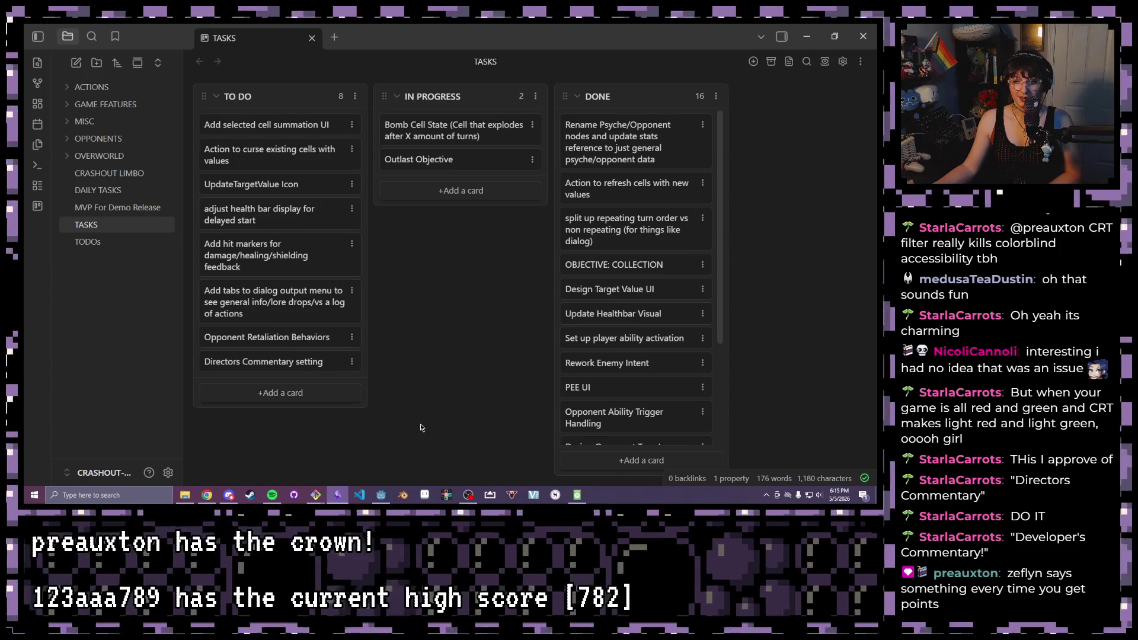
{"action": "key", "text": "alt+Tab"}
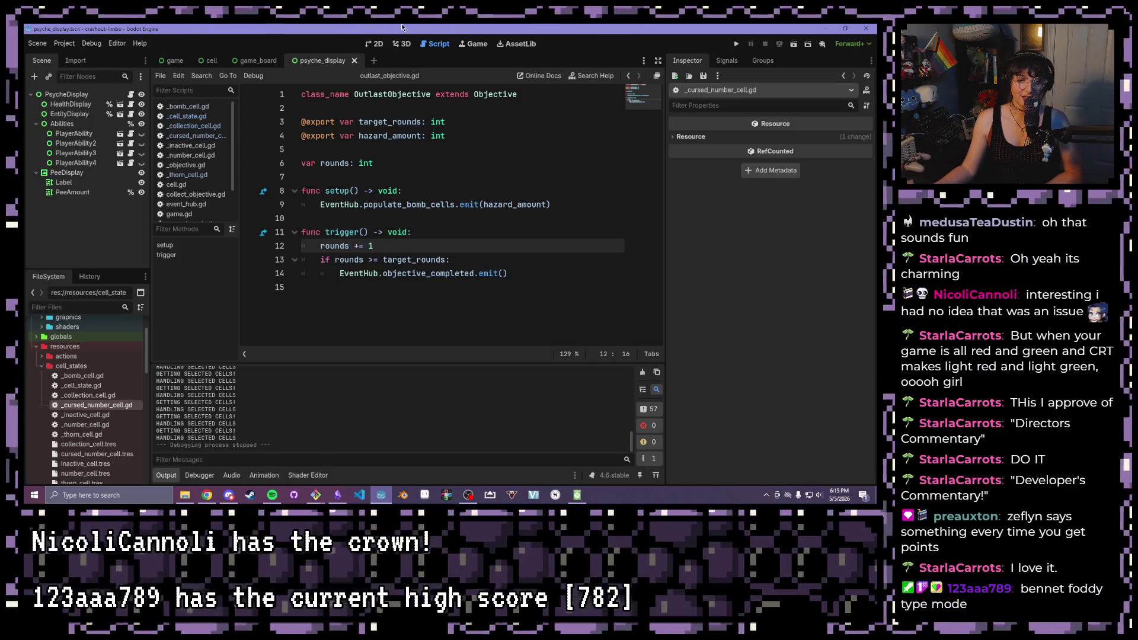
Review the exported variables and setup lines of outlast_objective.gd.
{"action": "left_click", "coordinate": [456, 195]}
{"action": "left_click", "coordinate": [460, 176]}
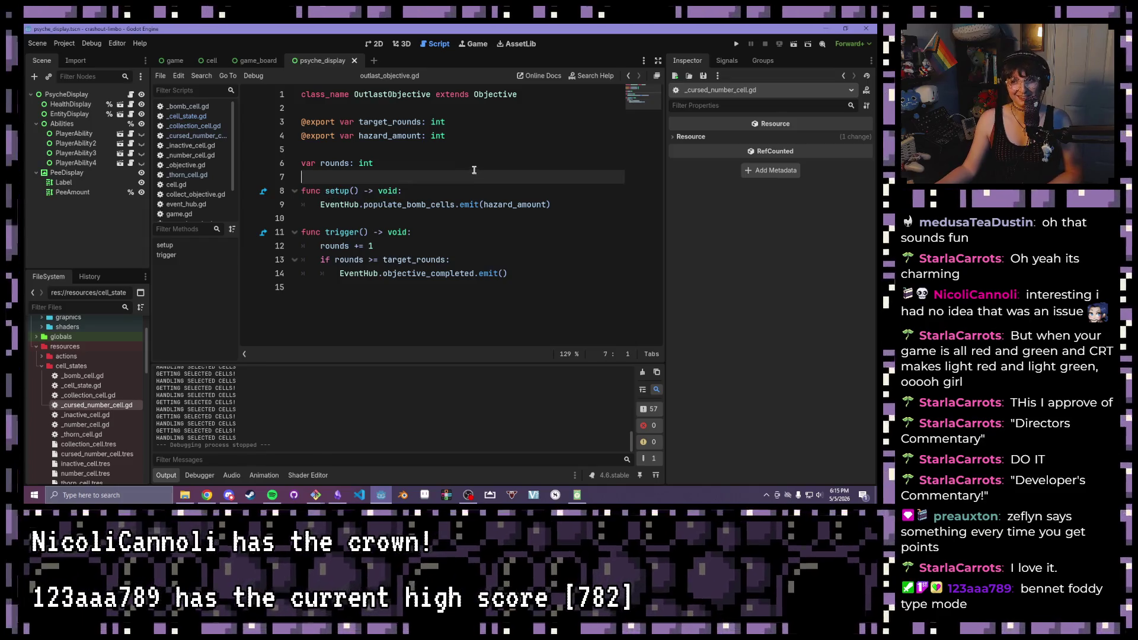
{"action": "left_click", "coordinate": [462, 151]}
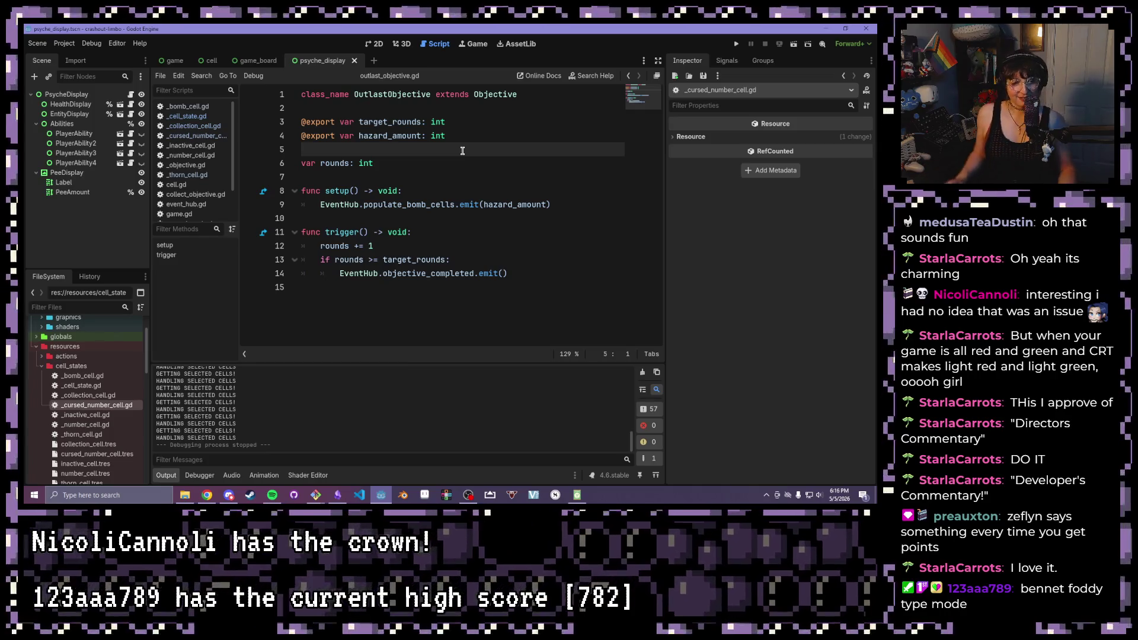
{"action": "left_click", "coordinate": [455, 177]}
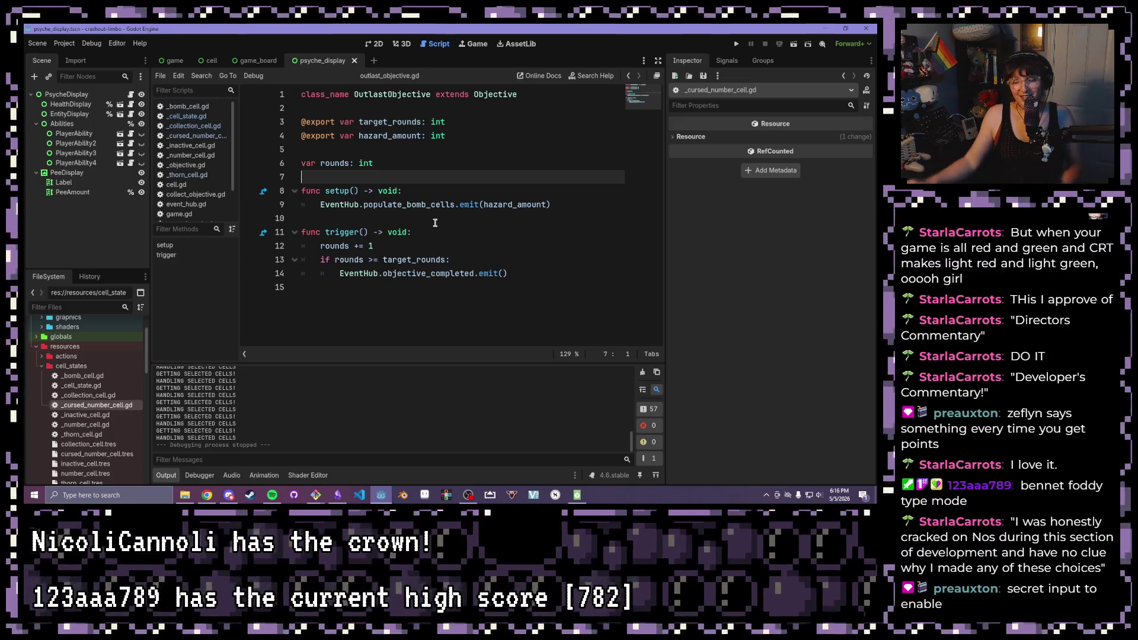
{"action": "left_click", "coordinate": [468, 160]}
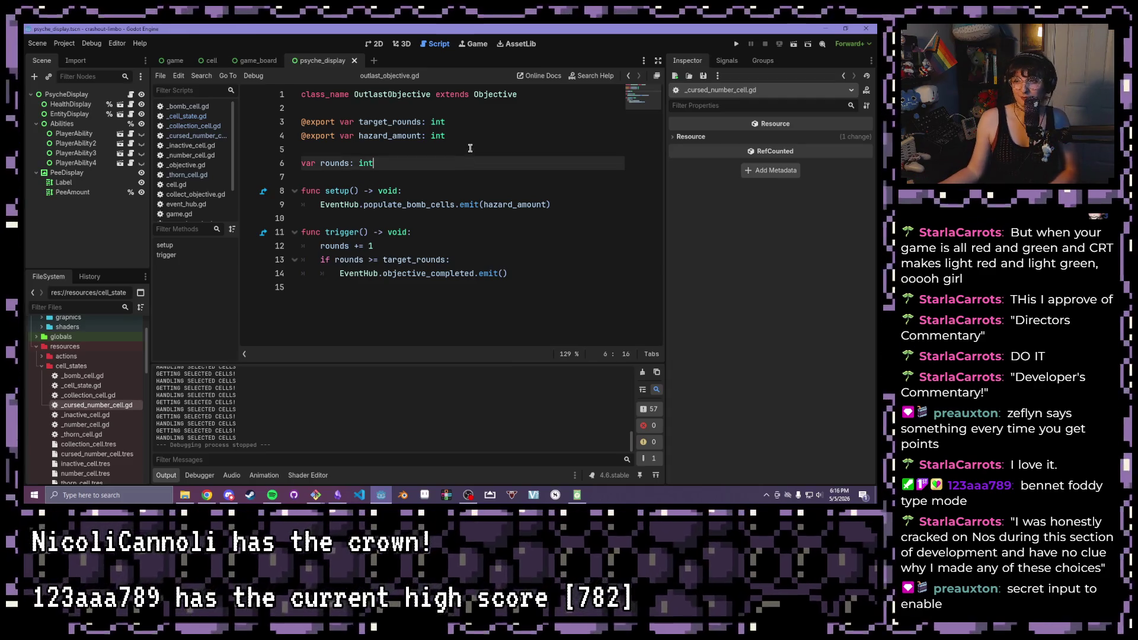
{"action": "left_click", "coordinate": [473, 149]}
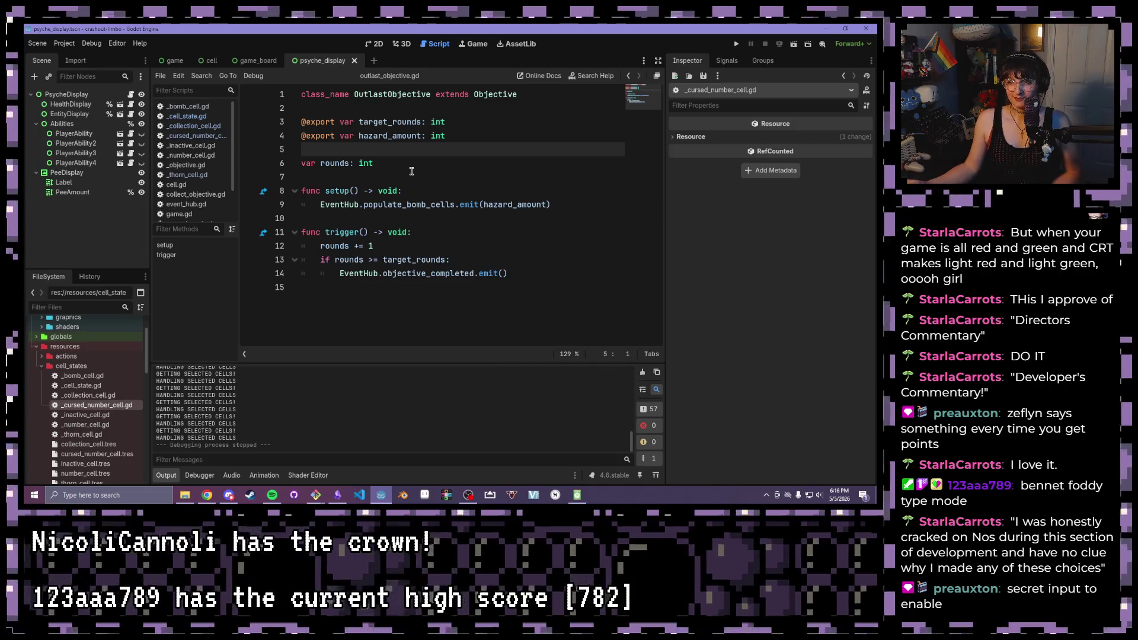
{"action": "key", "text": "Down"}
{"action": "key", "text": "Down"}
{"action": "key", "text": "Down"}
{"action": "left_click", "coordinate": [511, 259]}
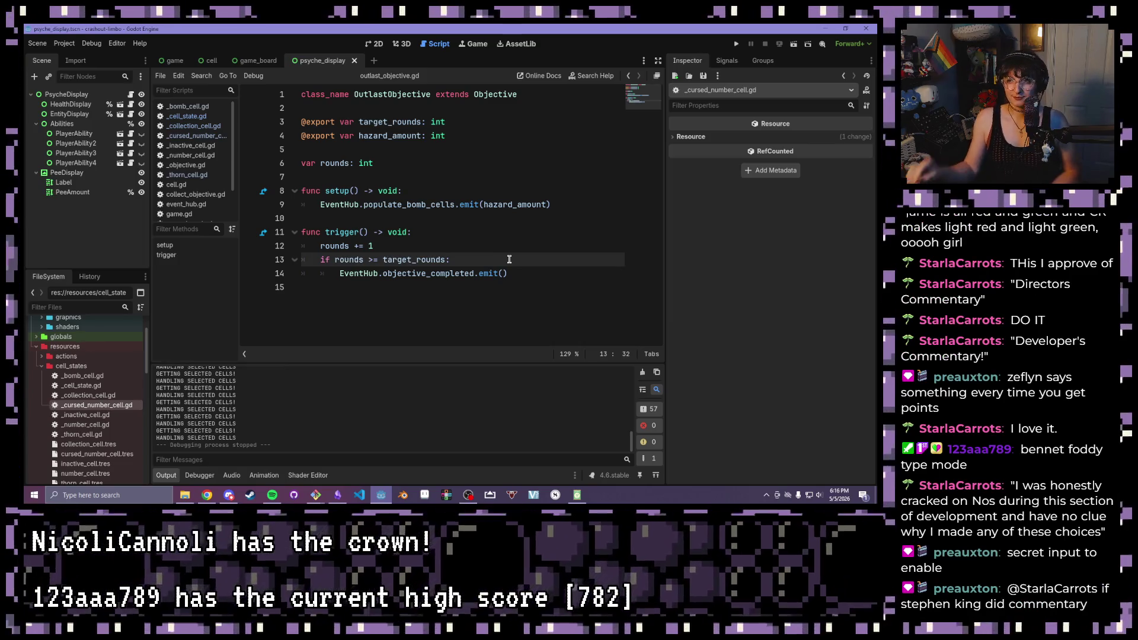
Cycle the scene tabs through game_board and cell, ending on psyche_display.
{"action": "left_click", "coordinate": [258, 60]}
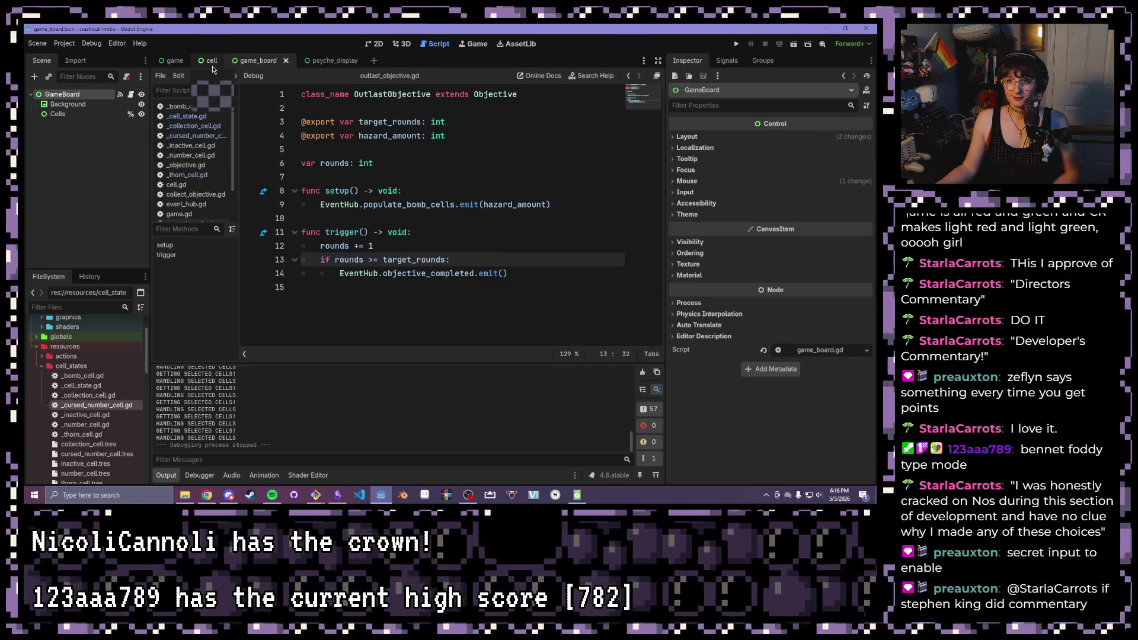
{"action": "key", "text": "ctrl+Tab"}
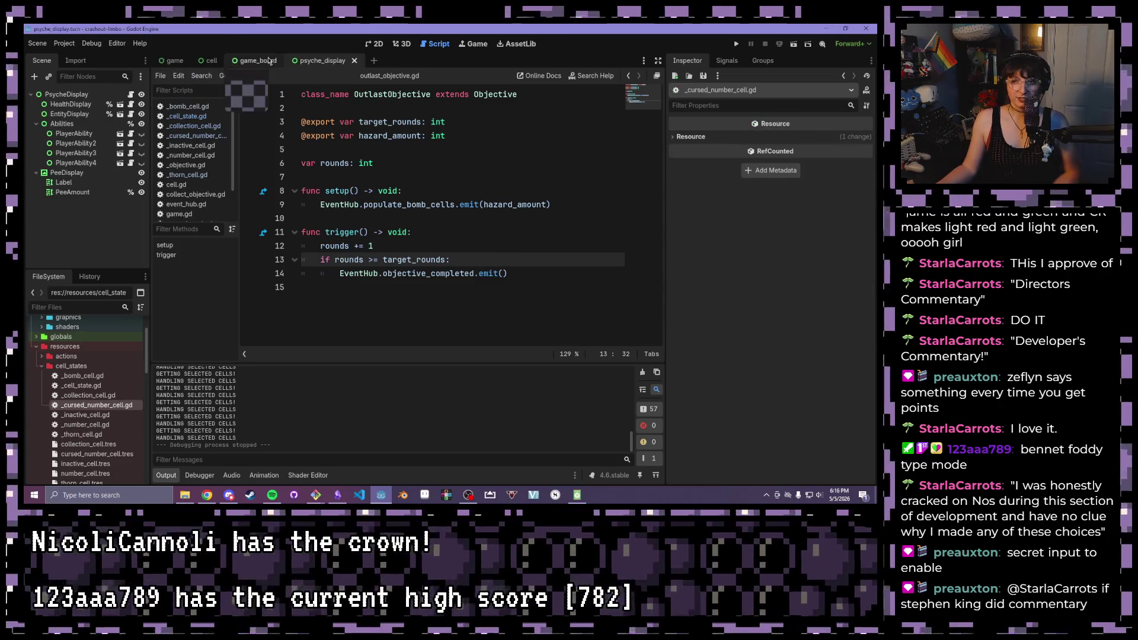
{"action": "key", "text": "ctrl+shift+Tab"}
{"action": "key", "text": "ctrl+shift+Tab"}
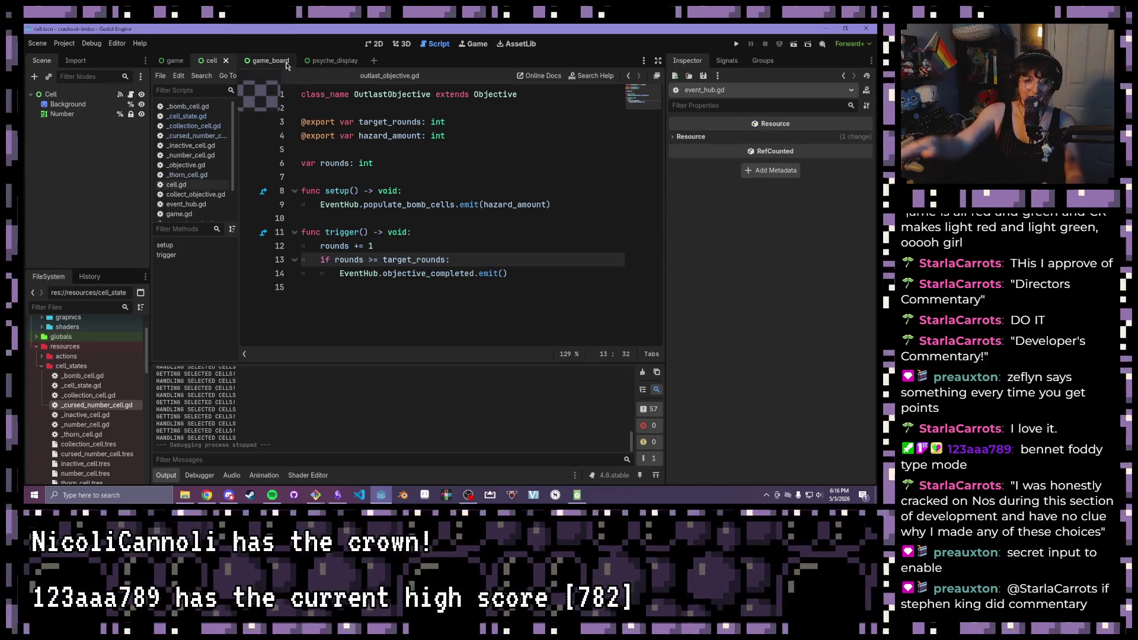
{"action": "key", "text": "ctrl+Tab"}
{"action": "key", "text": "ctrl+Tab"}
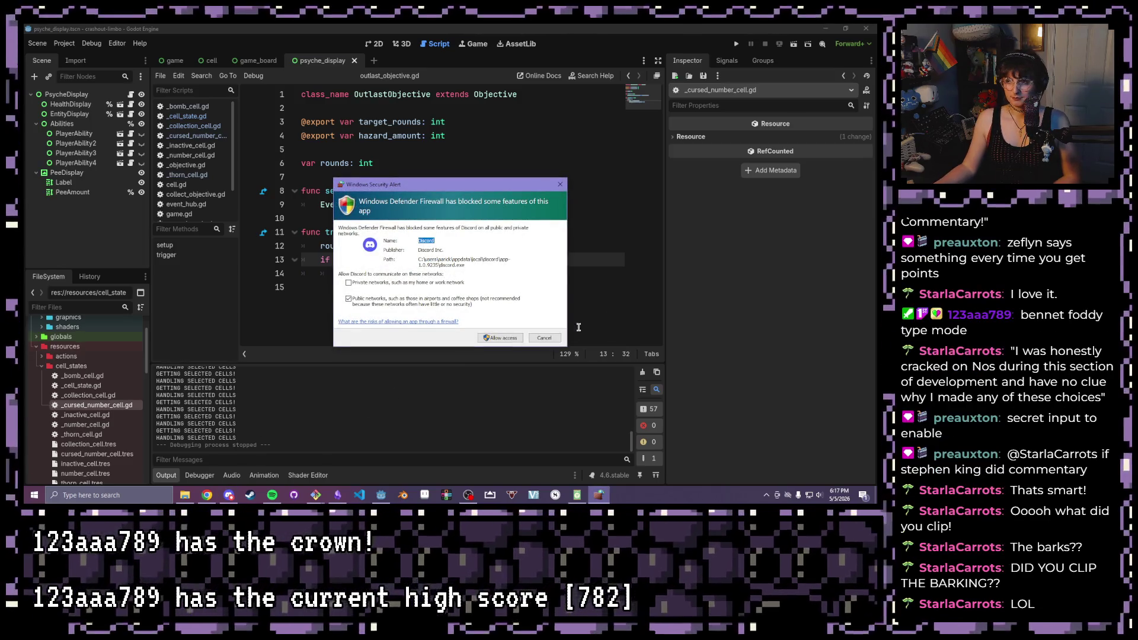
Cancel the Windows Defender Firewall alert for Discord.
{"action": "left_click", "coordinate": [548, 339]}
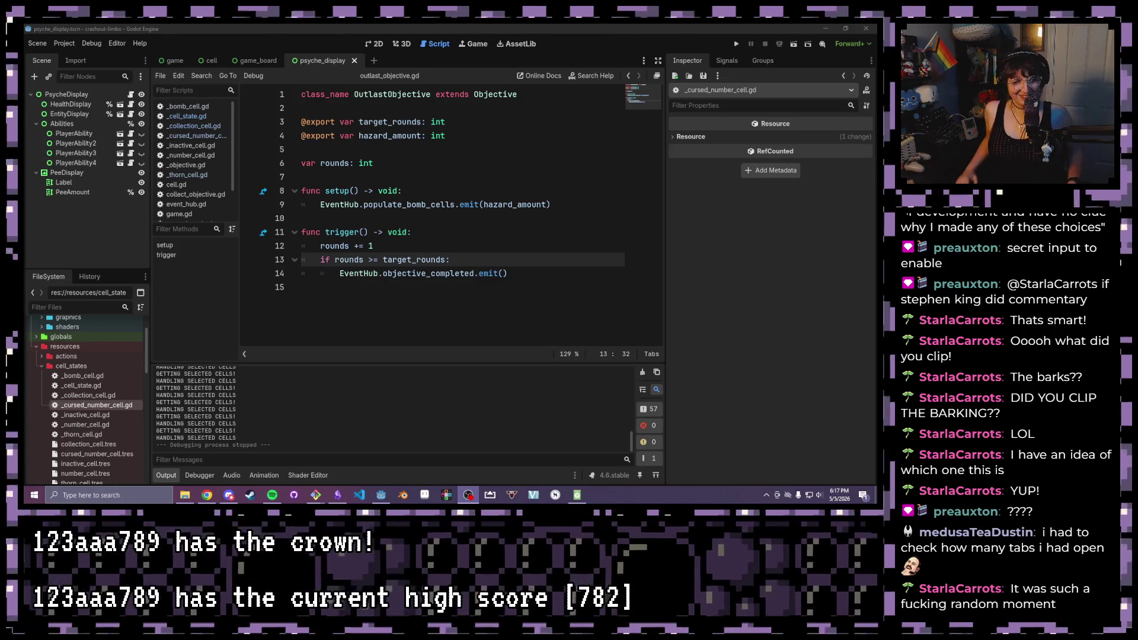
Inspect trigger() and select the populate_bomb_cells signal emitted in setup().
{"action": "left_click", "coordinate": [602, 233]}
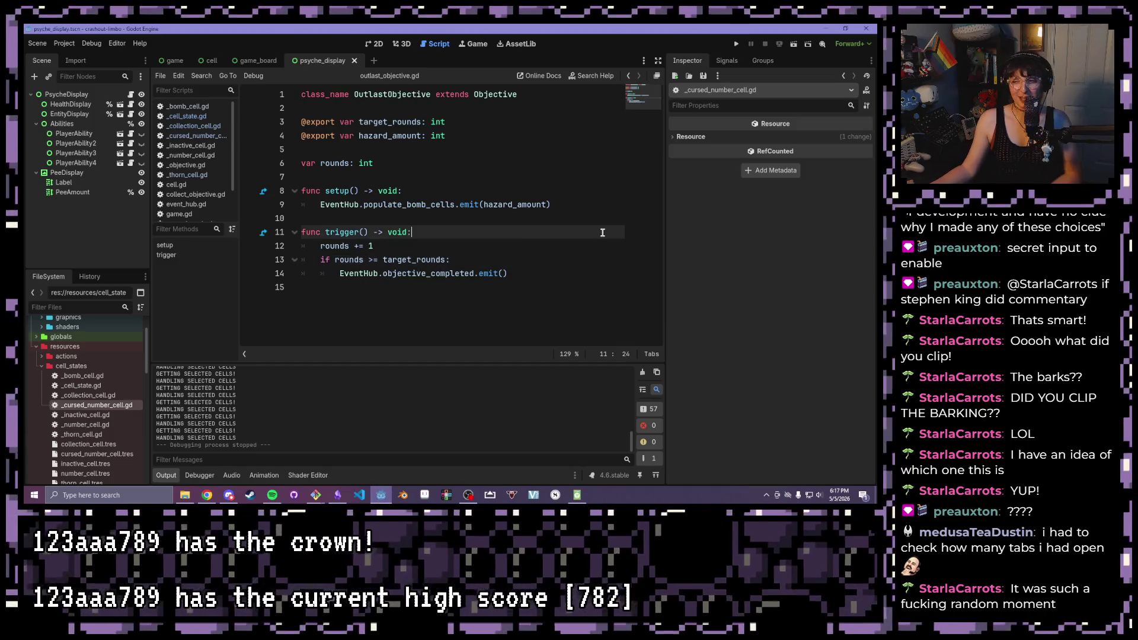
{"action": "left_click", "coordinate": [599, 279]}
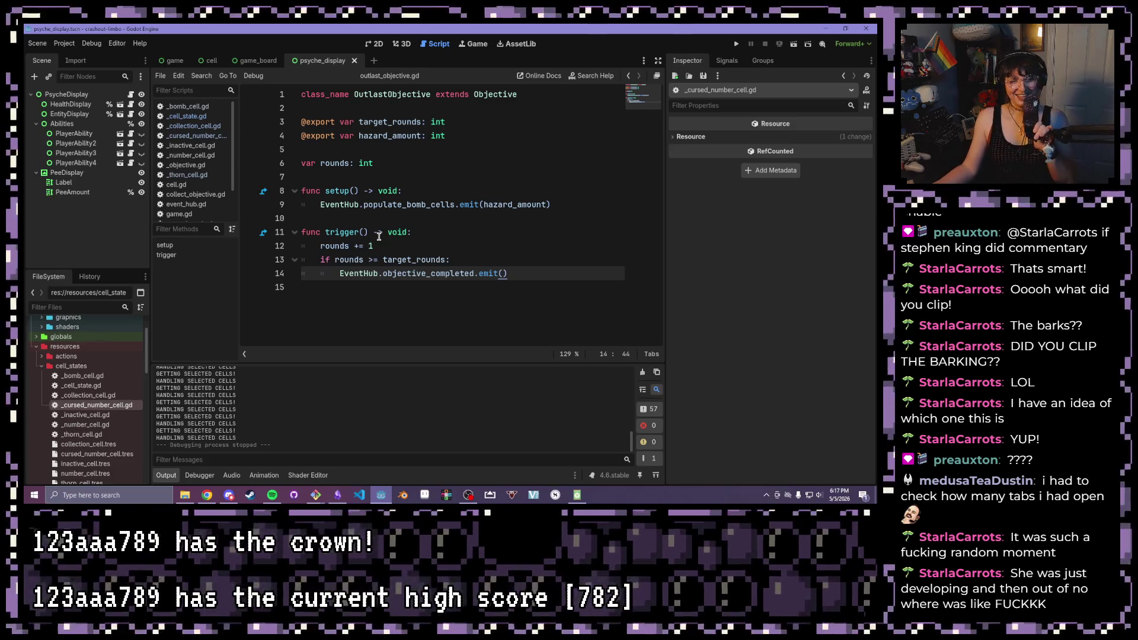
{"action": "left_click", "coordinate": [508, 229]}
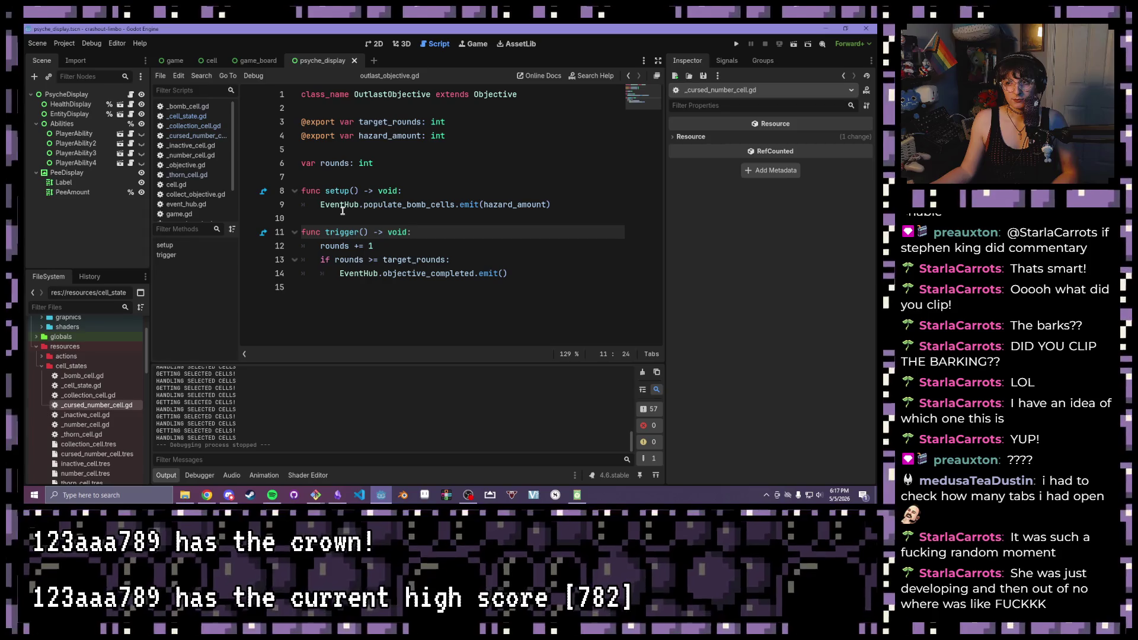
{"action": "mouse_move", "coordinate": [342, 210]}
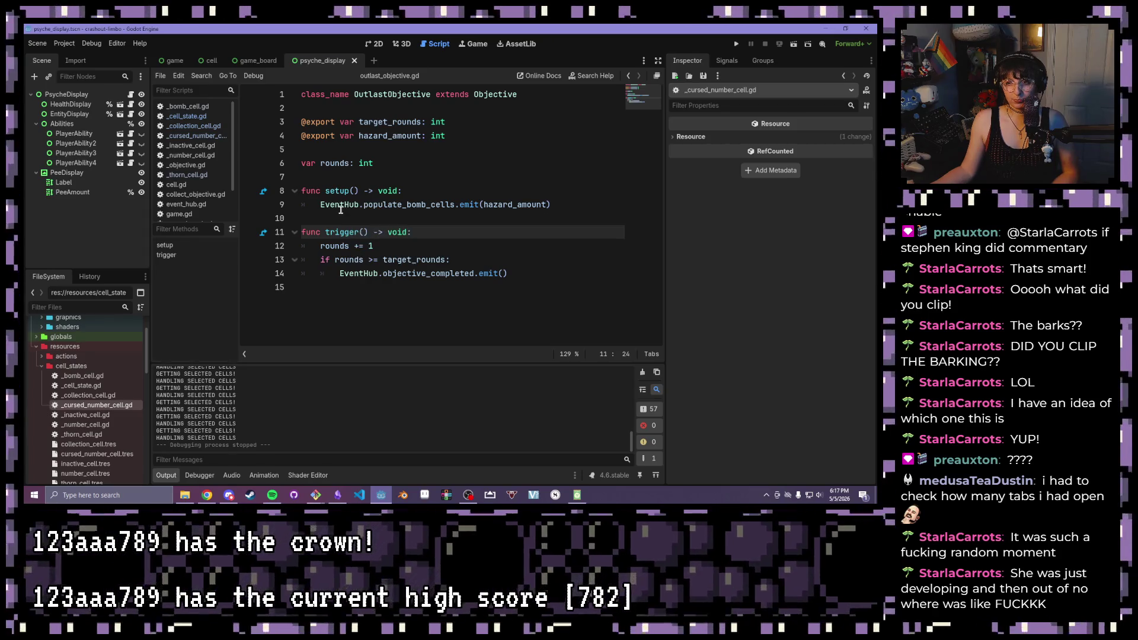
{"action": "left_click", "coordinate": [461, 204]}
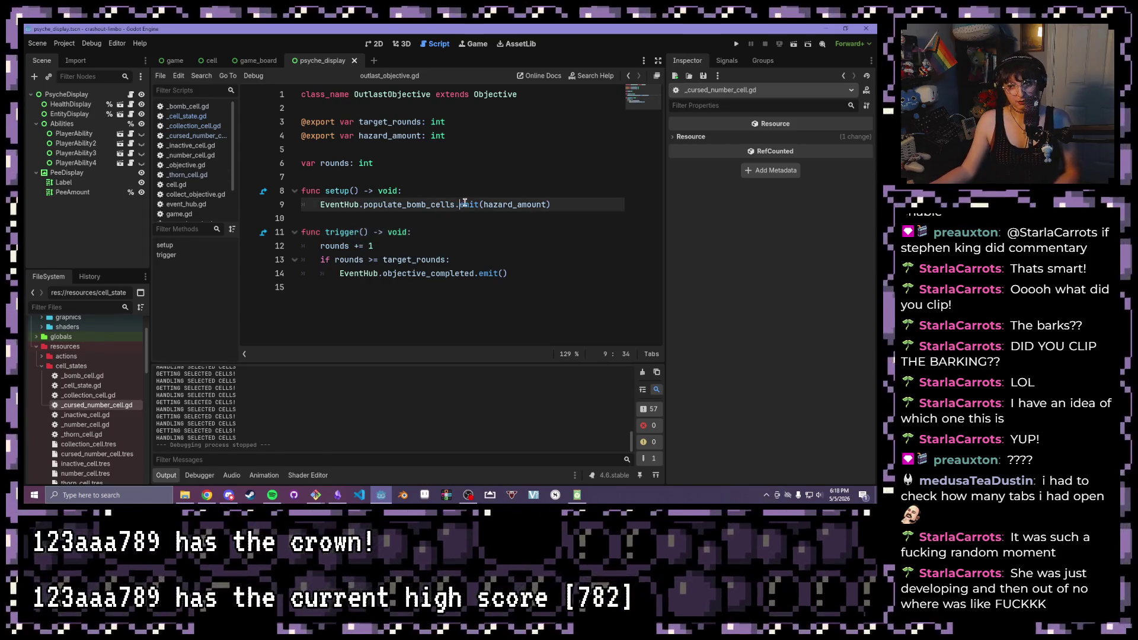
{"action": "left_click_drag", "start_coordinate": [454, 205], "coordinate": [363, 210]}
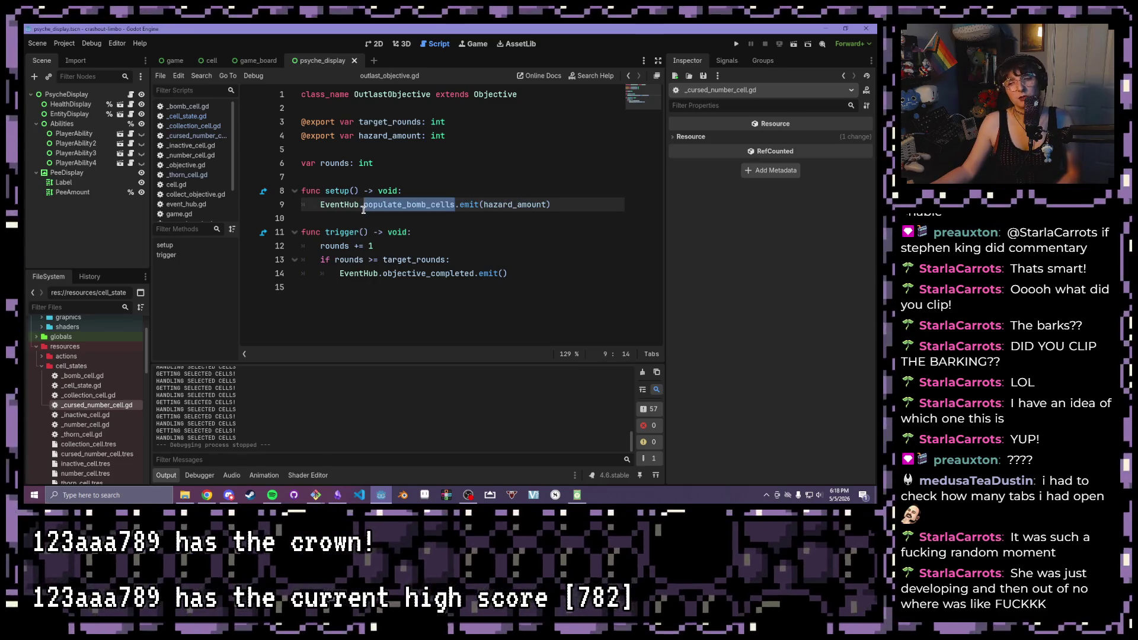
Locate res://scenes/game_board/ in FileSystem and select game_board.tscn.
{"action": "scroll", "coordinate": [197, 187], "scroll_direction": "down", "scroll_amount": 2}
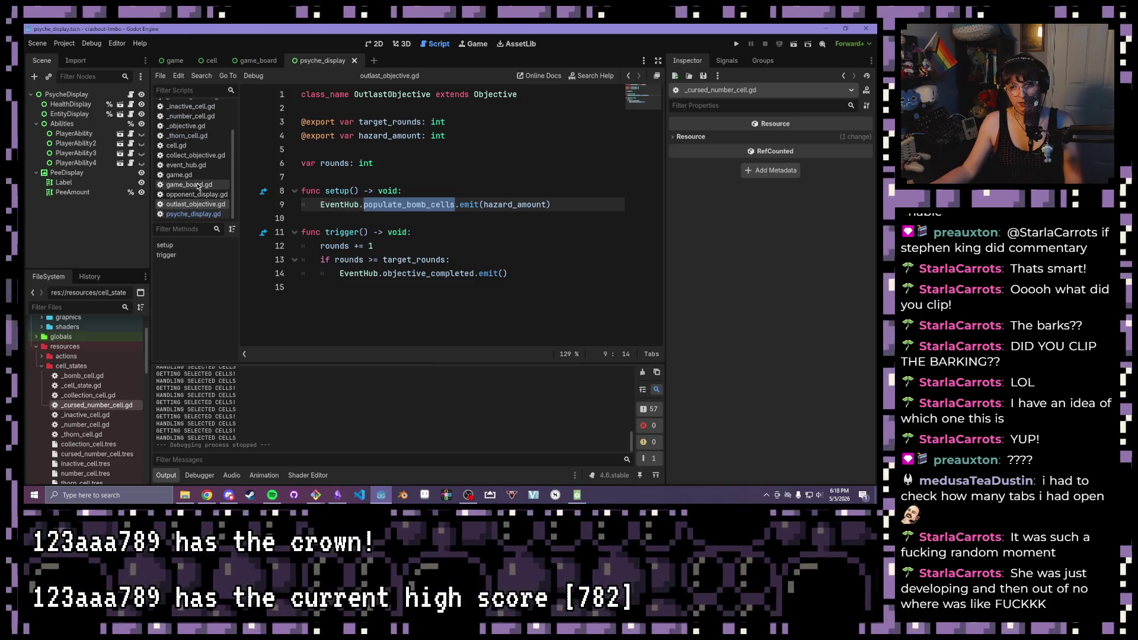
{"action": "scroll", "coordinate": [101, 405], "scroll_direction": "down", "scroll_amount": 4}
{"action": "scroll", "coordinate": [101, 406], "scroll_direction": "down", "scroll_amount": 10}
{"action": "left_click", "coordinate": [100, 387]}
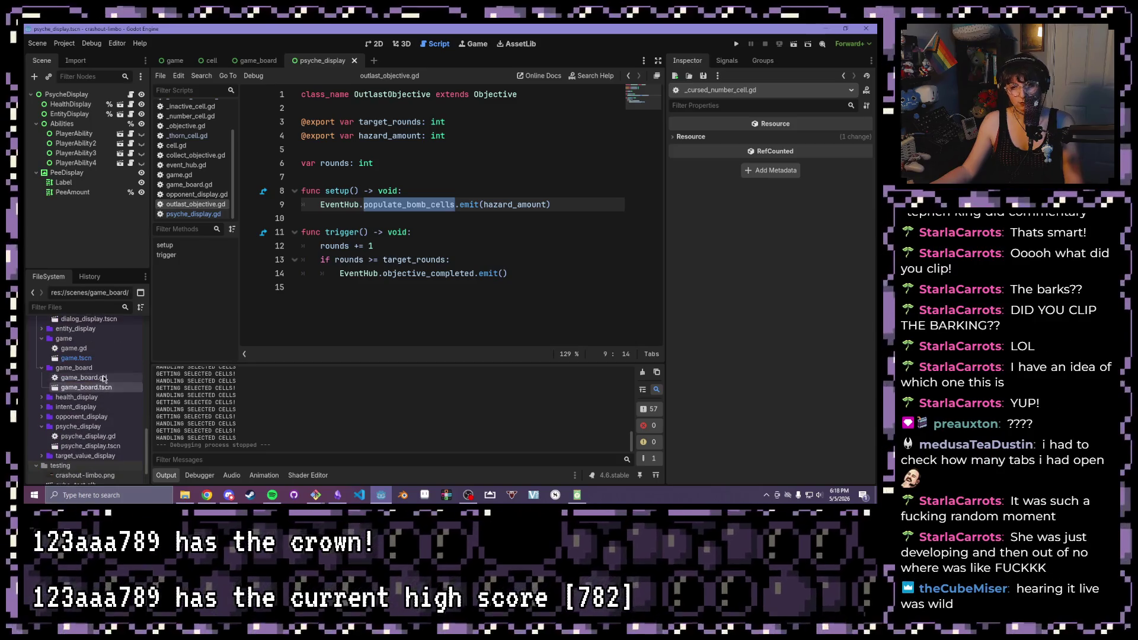
Open game_board.gd and review its _ready signal connections.
{"action": "double_click", "coordinate": [103, 377]}
{"action": "scroll", "coordinate": [524, 277], "scroll_direction": "up", "scroll_amount": 8}
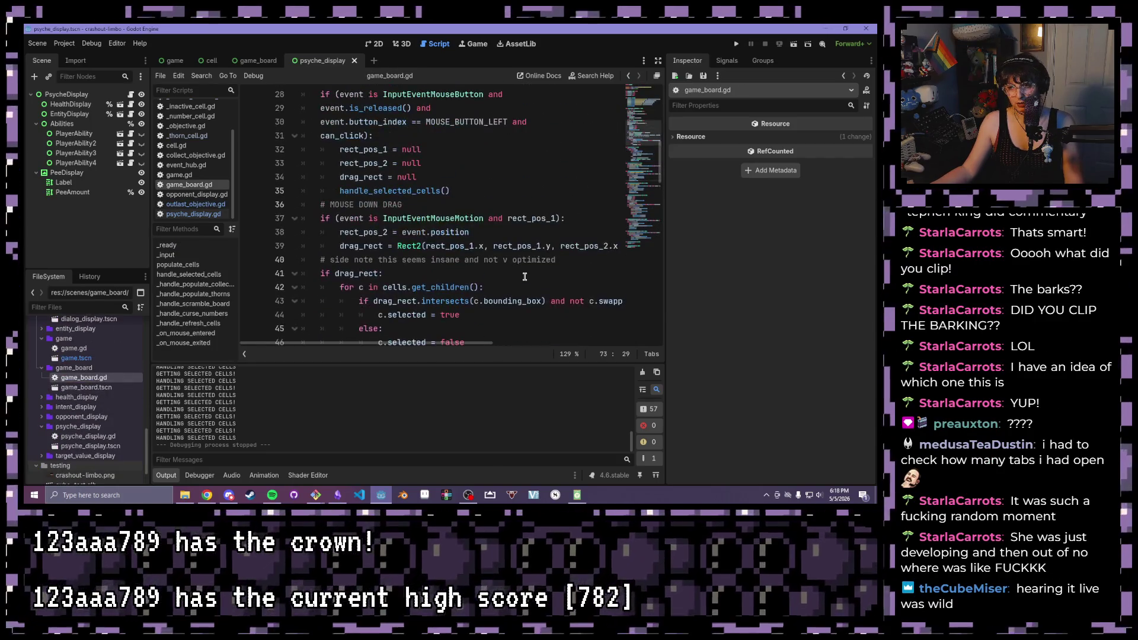
{"action": "scroll", "coordinate": [522, 275], "scroll_direction": "up", "scroll_amount": 9}
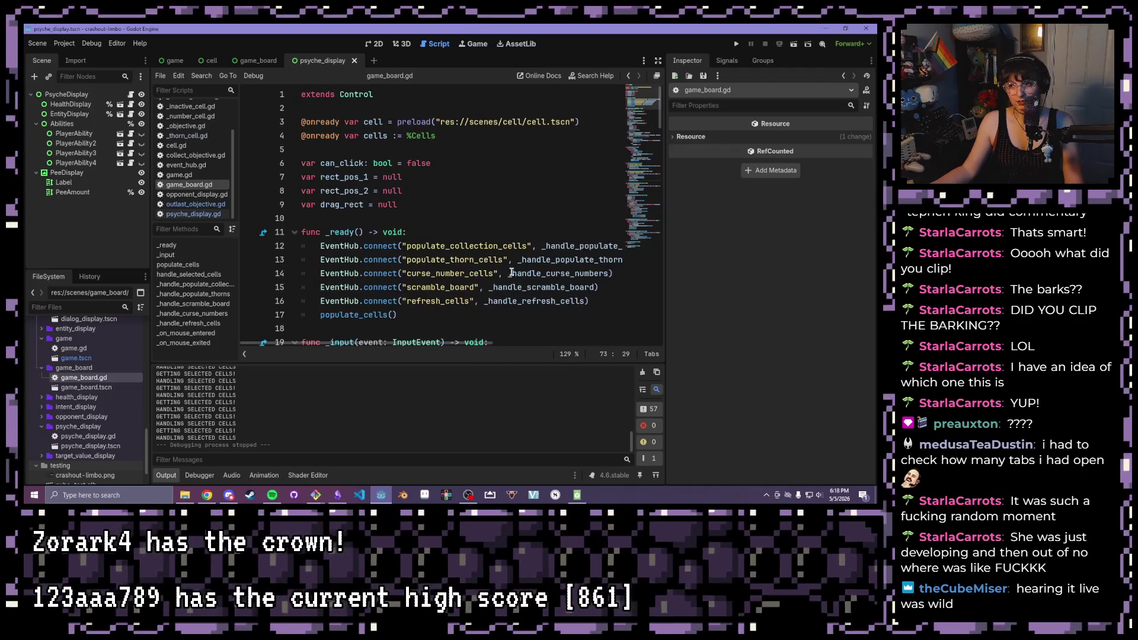
{"action": "left_click", "coordinate": [607, 301]}
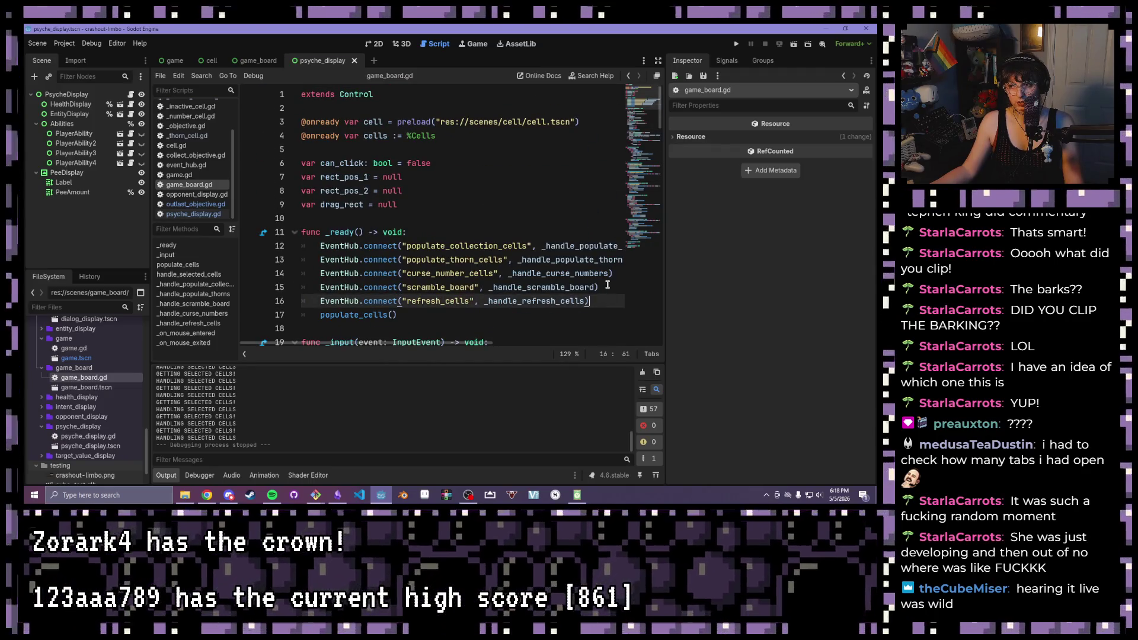
{"action": "left_click", "coordinate": [607, 287]}
{"action": "mouse_move", "coordinate": [394, 276]}
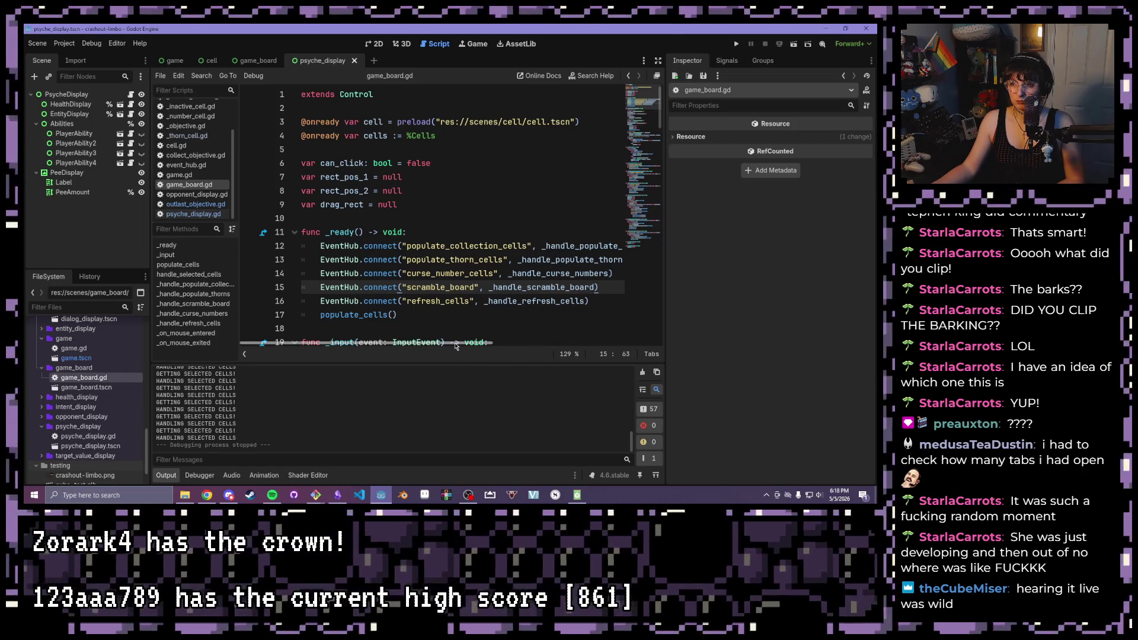
{"action": "left_click_drag", "start_coordinate": [455, 346], "coordinate": [519, 346]}
Select the populate_collection_cells and populate_thorn_cells signal names in _ready.
{"action": "left_click", "coordinate": [570, 261]}
{"action": "mouse_move", "coordinate": [523, 256]}
{"action": "left_mouse_down"}
{"action": "mouse_move", "coordinate": [343, 246]}
{"action": "mouse_move", "coordinate": [477, 246]}
{"action": "mouse_move", "coordinate": [466, 246]}
{"action": "left_mouse_up"}
{"action": "left_click", "coordinate": [349, 249]}
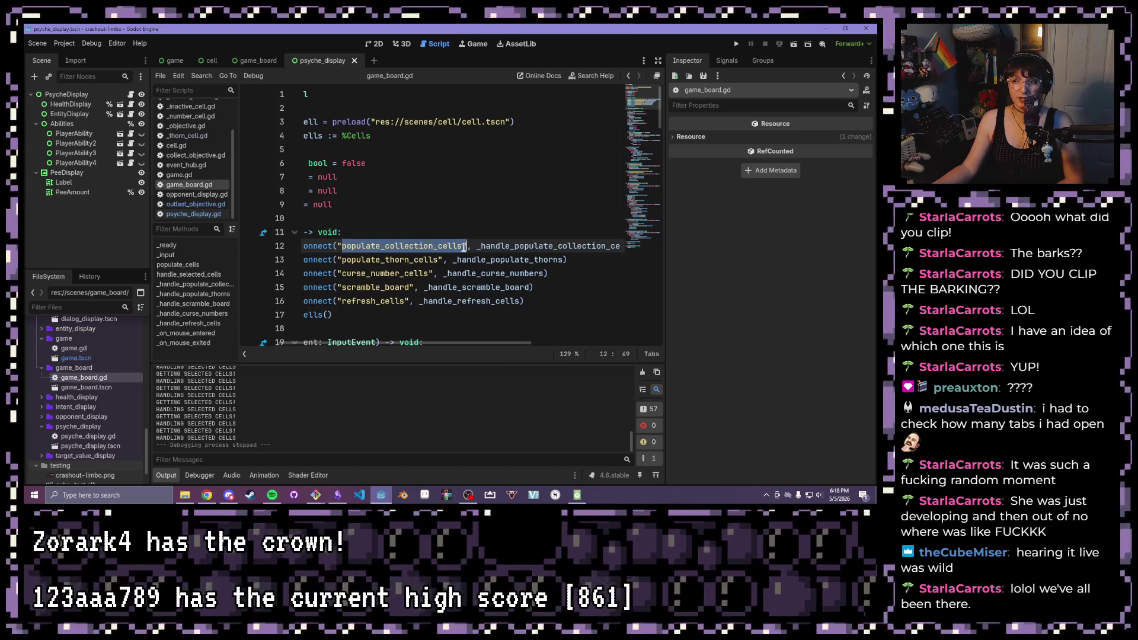
{"action": "left_click", "coordinate": [426, 272]}
{"action": "left_click_drag", "start_coordinate": [341, 259], "coordinate": [450, 260]}
{"action": "left_click", "coordinate": [583, 260]}
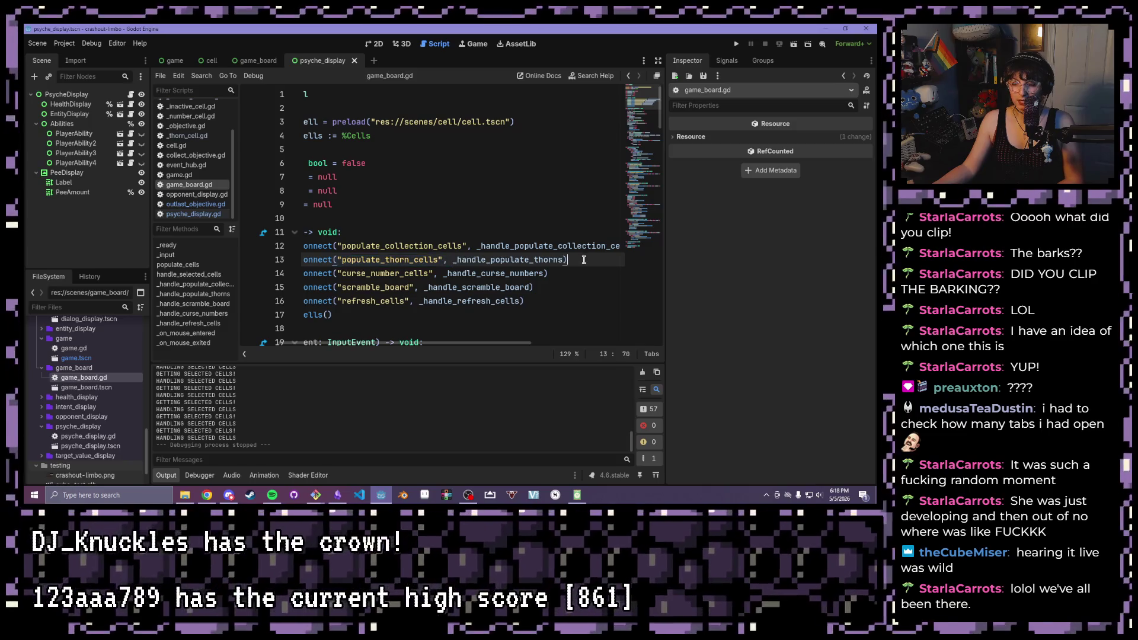
{"action": "left_click", "coordinate": [444, 260]}
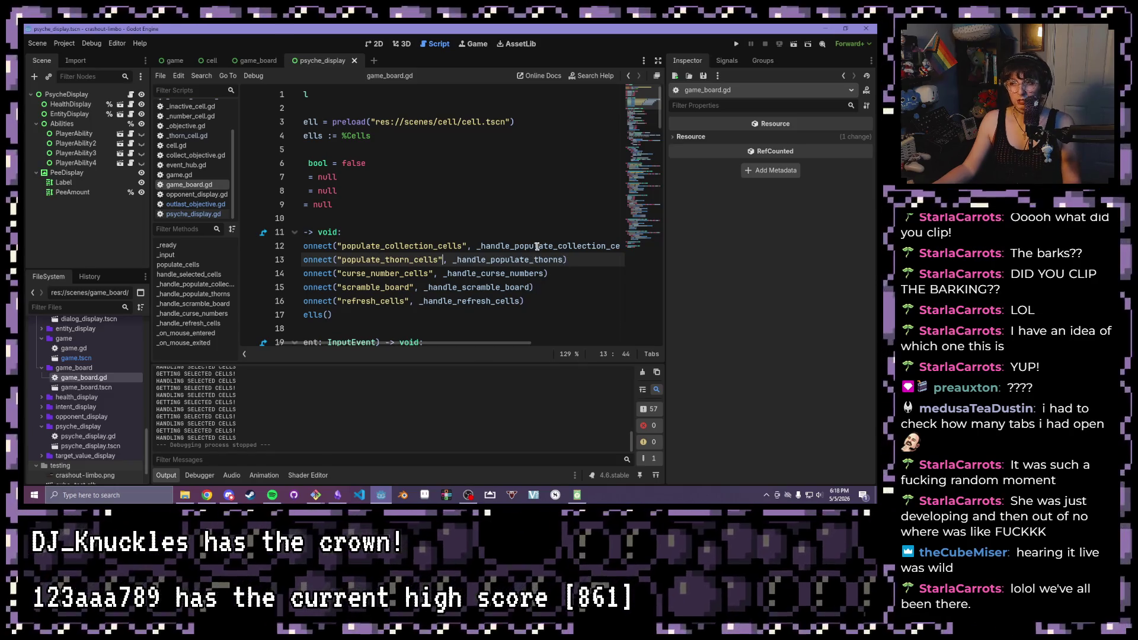
Run and stop the game, then jump to the _handle_populate_thorns definition.
{"action": "key", "text": "F5"}
{"action": "key", "text": "F8"}
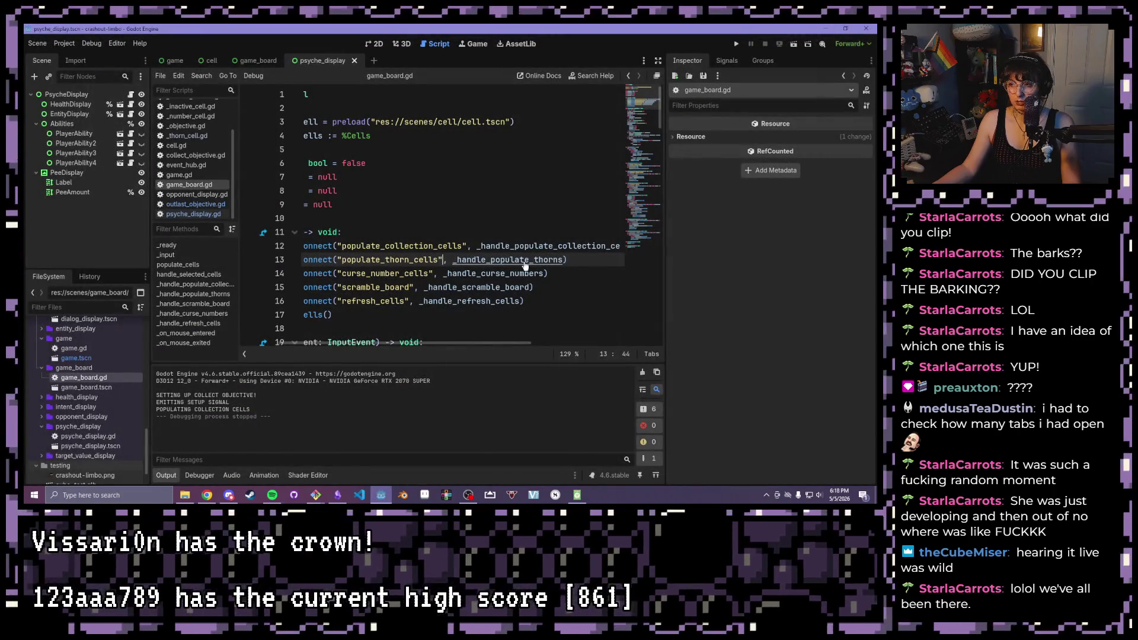
{"action": "left_click", "coordinate": [525, 264], "text": "ctrl"}
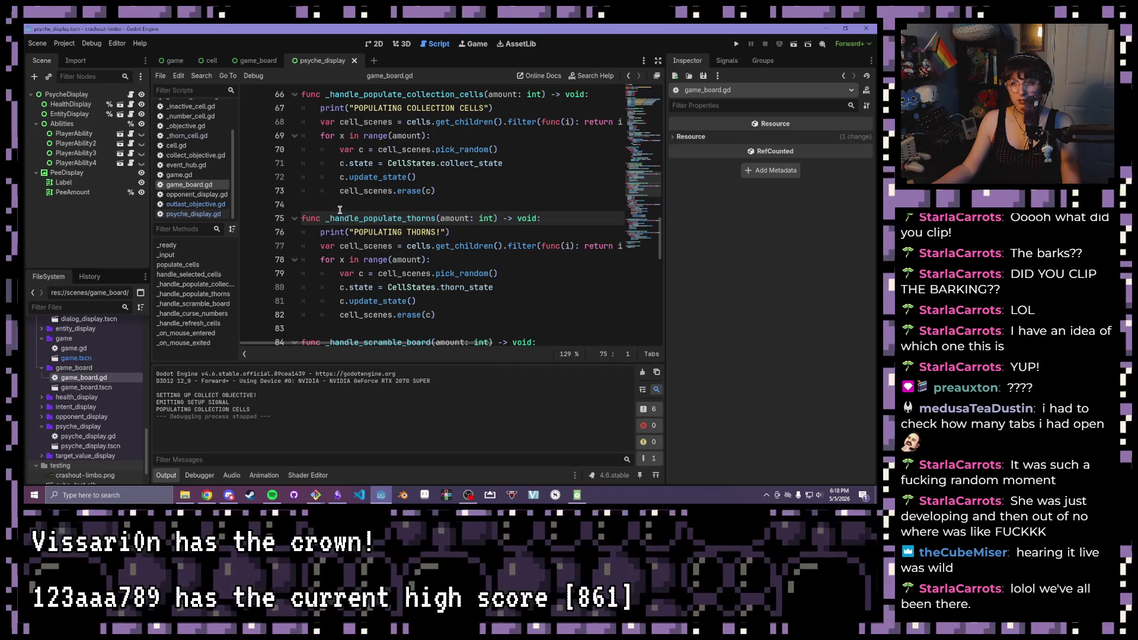
{"action": "mouse_move", "coordinate": [464, 317]}
{"action": "left_mouse_down"}
{"action": "mouse_move", "coordinate": [273, 108]}
{"action": "mouse_move", "coordinate": [190, 91]}
{"action": "left_mouse_up"}
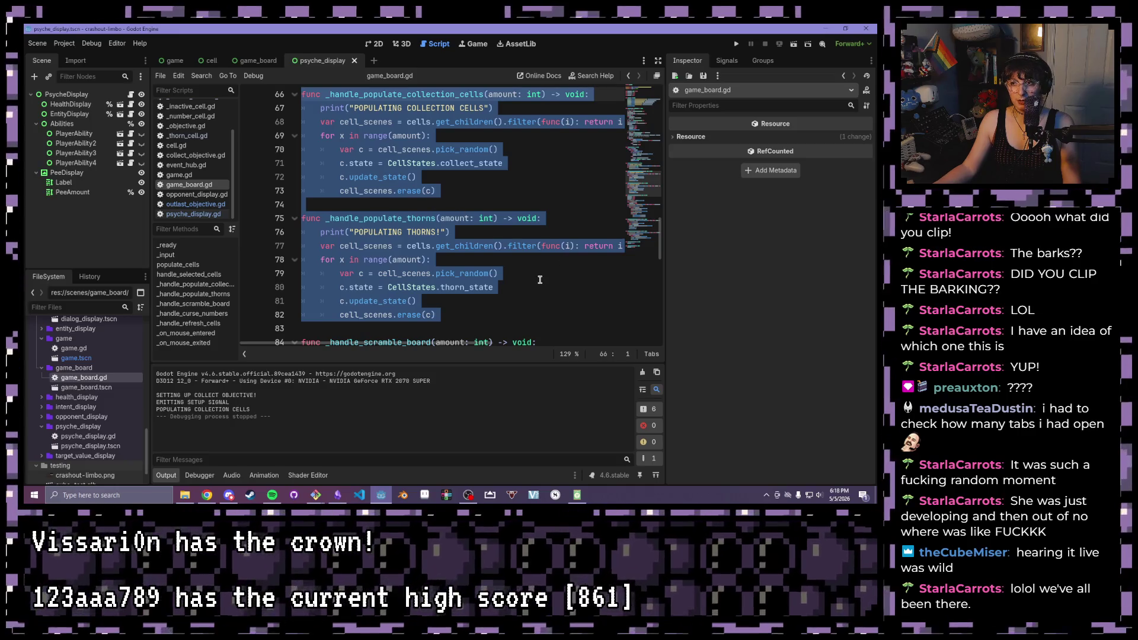
{"action": "left_click_drag", "start_coordinate": [537, 285], "coordinate": [382, 280]}
{"action": "left_click_drag", "start_coordinate": [503, 164], "coordinate": [389, 165]}
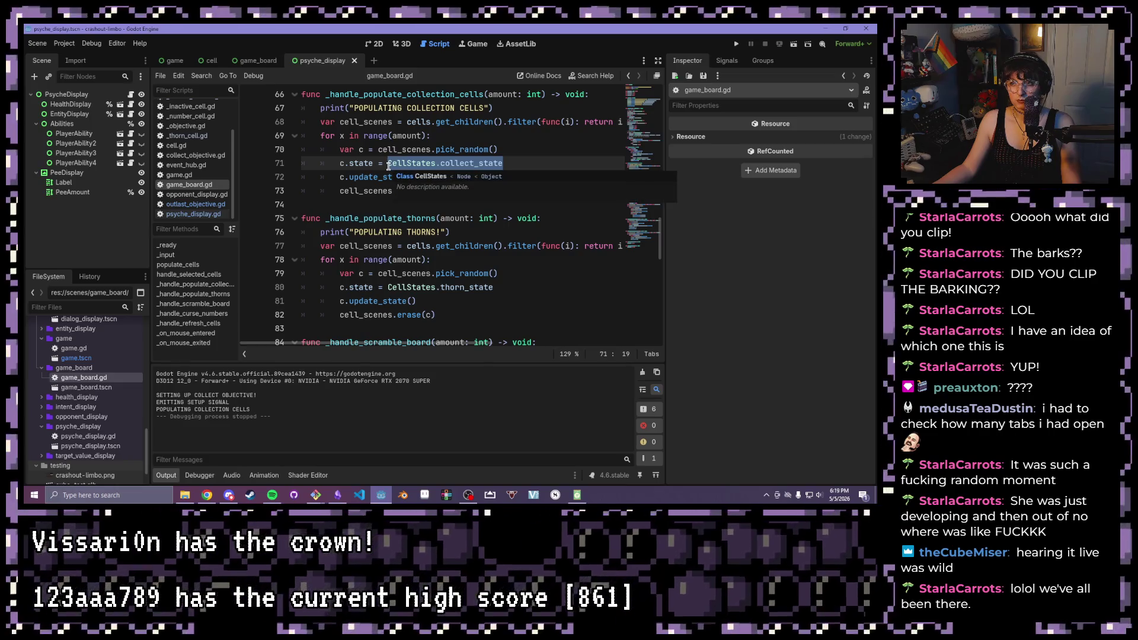
{"action": "scroll", "coordinate": [371, 245], "scroll_direction": "up", "scroll_amount": 1}
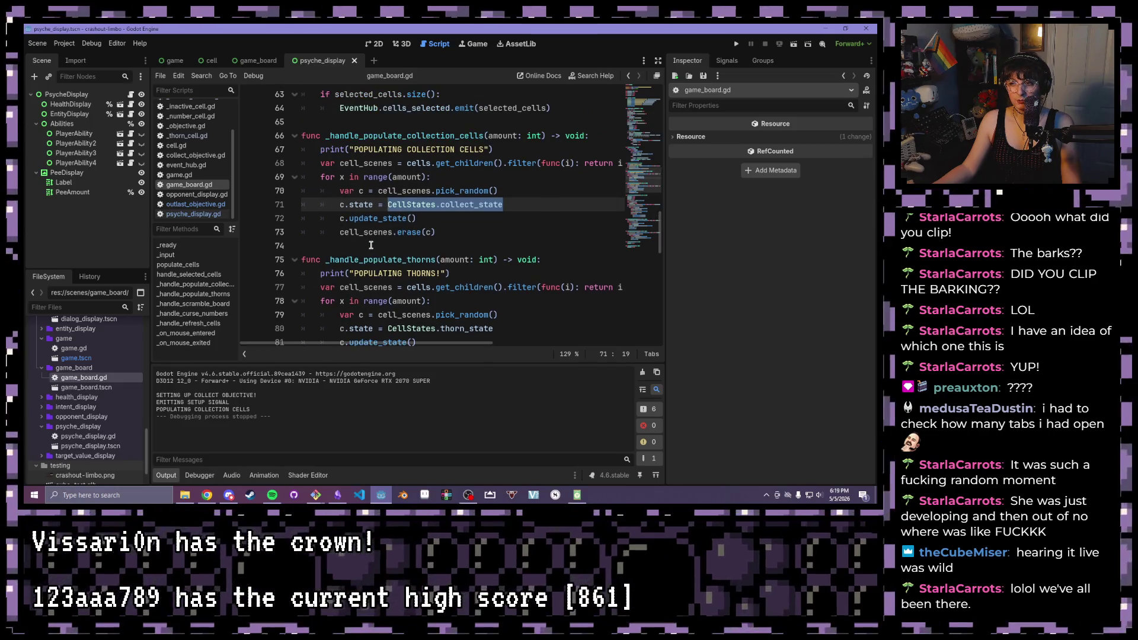
{"action": "scroll", "coordinate": [371, 245], "scroll_direction": "up", "scroll_amount": 2}
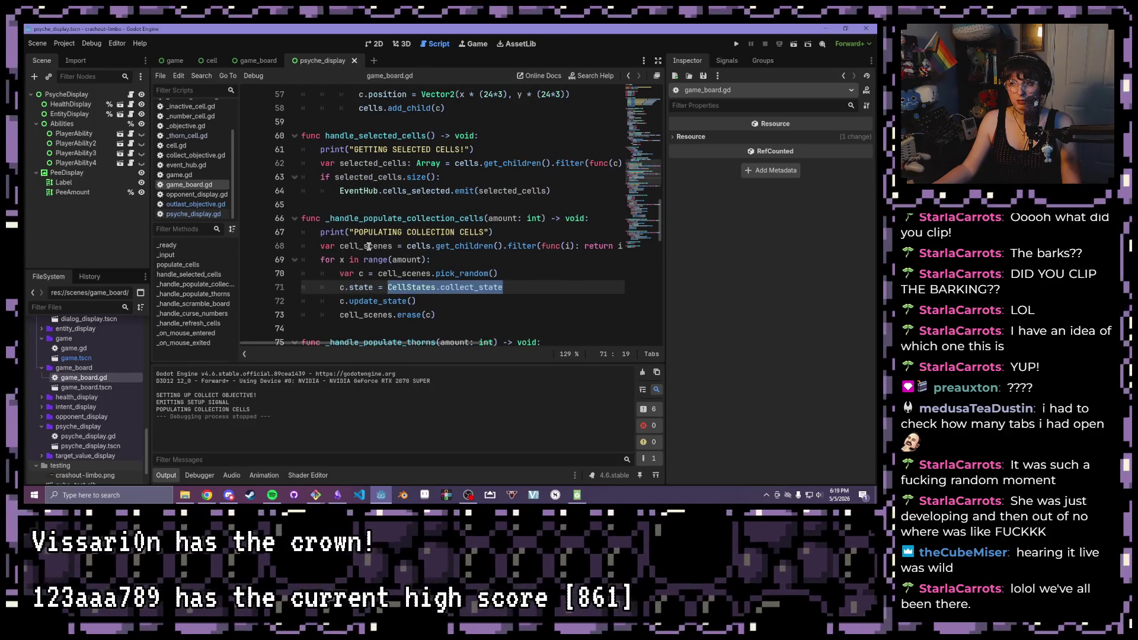
{"action": "scroll", "coordinate": [371, 245], "scroll_direction": "down", "scroll_amount": 1}
{"action": "left_click", "coordinate": [534, 273]}
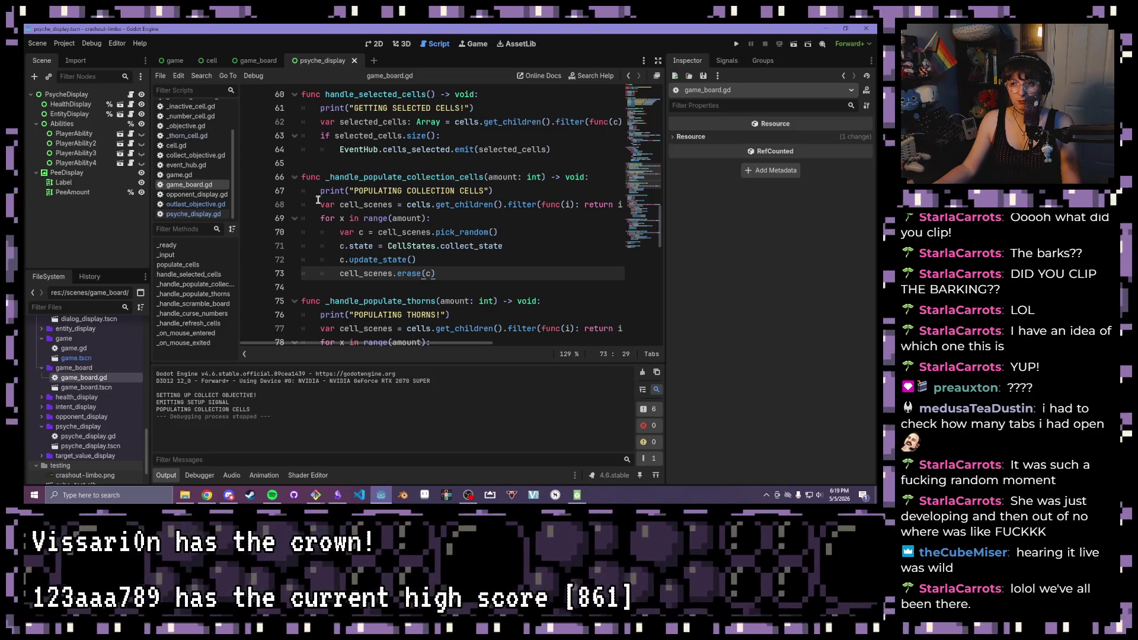
{"action": "left_click_drag", "start_coordinate": [527, 245], "coordinate": [380, 246]}
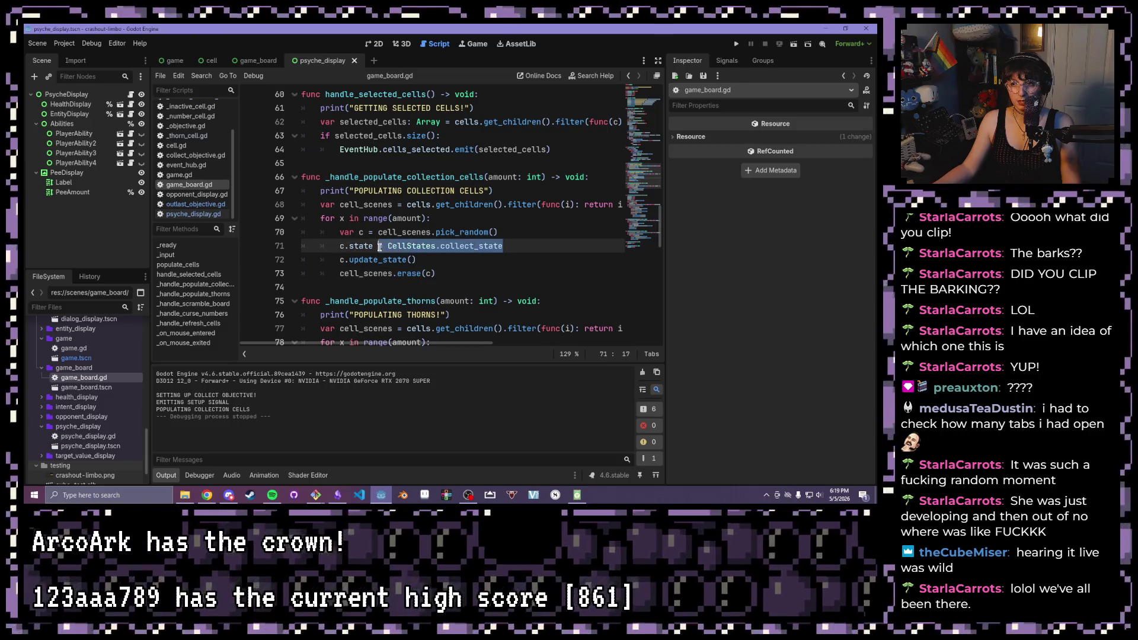
{"action": "scroll", "coordinate": [414, 249], "scroll_direction": "down", "scroll_amount": 2}
{"action": "scroll", "coordinate": [415, 248], "scroll_direction": "down", "scroll_amount": 2}
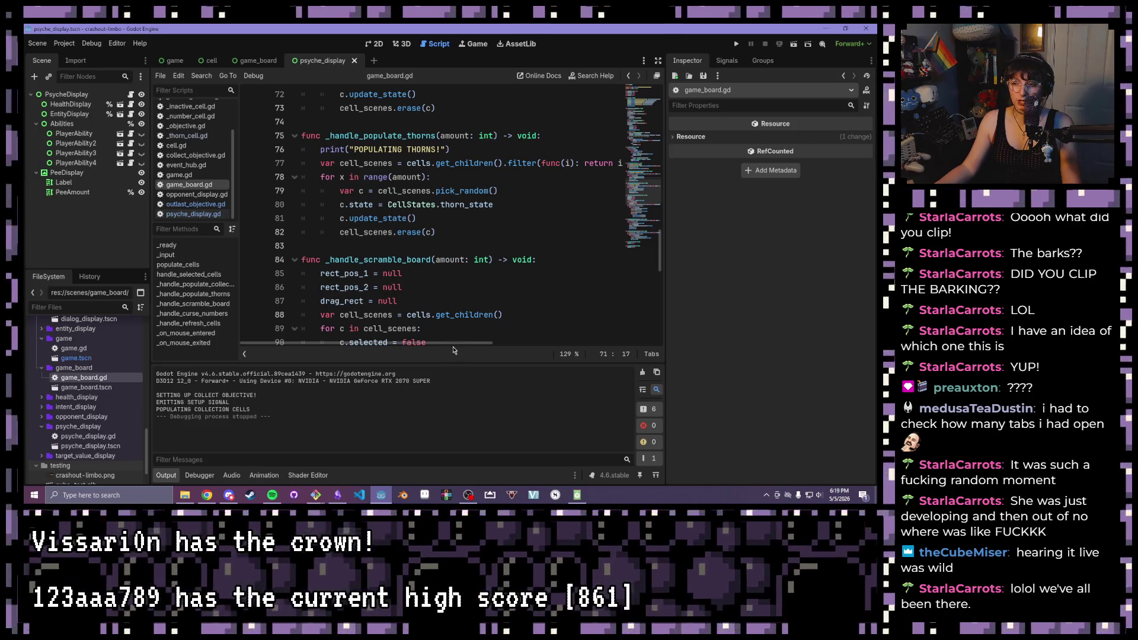
{"action": "mouse_move", "coordinate": [459, 342]}
{"action": "left_mouse_down"}
{"action": "mouse_move", "coordinate": [535, 344]}
{"action": "mouse_move", "coordinate": [472, 343]}
{"action": "left_mouse_up"}
{"action": "scroll", "coordinate": [471, 345], "scroll_direction": "up", "scroll_amount": 1}
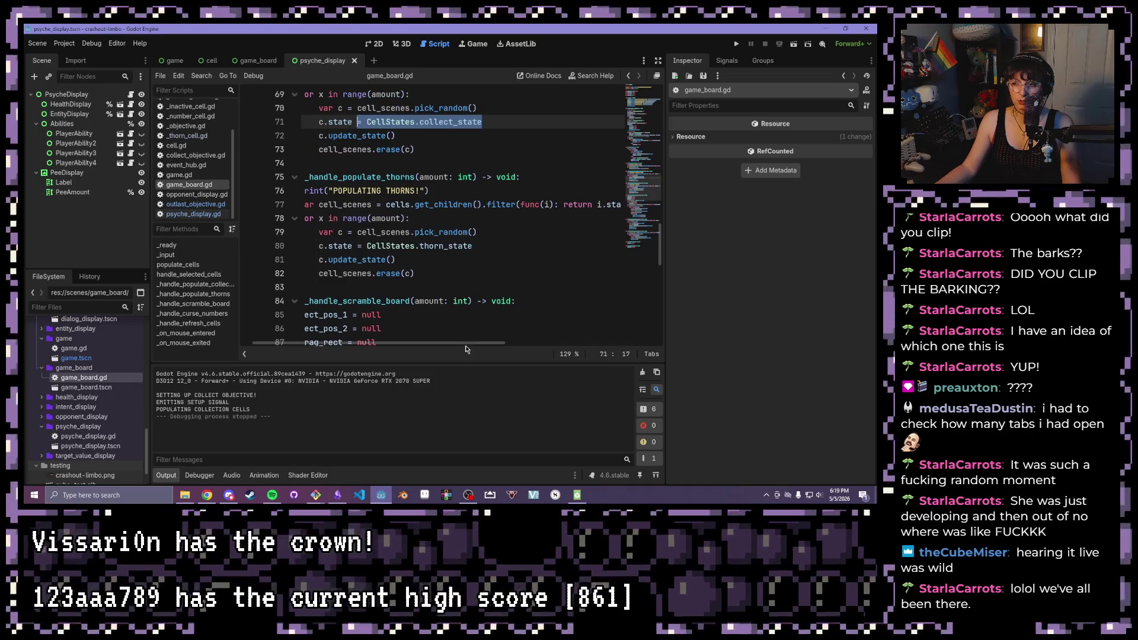
{"action": "scroll", "coordinate": [437, 280], "scroll_direction": "up", "scroll_amount": 3}
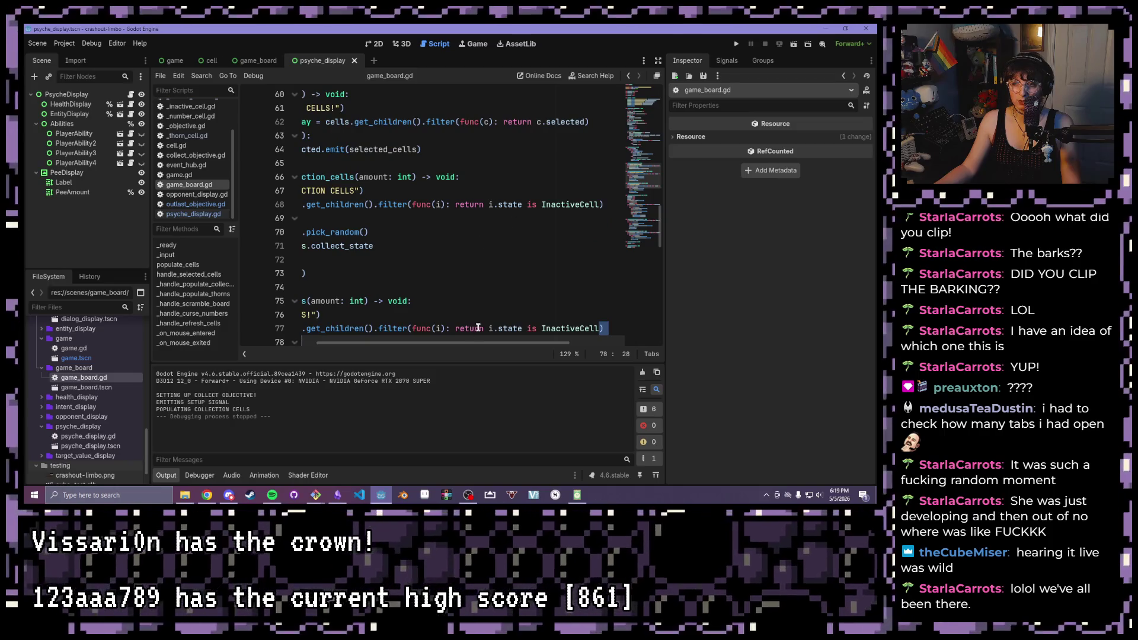
{"action": "left_click_drag", "start_coordinate": [464, 345], "coordinate": [394, 343]}
{"action": "scroll", "coordinate": [343, 155], "scroll_direction": "down", "scroll_amount": 6}
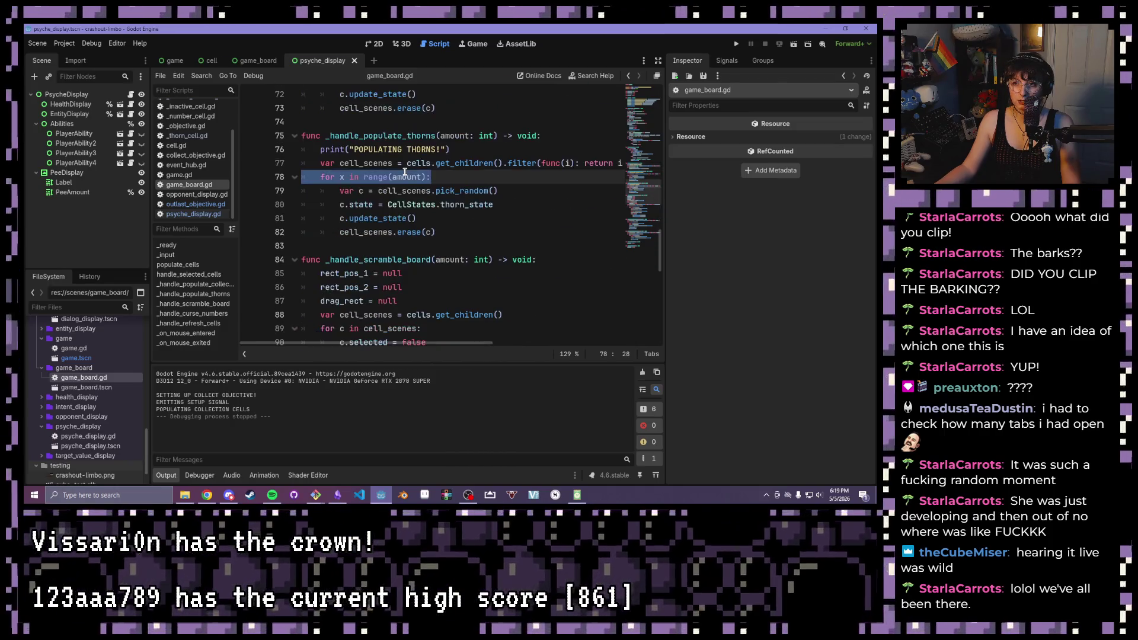
{"action": "scroll", "coordinate": [343, 155], "scroll_direction": "down", "scroll_amount": 5}
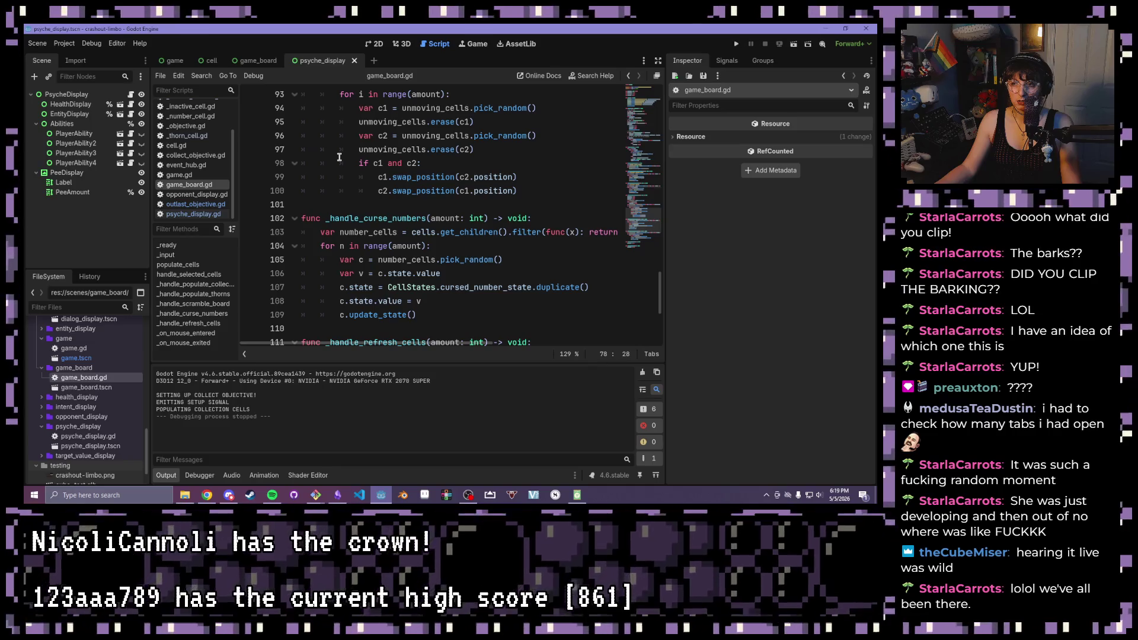
{"action": "left_click_drag", "start_coordinate": [418, 346], "coordinate": [479, 349]}
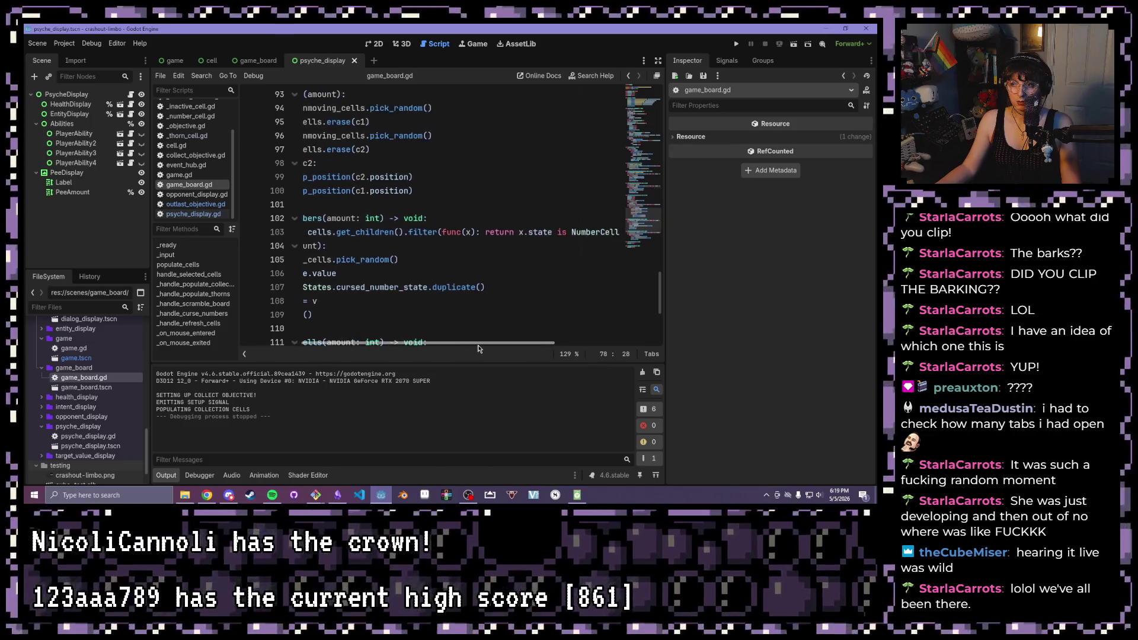
{"action": "scroll", "coordinate": [424, 228], "scroll_direction": "right", "scroll_amount": 5}
{"action": "left_click_drag", "start_coordinate": [424, 229], "coordinate": [622, 231]}
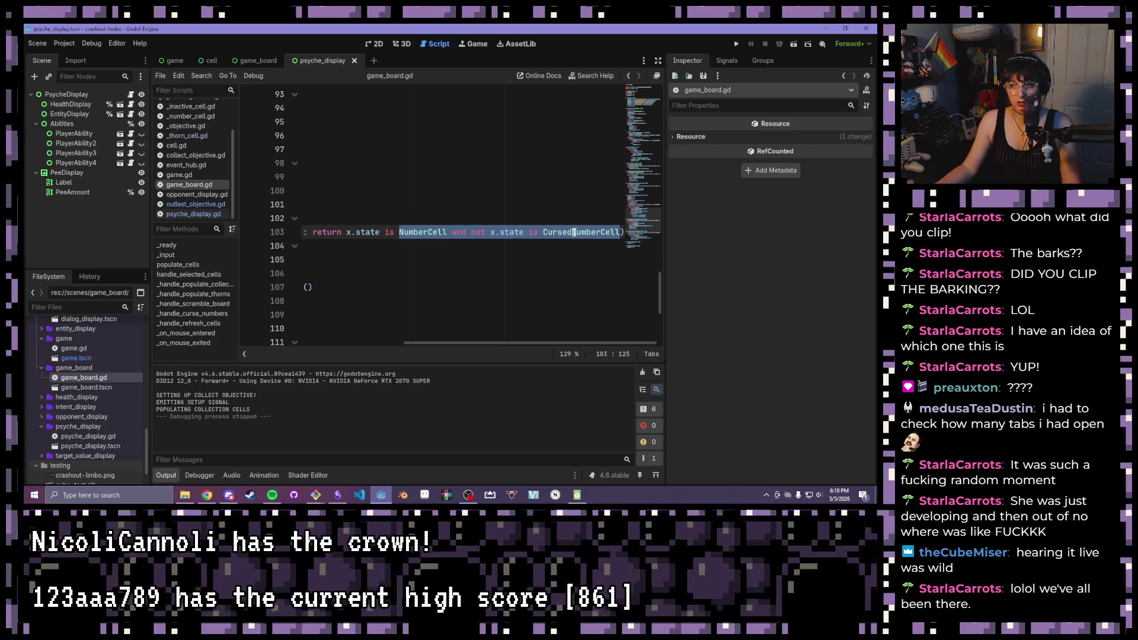
{"action": "left_click_drag", "start_coordinate": [473, 232], "coordinate": [610, 233]}
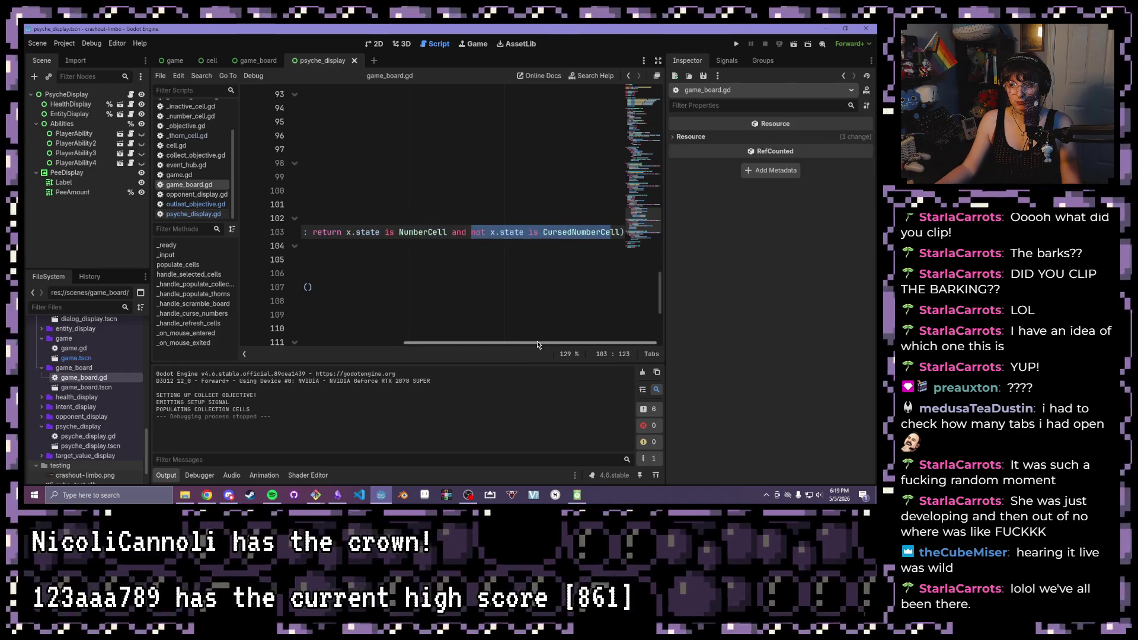
{"action": "left_click_drag", "start_coordinate": [537, 344], "coordinate": [504, 344]}
{"action": "left_click_drag", "start_coordinate": [504, 232], "coordinate": [425, 232]}
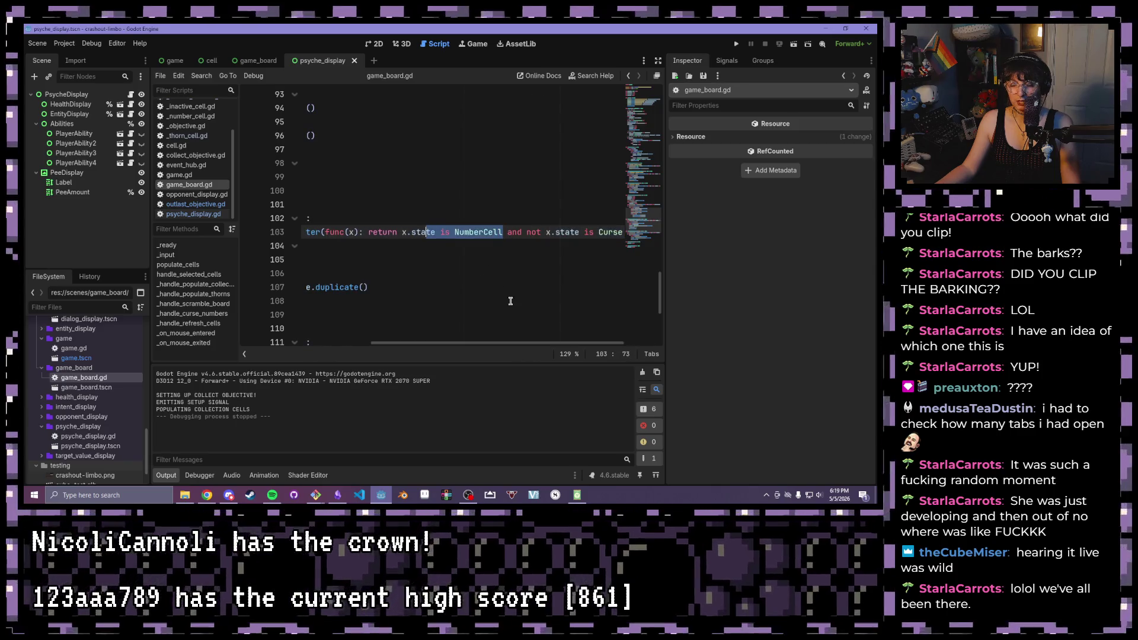
{"action": "left_click_drag", "start_coordinate": [510, 343], "coordinate": [379, 342]}
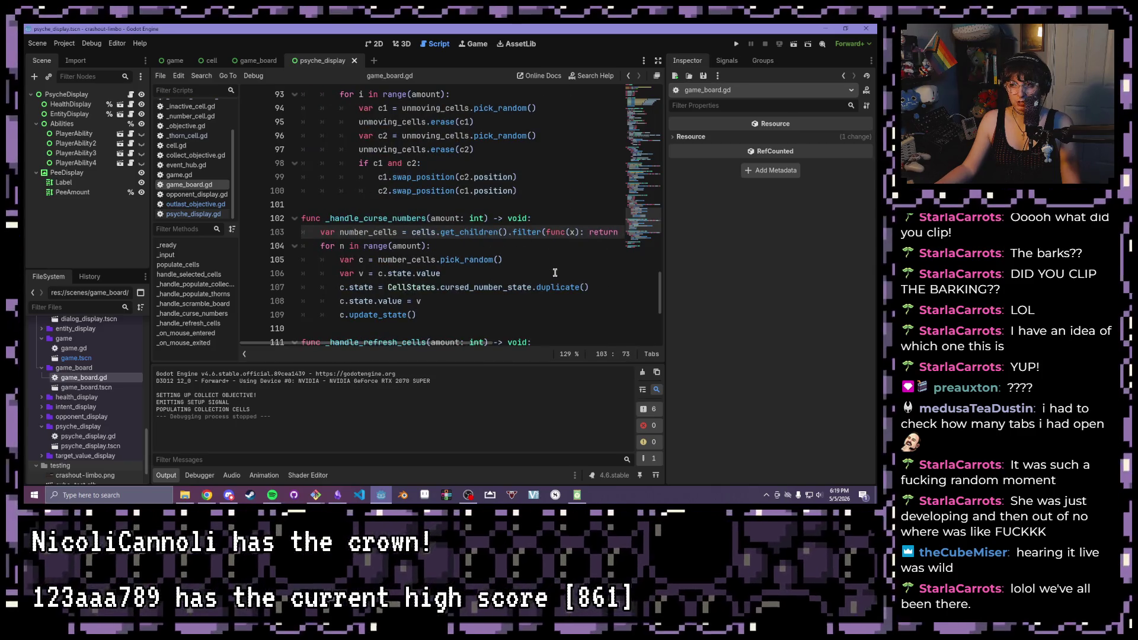
{"action": "left_click_drag", "start_coordinate": [426, 314], "coordinate": [317, 280]}
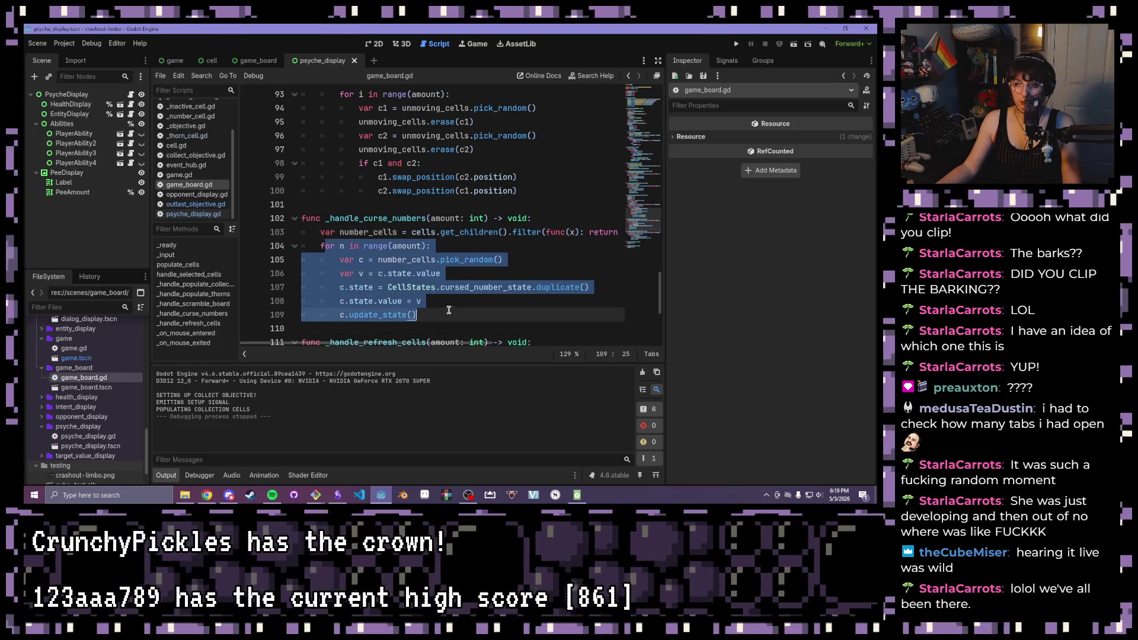
{"action": "left_click", "coordinate": [455, 313]}
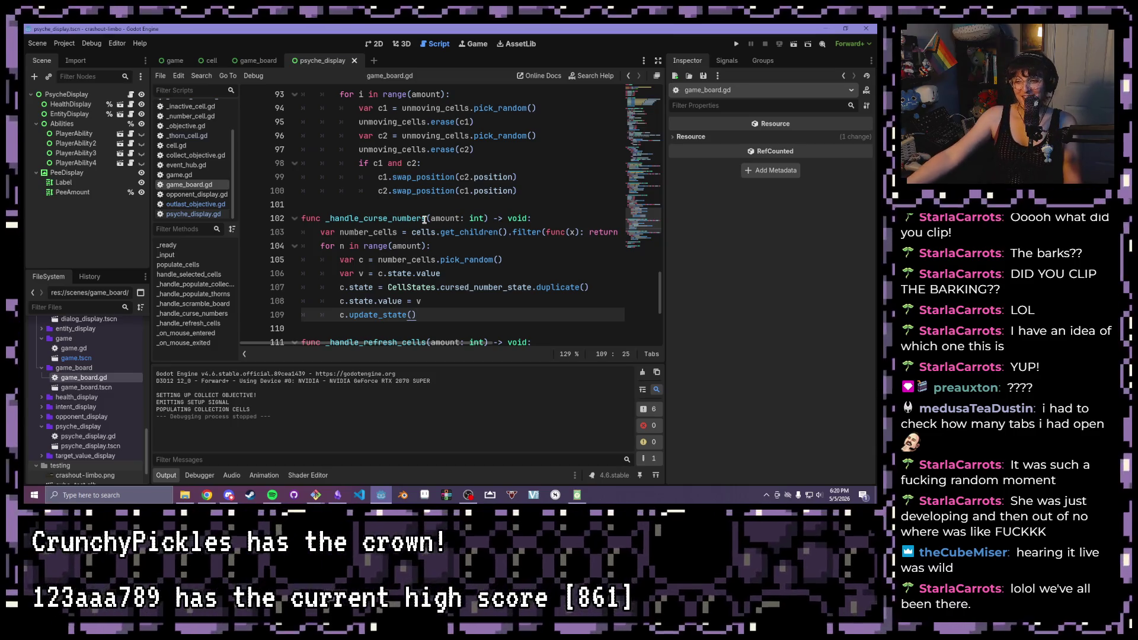
{"action": "scroll", "coordinate": [487, 226], "scroll_direction": "up", "scroll_amount": 6}
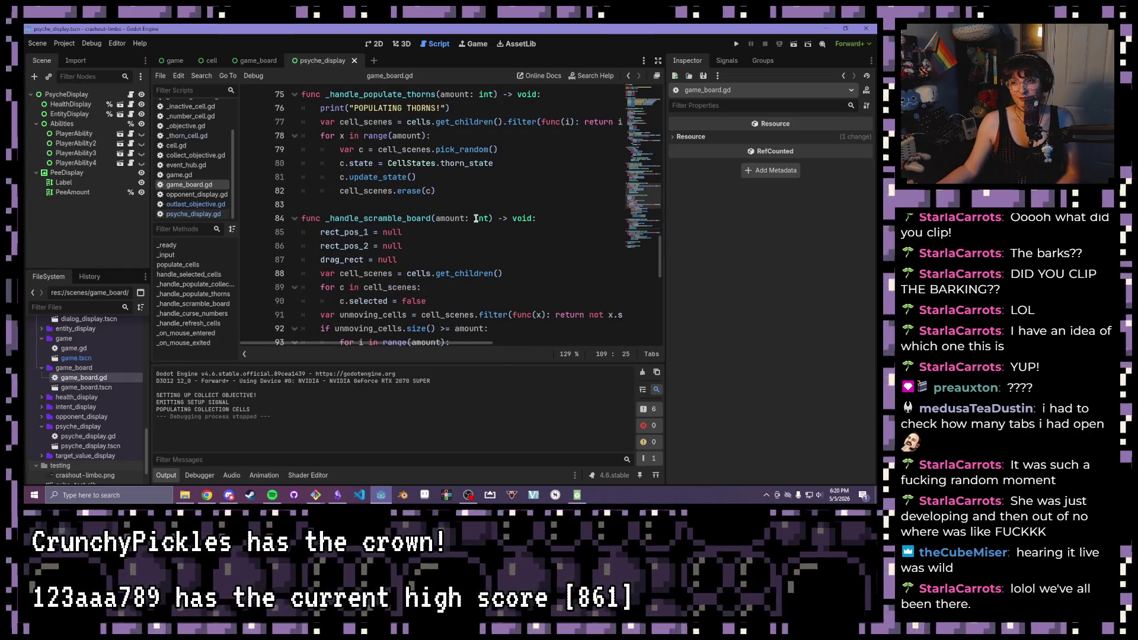
{"action": "scroll", "coordinate": [476, 218], "scroll_direction": "up", "scroll_amount": 4}
{"action": "scroll", "coordinate": [476, 218], "scroll_direction": "up", "scroll_amount": 20}
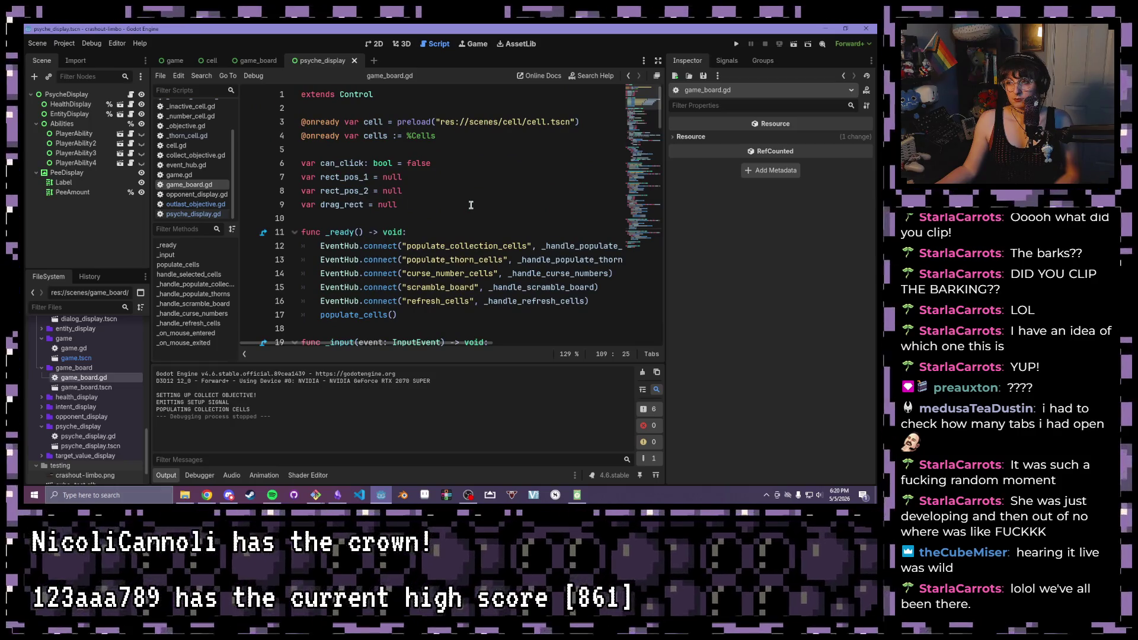
{"action": "scroll", "coordinate": [471, 209], "scroll_direction": "down", "scroll_amount": 1}
{"action": "mouse_move", "coordinate": [590, 260]}
{"action": "left_mouse_down"}
{"action": "mouse_move", "coordinate": [306, 163]}
{"action": "mouse_move", "coordinate": [314, 214]}
{"action": "left_mouse_up"}
{"action": "left_click", "coordinate": [466, 234]}
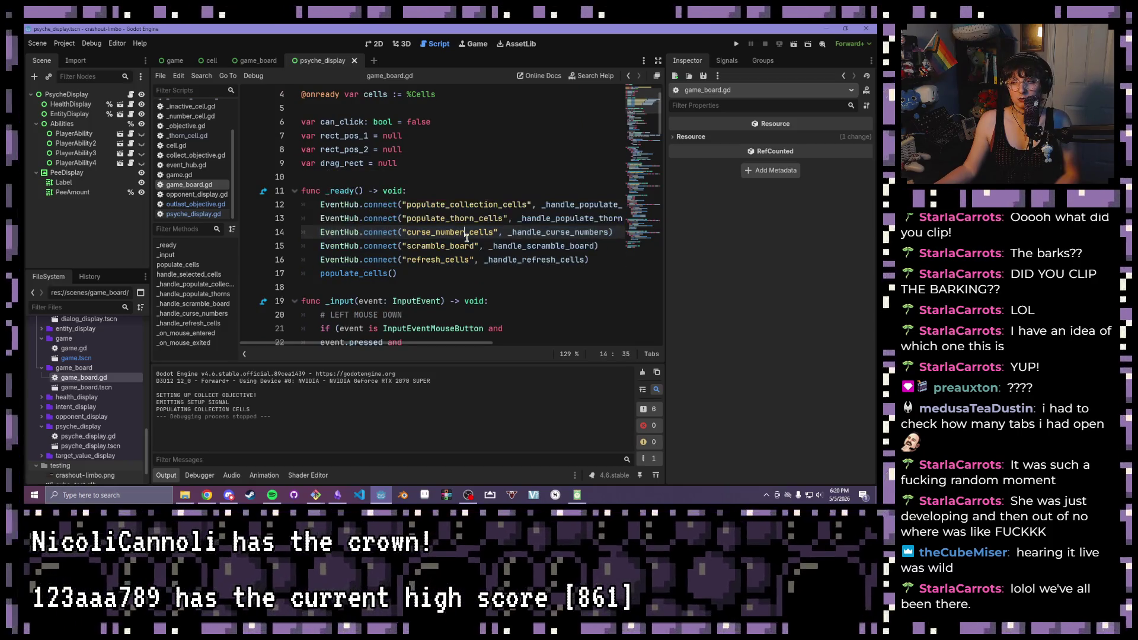
{"action": "mouse_move", "coordinate": [618, 264]}
{"action": "left_mouse_down"}
{"action": "mouse_move", "coordinate": [306, 218]}
{"action": "mouse_move", "coordinate": [286, 205]}
{"action": "left_mouse_up"}
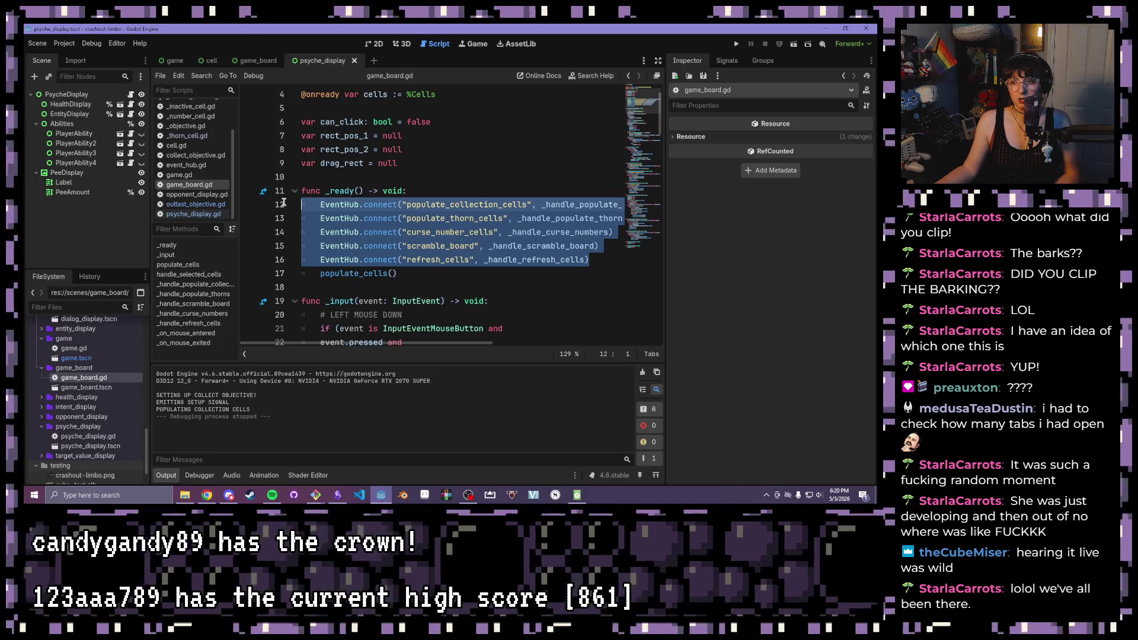
{"action": "left_click", "coordinate": [413, 217]}
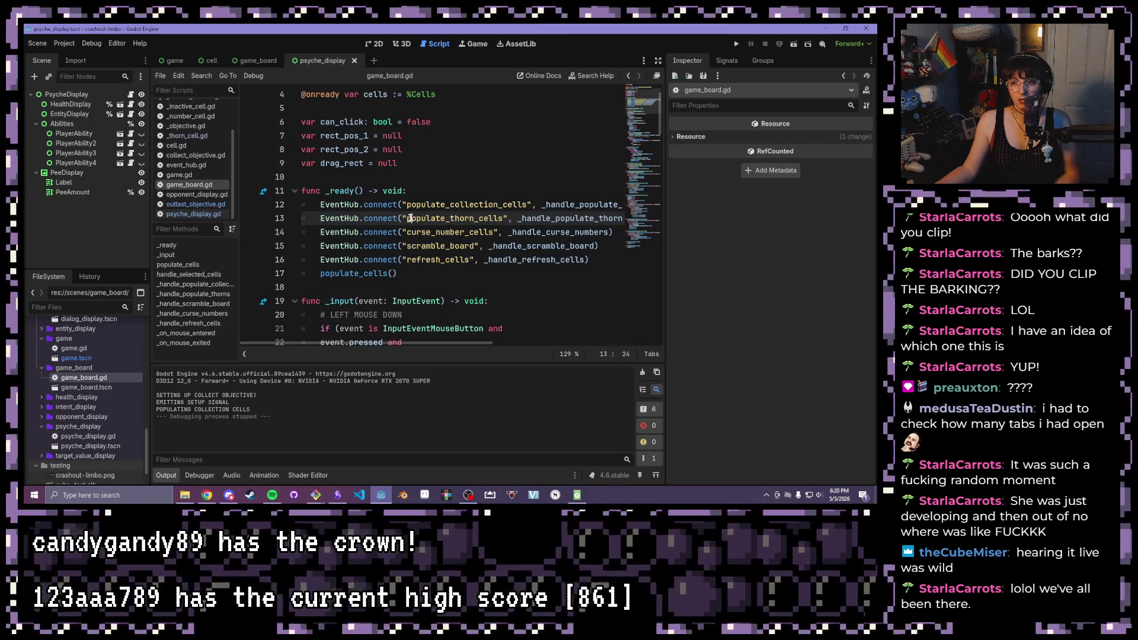
{"action": "scroll", "coordinate": [409, 218], "scroll_direction": "down", "scroll_amount": 1}
{"action": "left_click", "coordinate": [536, 204]}
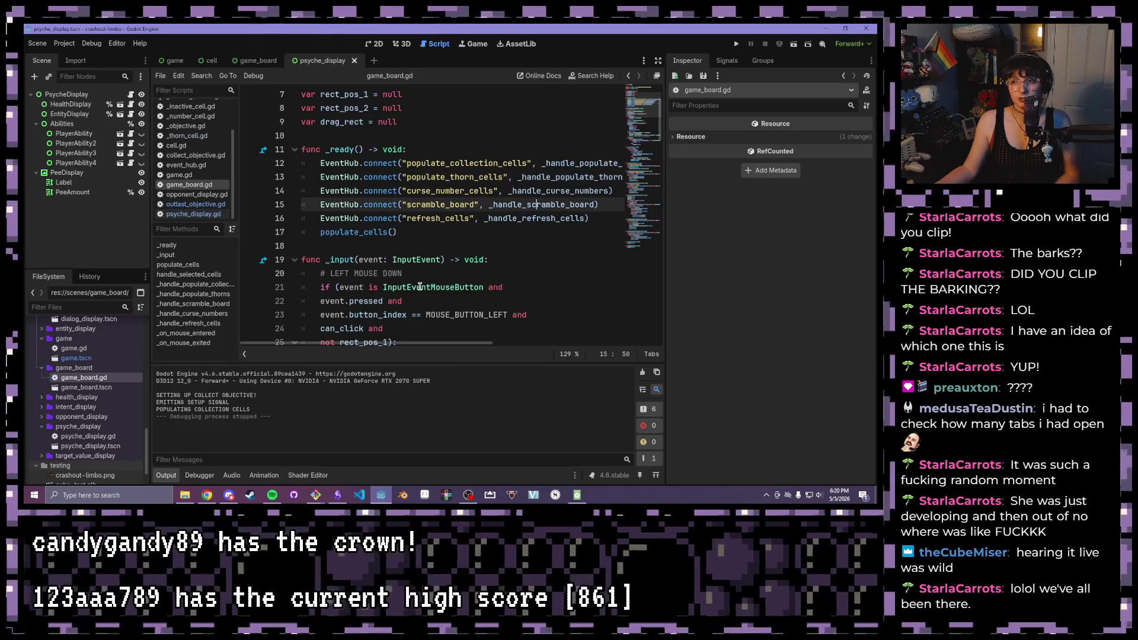
{"action": "scroll", "coordinate": [424, 345], "scroll_direction": "right", "scroll_amount": 1}
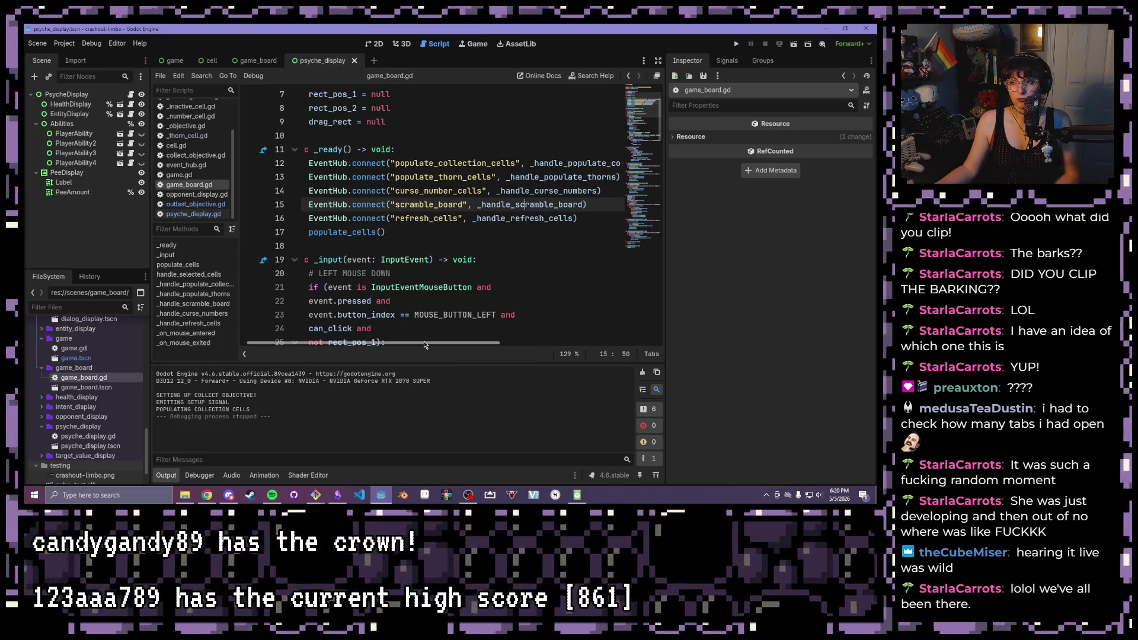
{"action": "scroll", "coordinate": [424, 345], "scroll_direction": "left", "scroll_amount": 1}
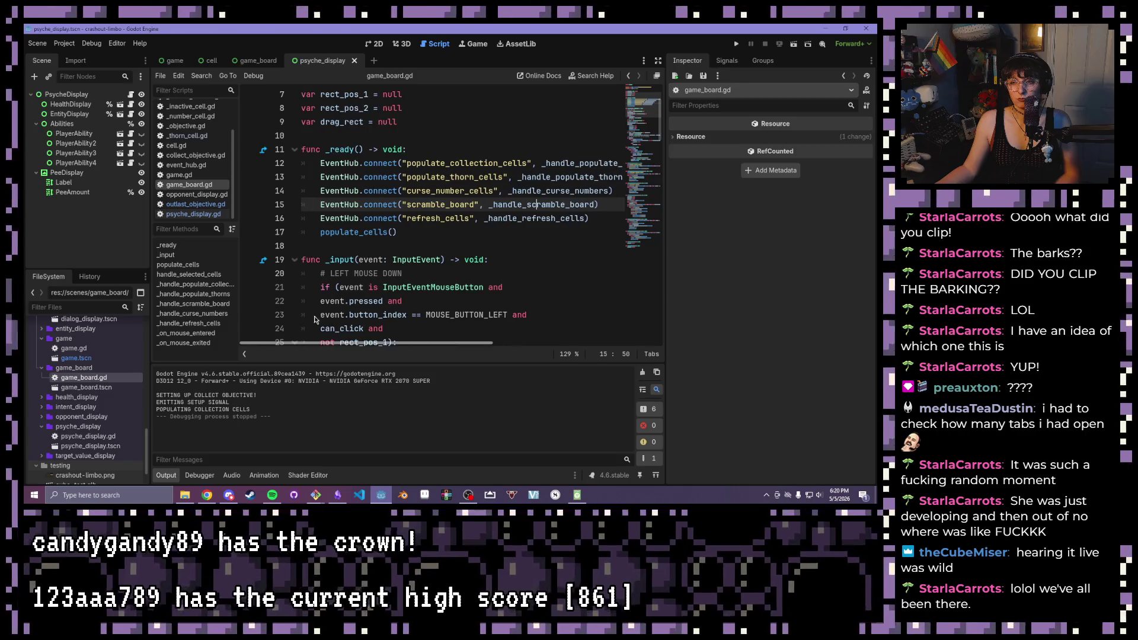
{"action": "scroll", "coordinate": [414, 203], "scroll_direction": "down", "scroll_amount": 1}
{"action": "left_click", "coordinate": [460, 190]}
{"action": "left_click_drag", "start_coordinate": [460, 190], "coordinate": [352, 138]}
{"action": "left_click", "coordinate": [377, 150]}
{"action": "scroll", "coordinate": [184, 133], "scroll_direction": "up", "scroll_amount": 3}
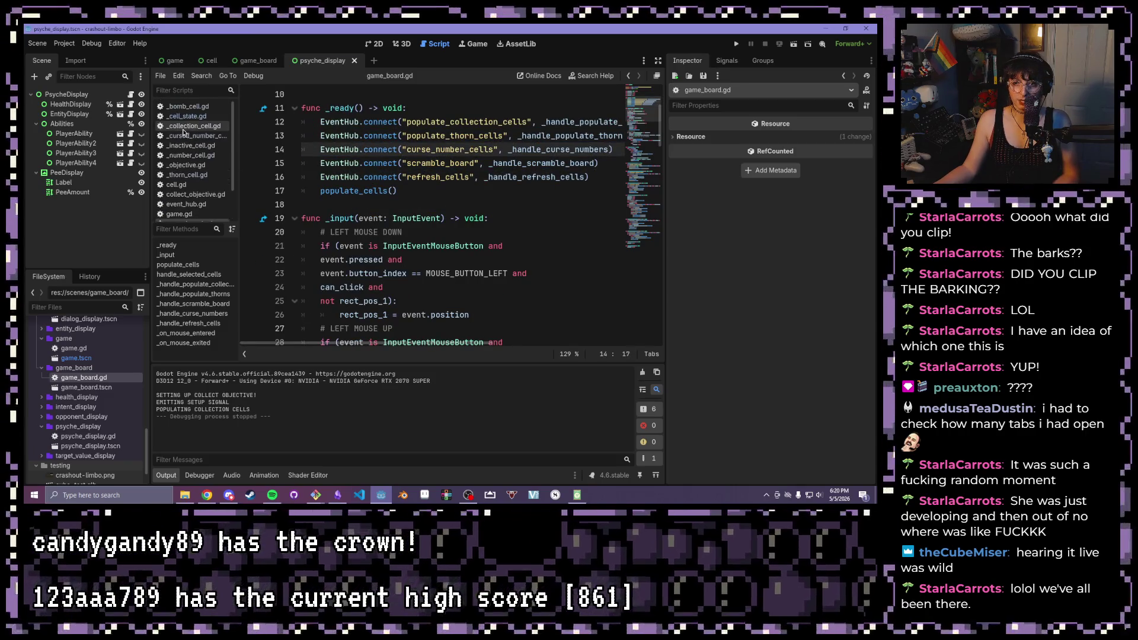
{"action": "left_click", "coordinate": [187, 108]}
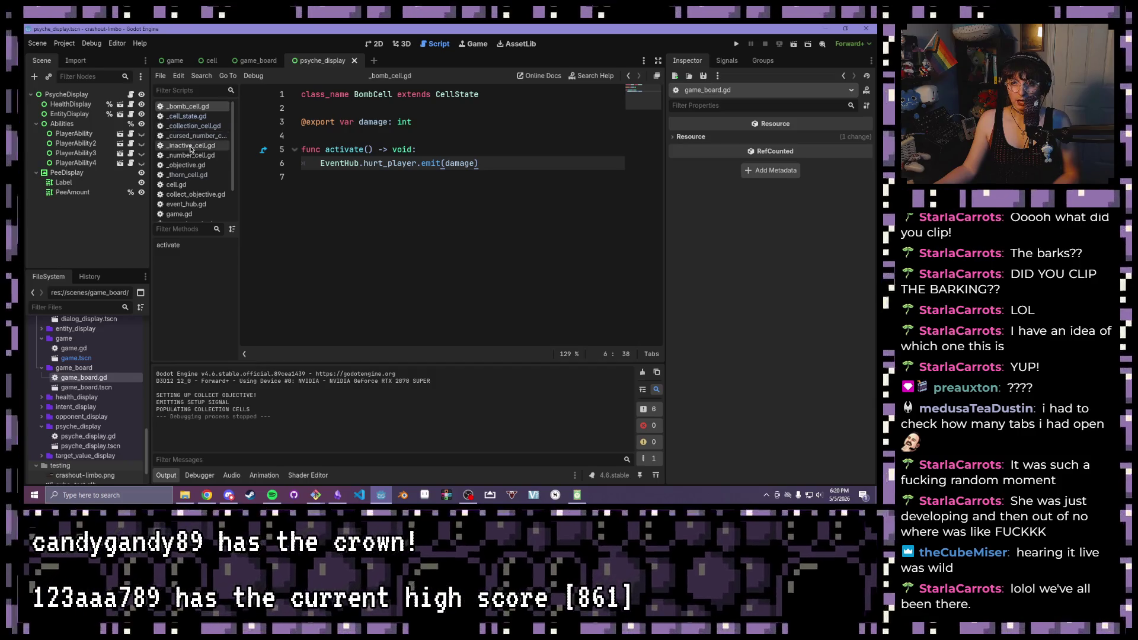
Review the BombCell declaration, then select the three colour exports in _cell_state.gd.
{"action": "left_click_drag", "start_coordinate": [511, 97], "coordinate": [296, 93]}
{"action": "left_click", "coordinate": [603, 150]}
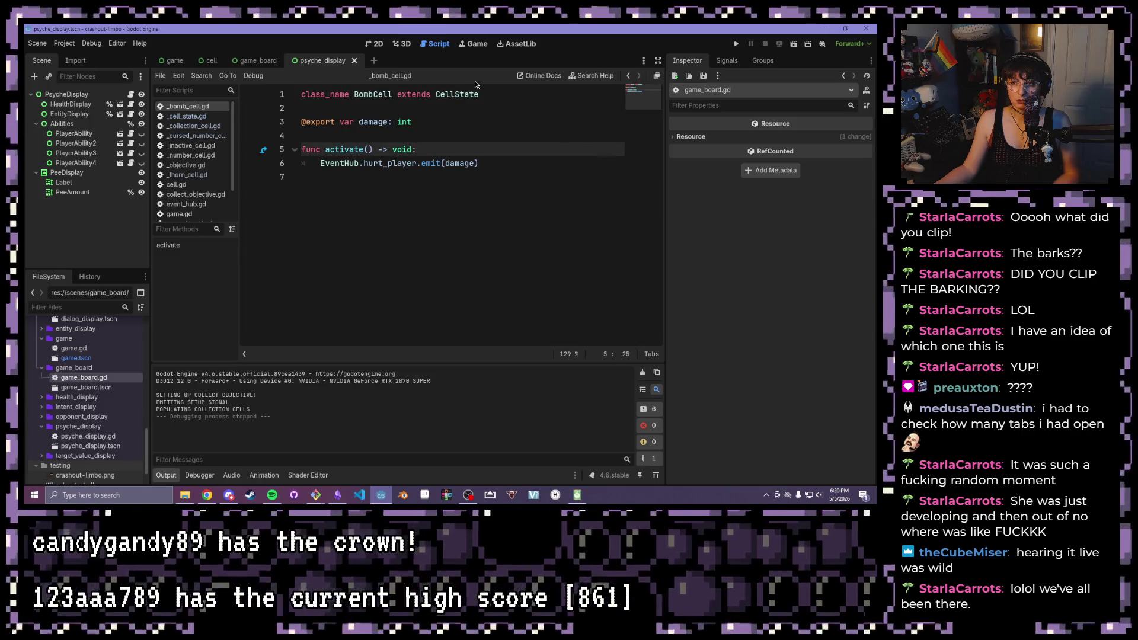
{"action": "left_click_drag", "start_coordinate": [485, 99], "coordinate": [279, 98]}
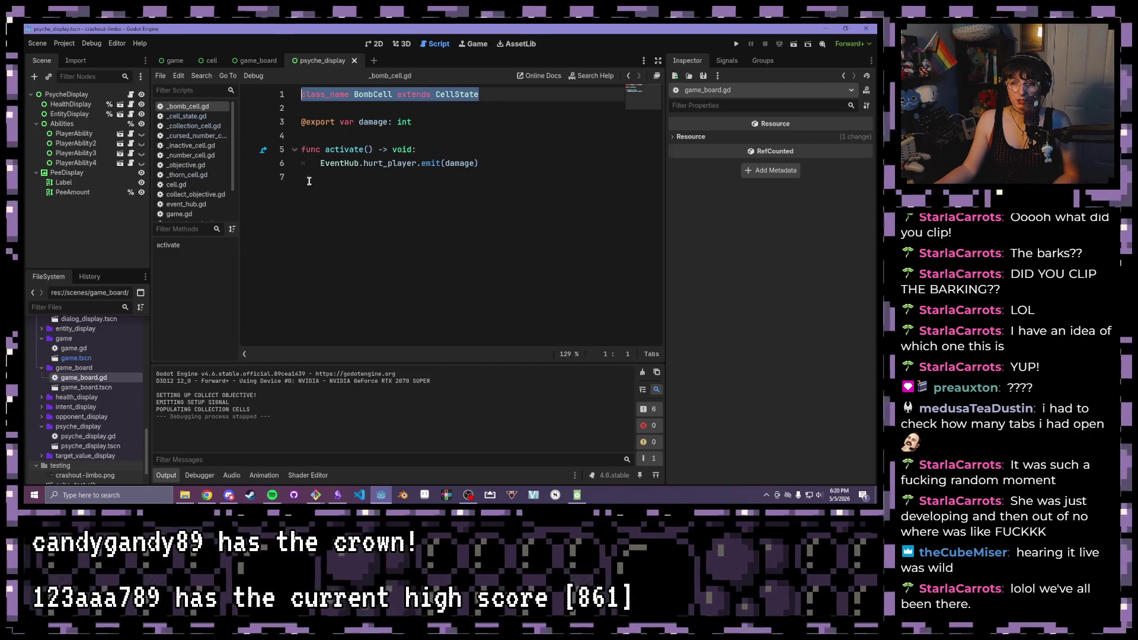
{"action": "left_click", "coordinate": [308, 178]}
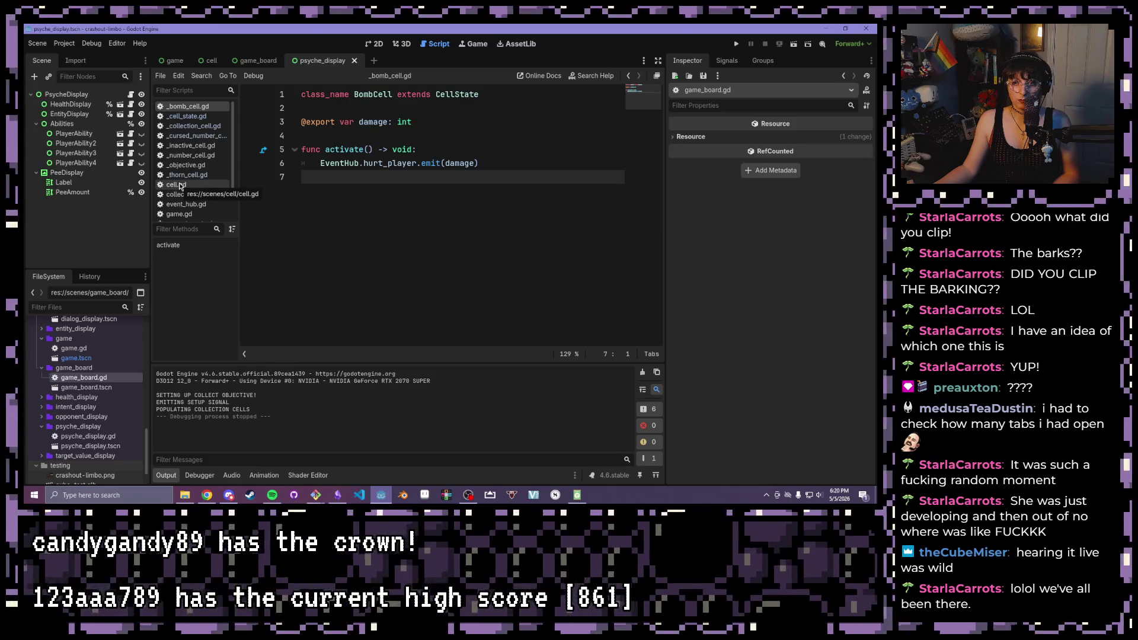
{"action": "left_click", "coordinate": [185, 117]}
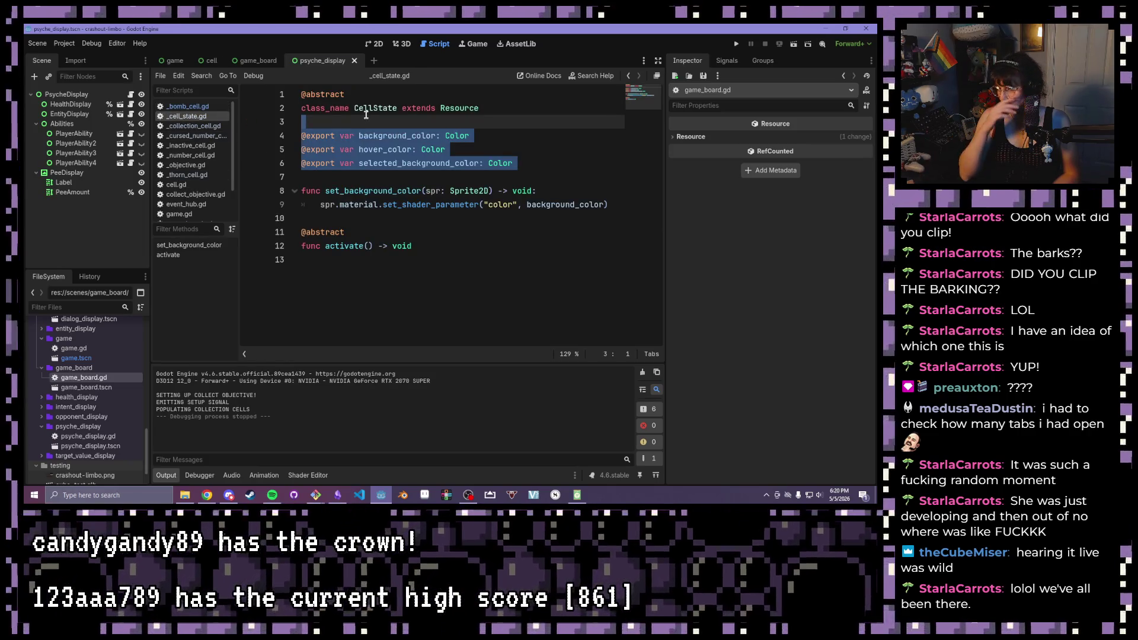
{"action": "left_click", "coordinate": [365, 114]}
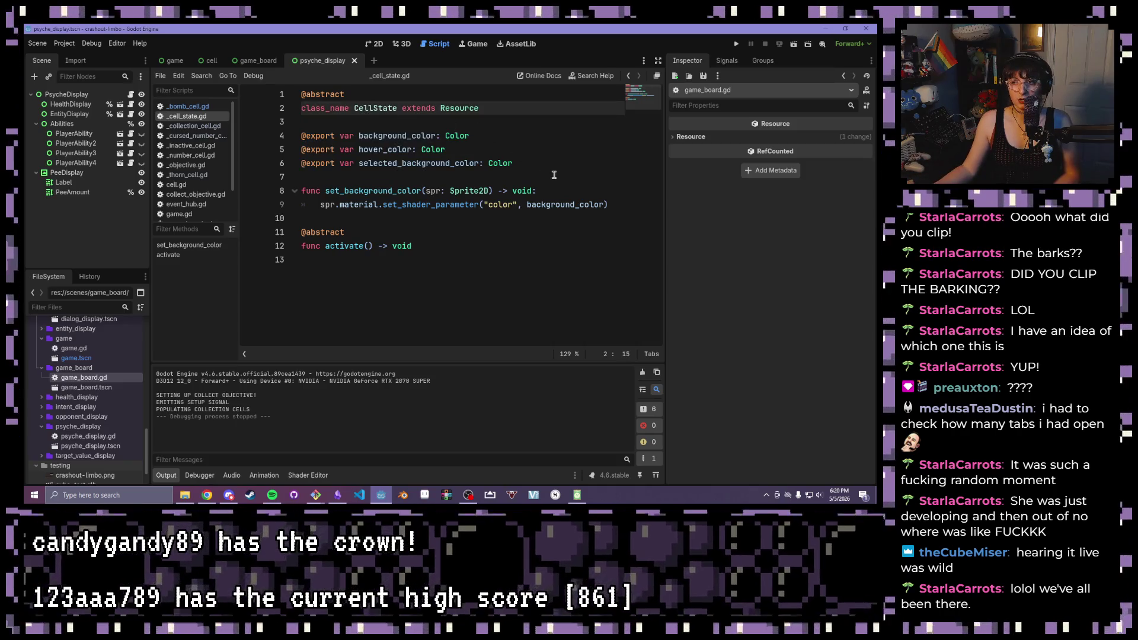
{"action": "left_click_drag", "start_coordinate": [551, 173], "coordinate": [301, 135]}
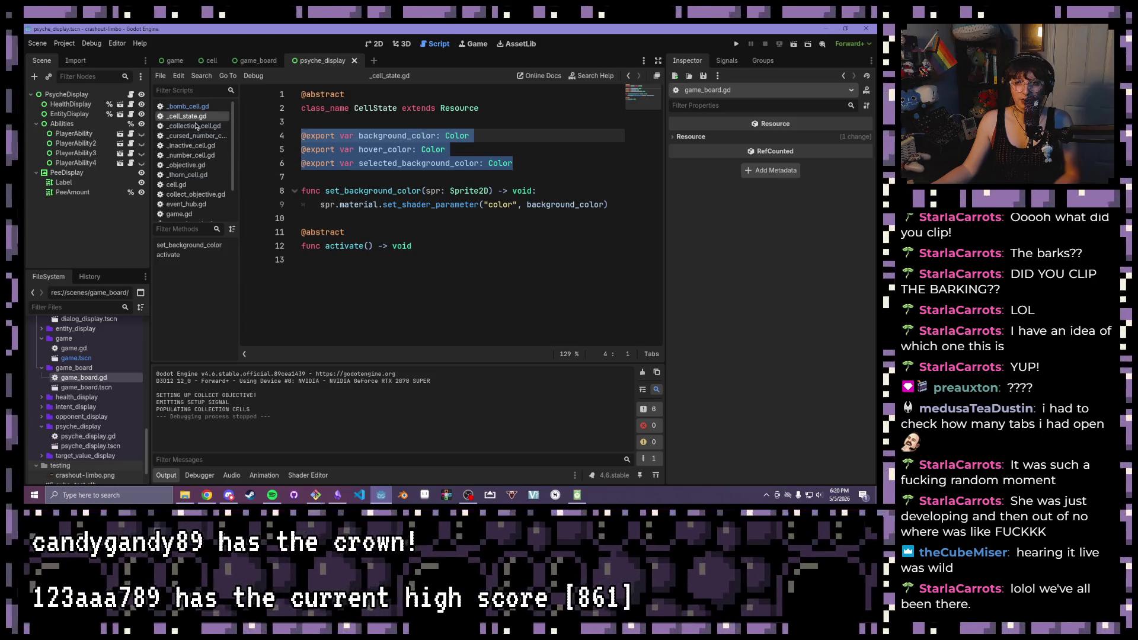
Open _collection_cell.gd and select its display_character and character_color exports.
{"action": "left_click", "coordinate": [196, 127]}
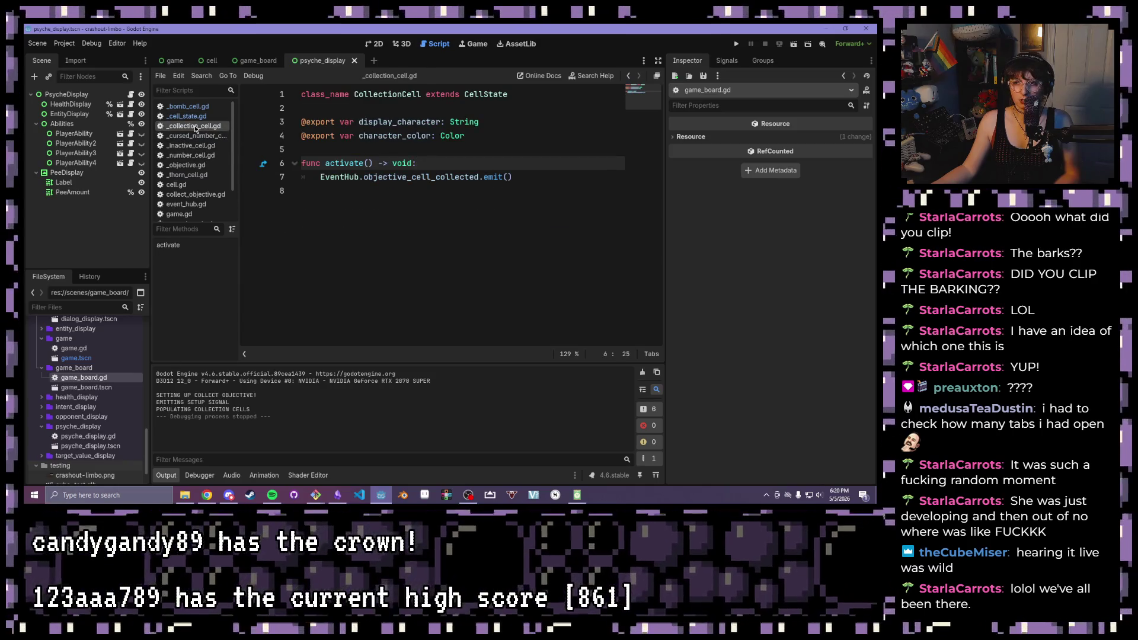
{"action": "left_click_drag", "start_coordinate": [530, 136], "coordinate": [259, 122]}
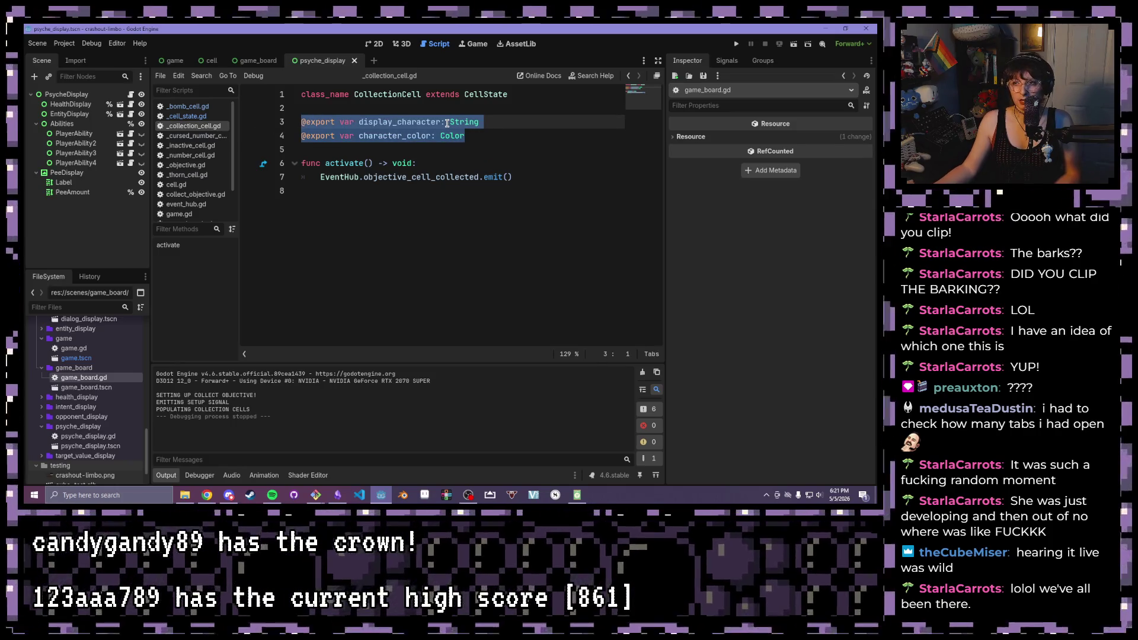
{"action": "mouse_move", "coordinate": [477, 125]}
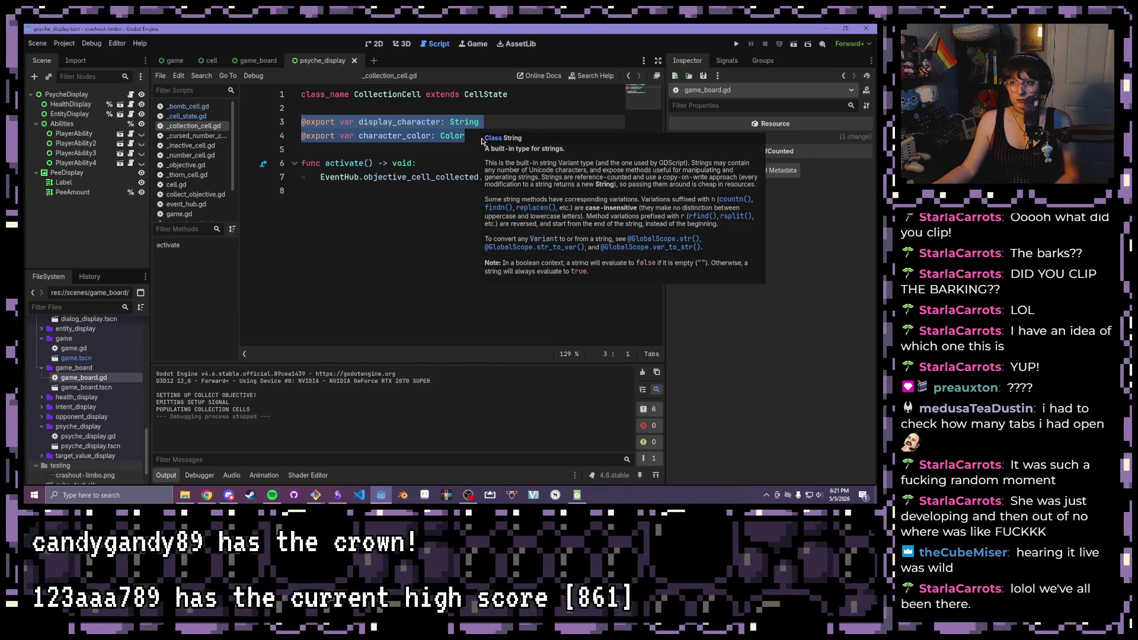
{"action": "left_click", "coordinate": [430, 122]}
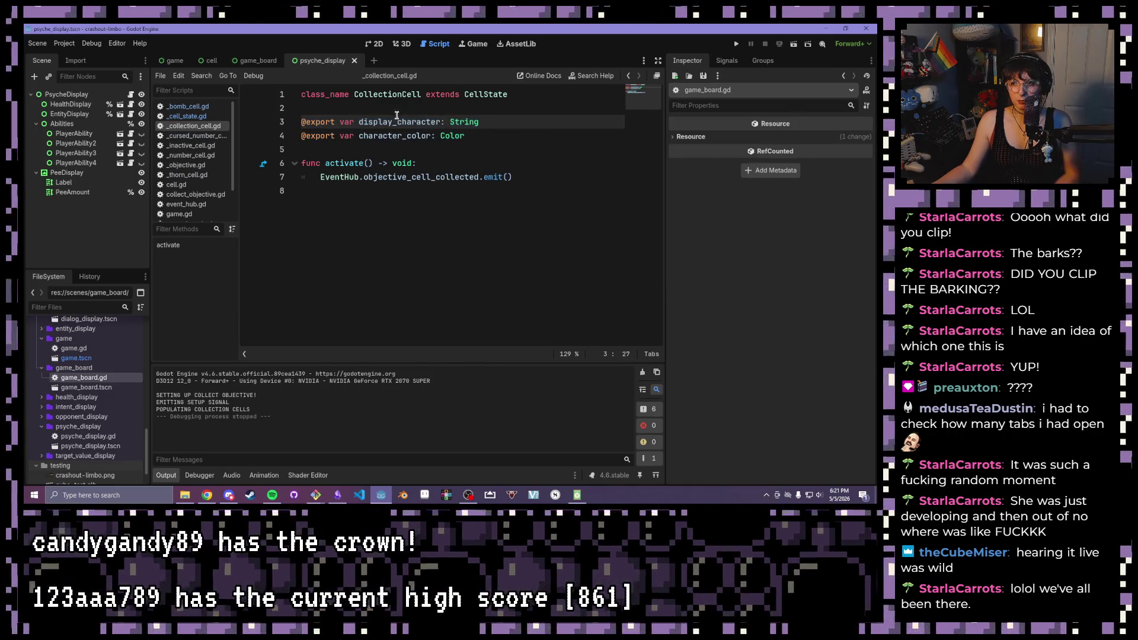
{"action": "double_click", "coordinate": [419, 95]}
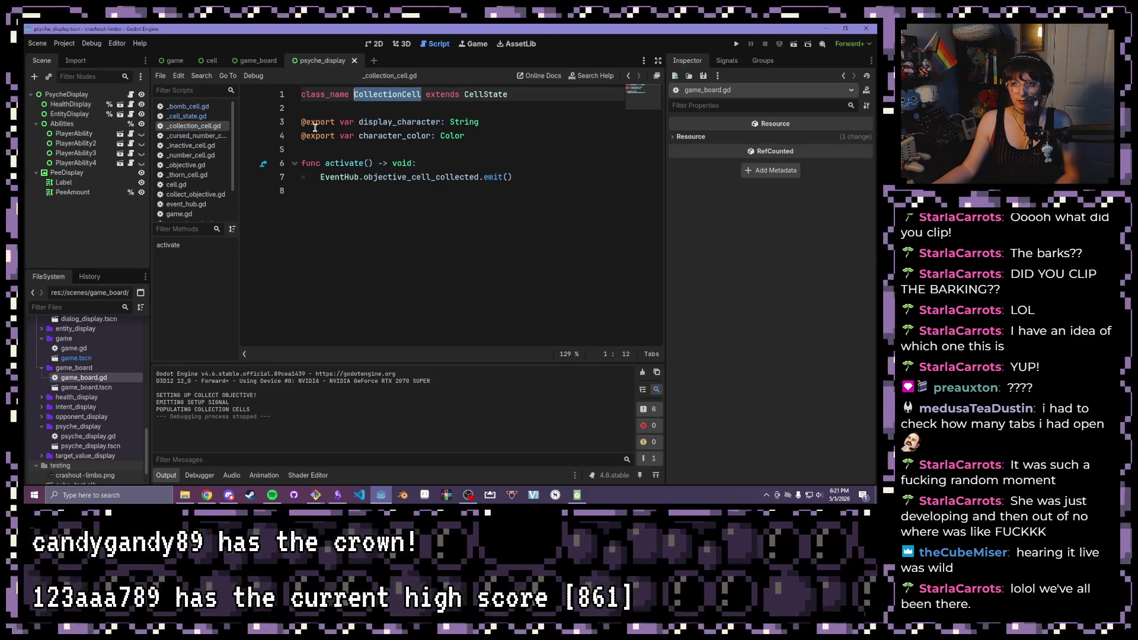
{"action": "left_click", "coordinate": [346, 122]}
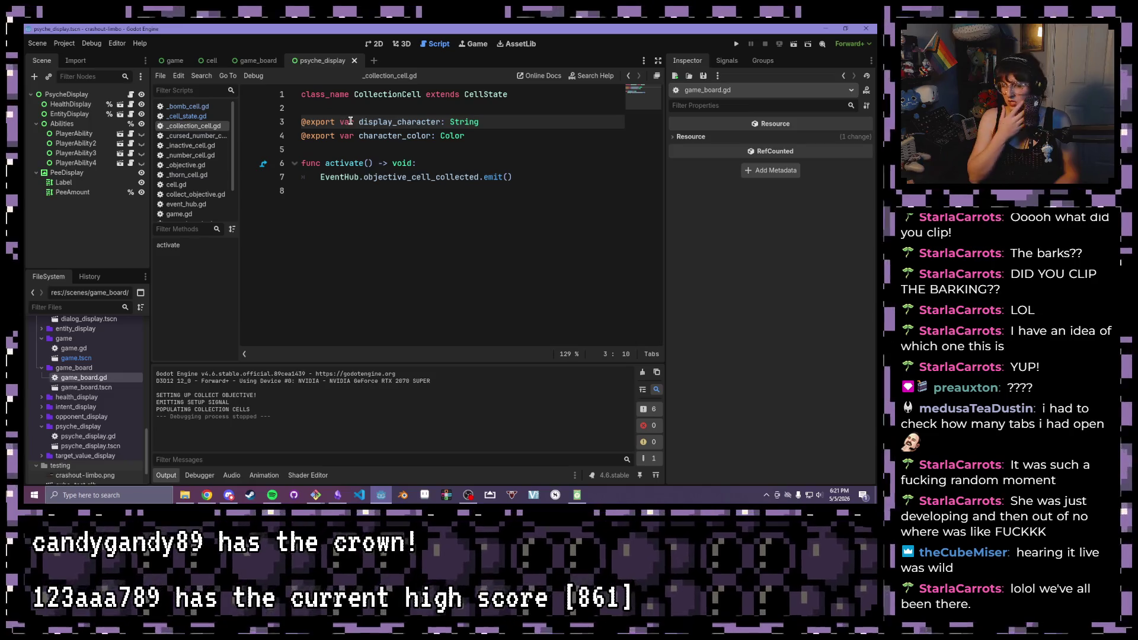
{"action": "left_click", "coordinate": [388, 133]}
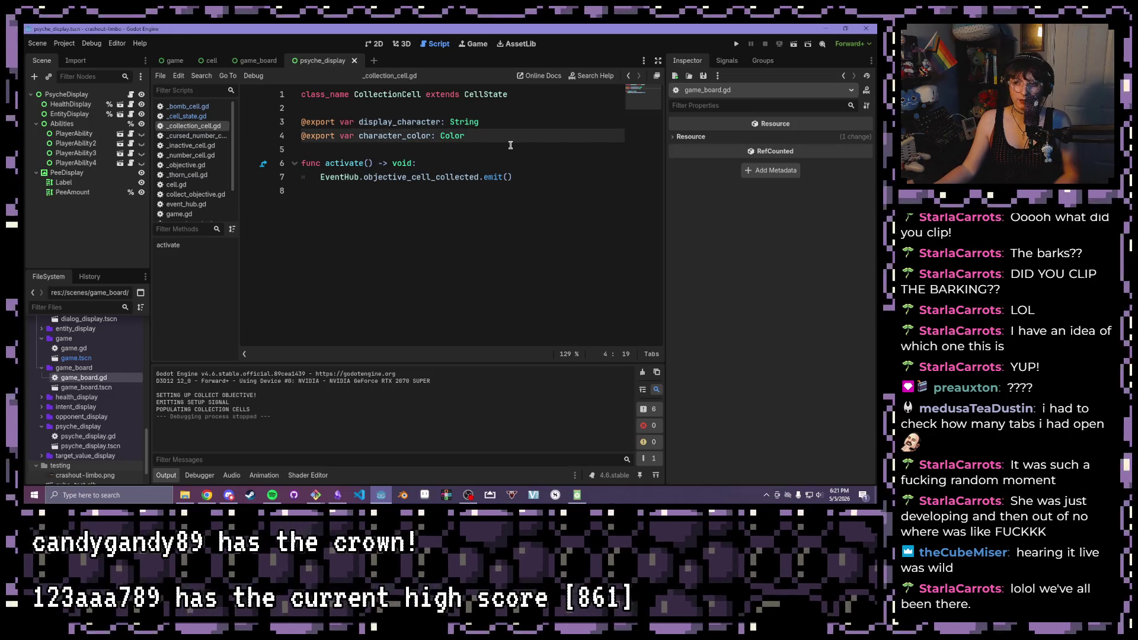
{"action": "left_click", "coordinate": [504, 130]}
{"action": "mouse_move", "coordinate": [504, 129]}
{"action": "left_mouse_down"}
{"action": "mouse_move", "coordinate": [299, 135]}
{"action": "mouse_move", "coordinate": [359, 136]}
{"action": "left_mouse_up"}
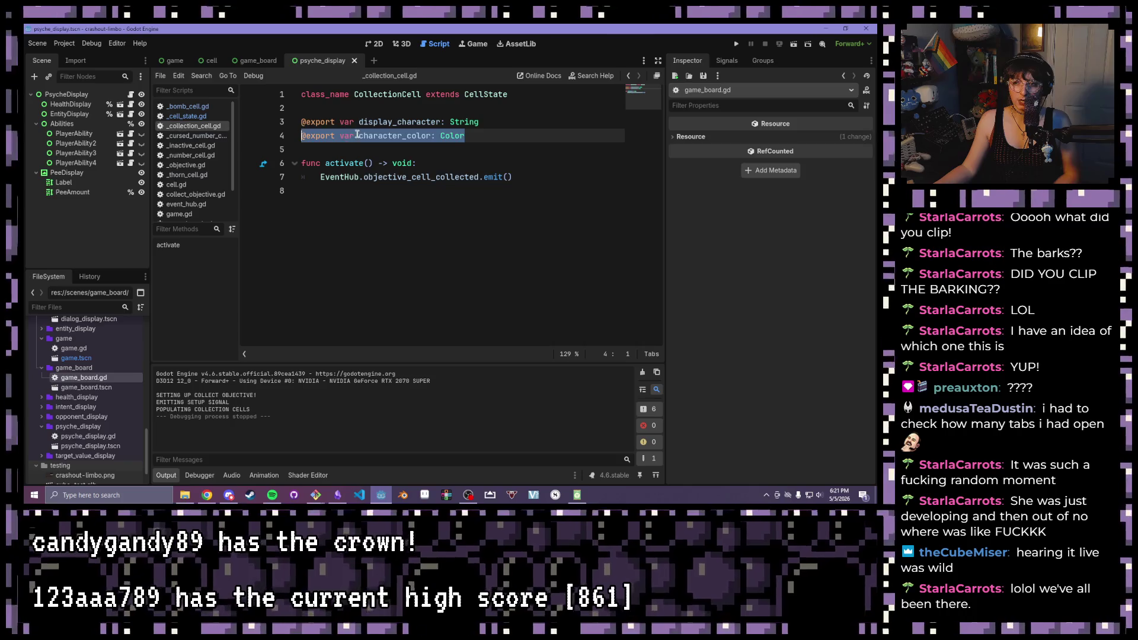
{"action": "left_click", "coordinate": [358, 135]}
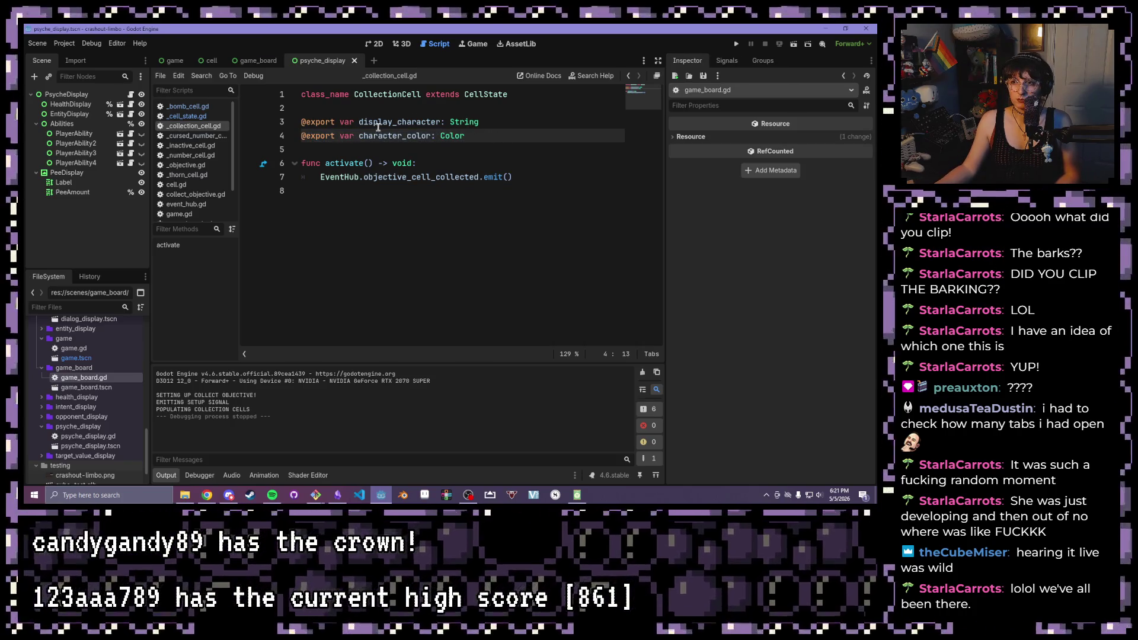
{"action": "left_click", "coordinate": [520, 126]}
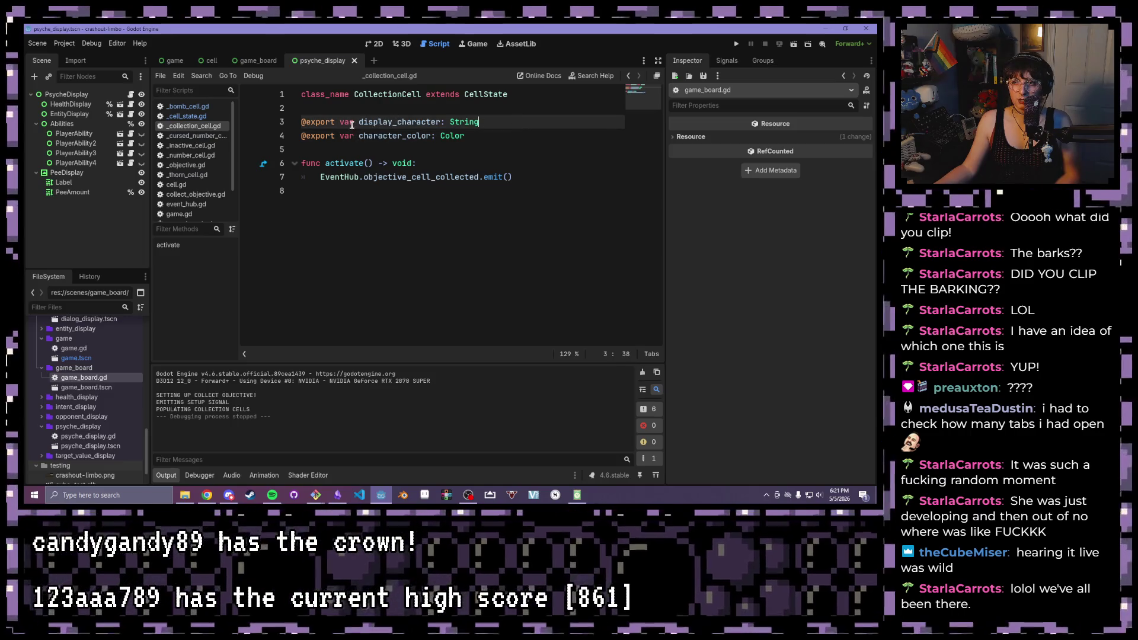
{"action": "left_click_drag", "start_coordinate": [340, 124], "coordinate": [275, 124]}
{"action": "mouse_move", "coordinate": [348, 159]}
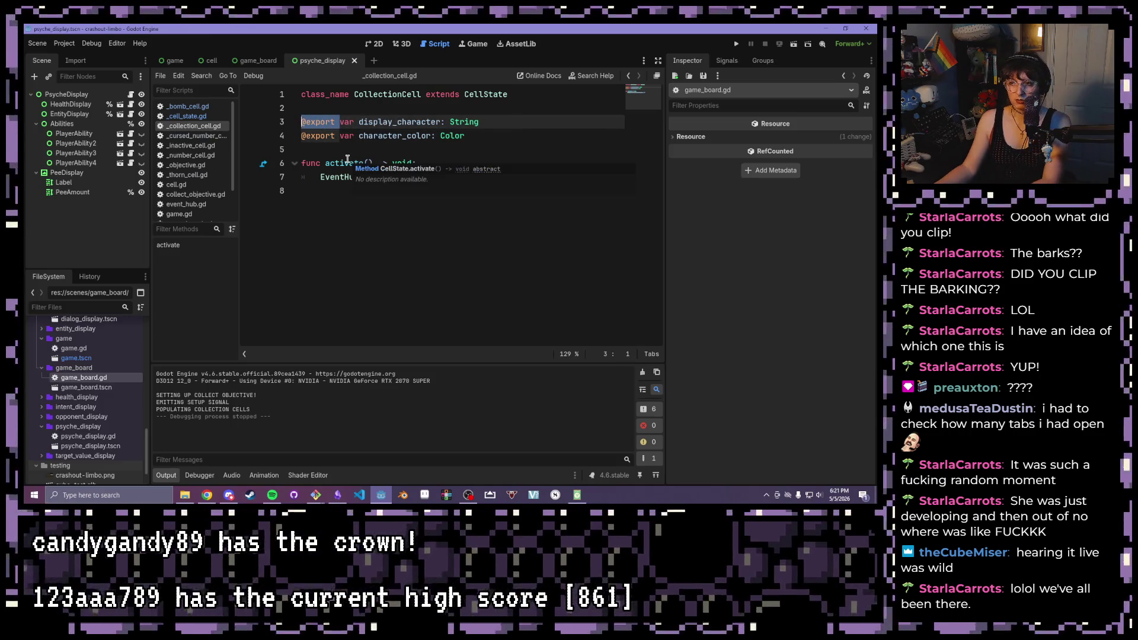
{"action": "key", "text": "BackSpace"}
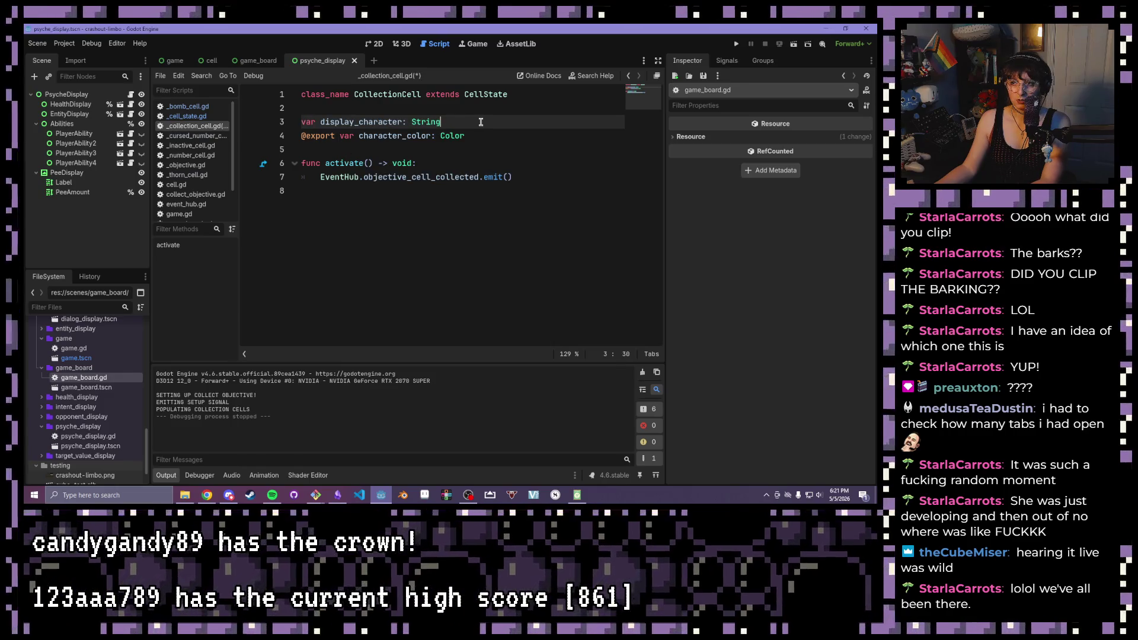
{"action": "type", "text": "\""}
{"action": "key", "text": "Escape"}
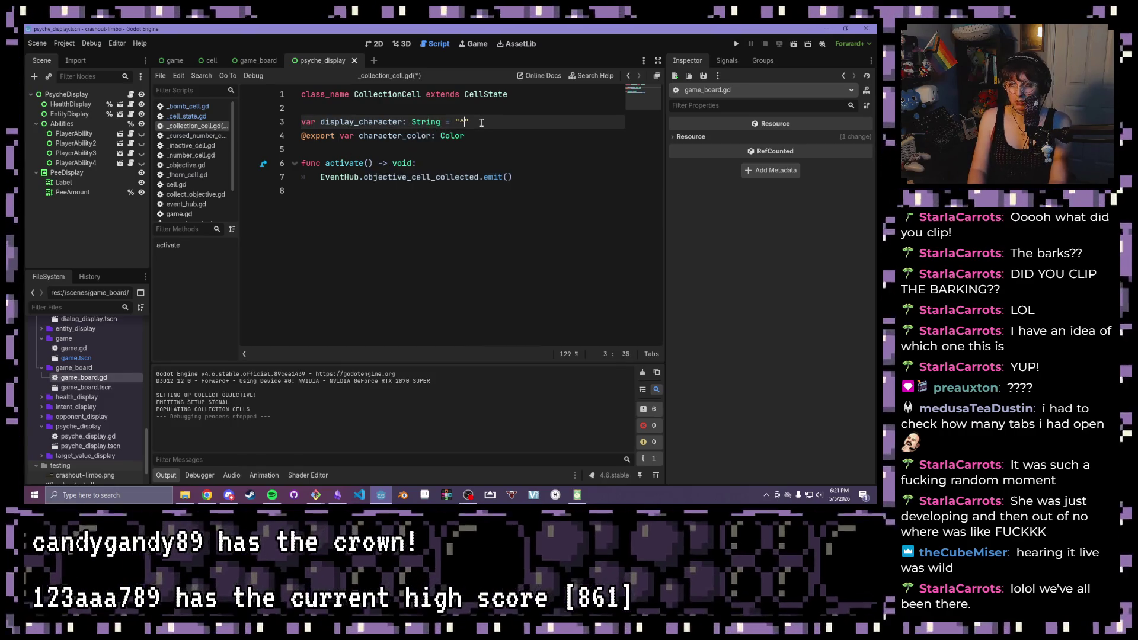
{"action": "type", "text": "*"}
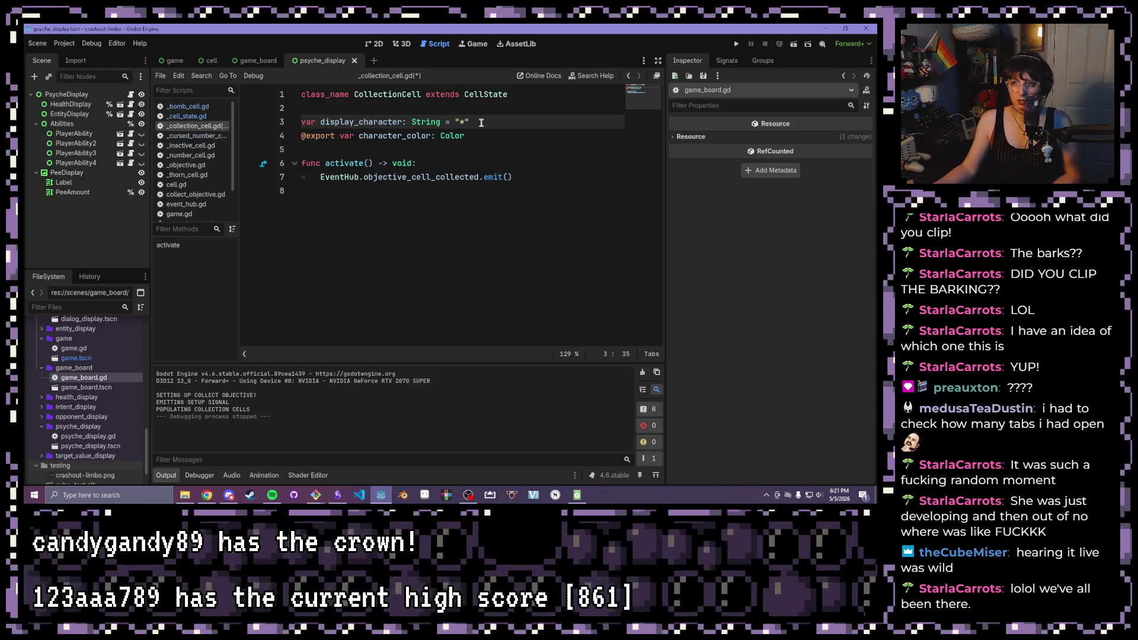
{"action": "key", "text": "shift+Home"}
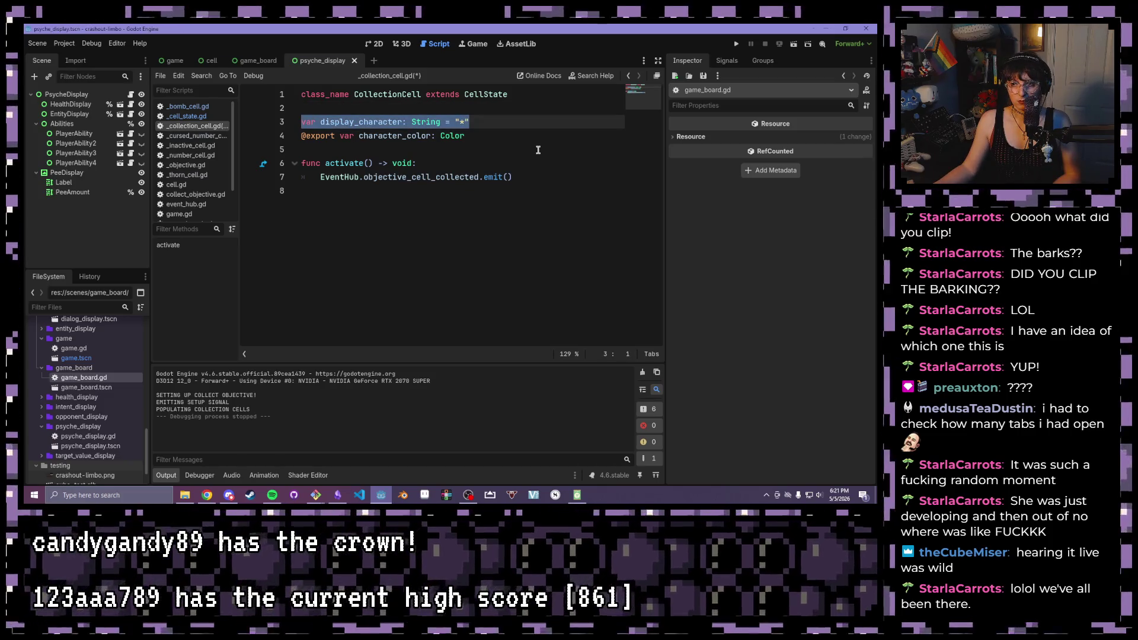
Save _collection_cell.gd and run the project.
{"action": "left_click", "coordinate": [537, 151]}
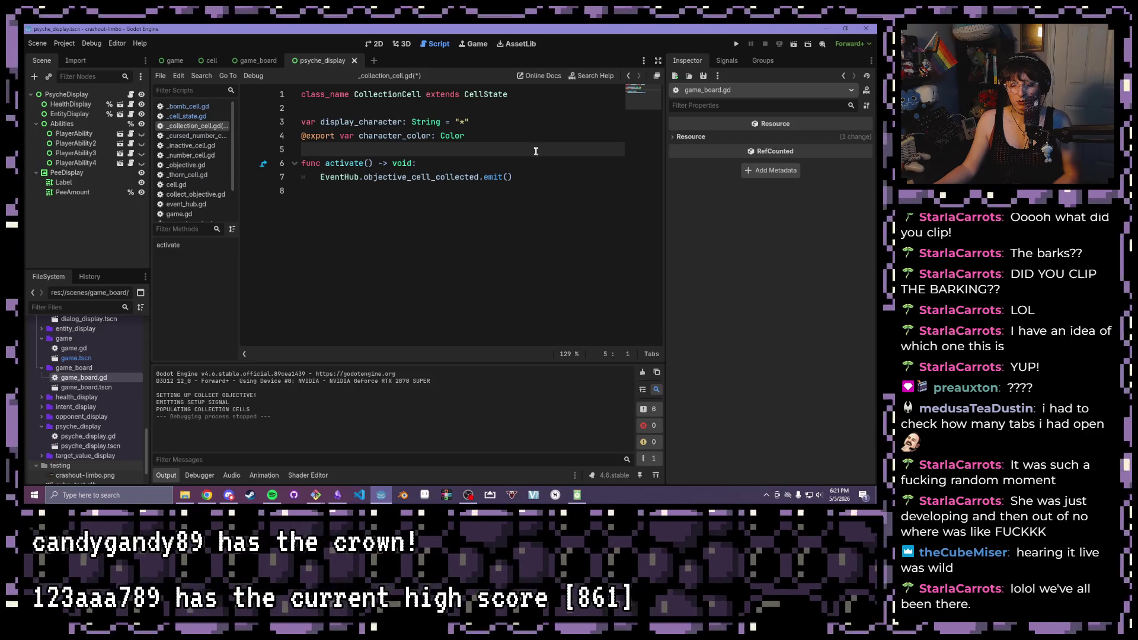
{"action": "key", "text": "ctrl+s"}
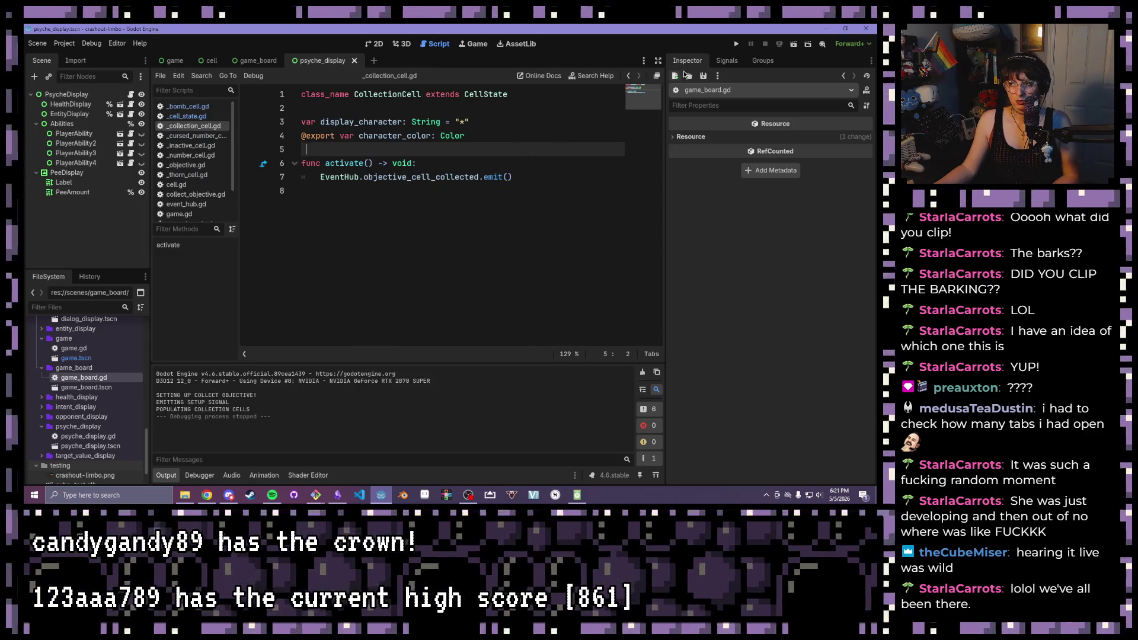
{"action": "left_click", "coordinate": [736, 43]}
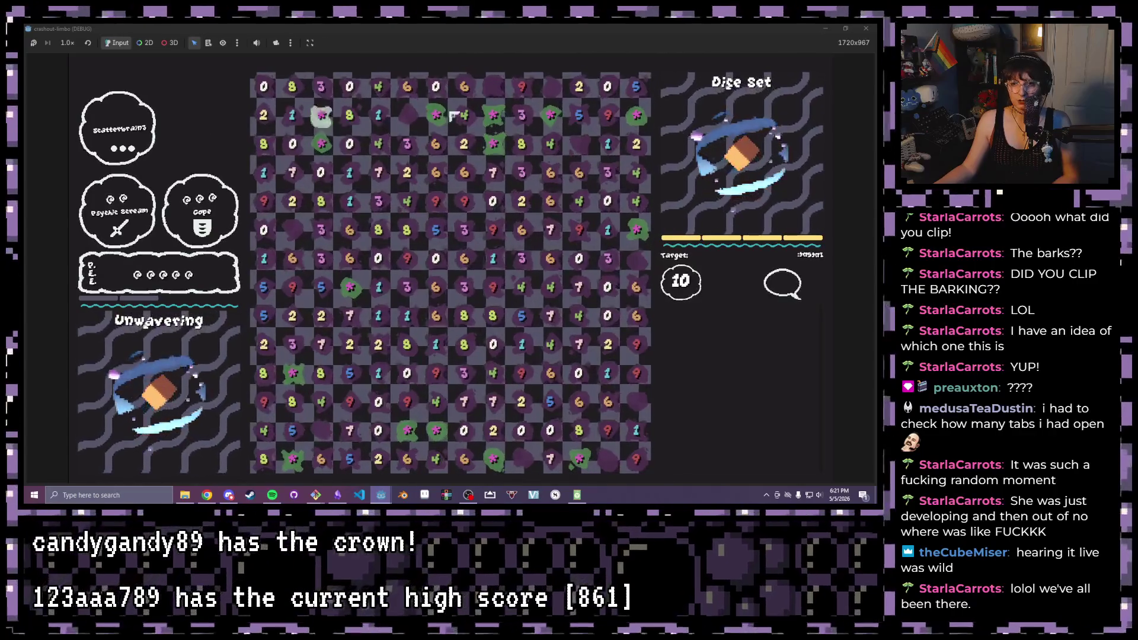
Stop the game and open resources/cell_states/collection_cell.tres in the inspector.
{"action": "key", "text": "F8"}
{"action": "scroll", "coordinate": [67, 458], "scroll_direction": "up", "scroll_amount": 6}
{"action": "scroll", "coordinate": [84, 443], "scroll_direction": "up", "scroll_amount": 5}
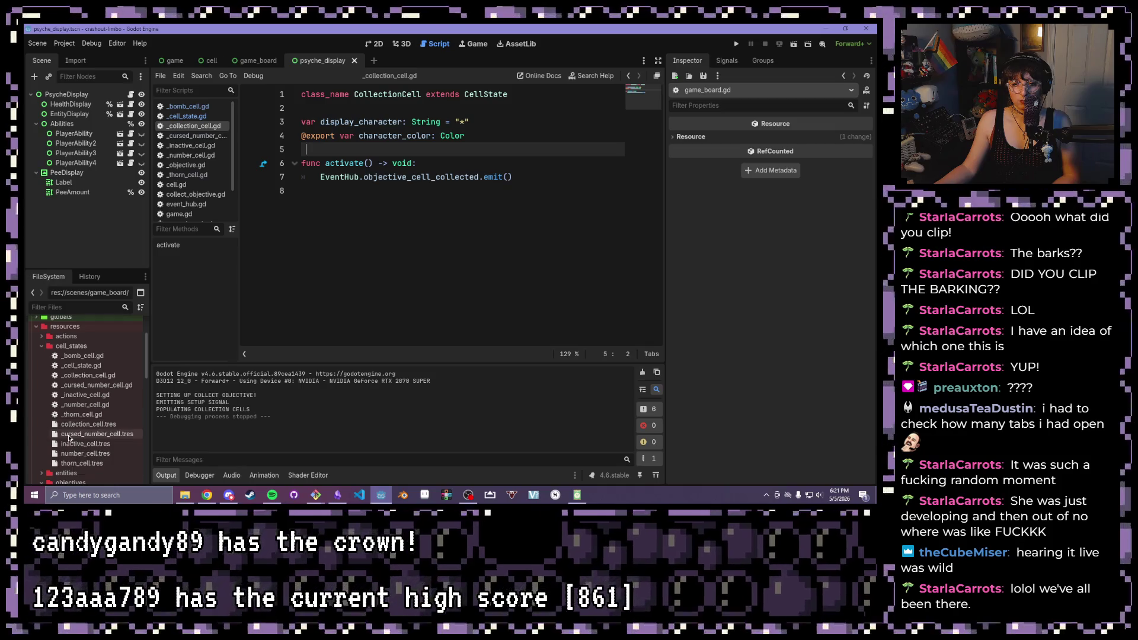
{"action": "left_click", "coordinate": [88, 423]}
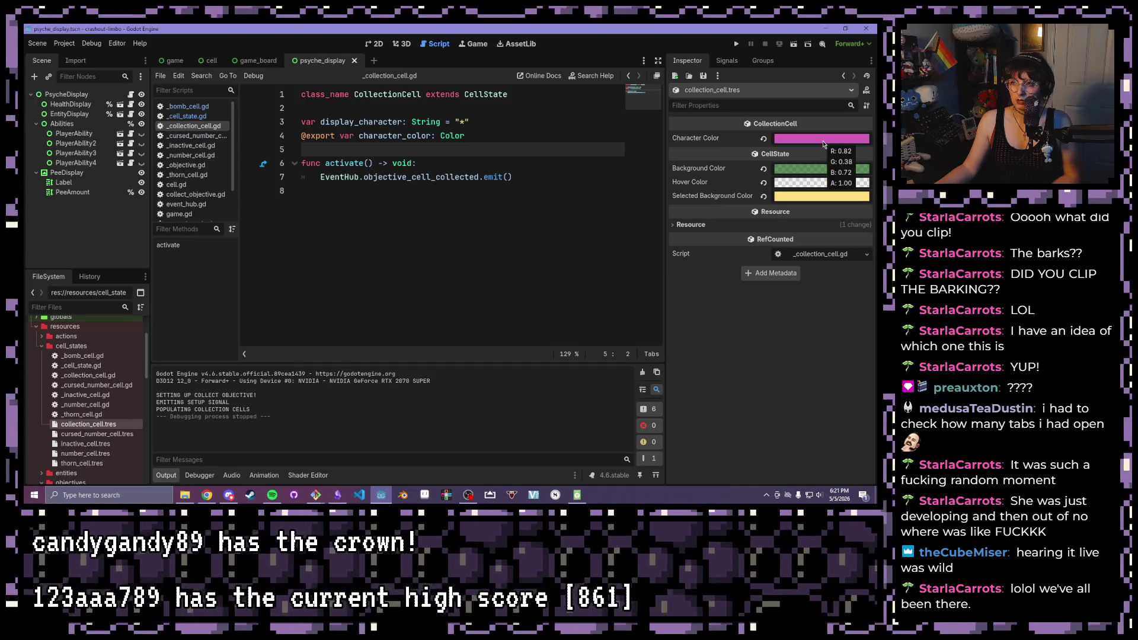
Set collection_cell.tres Character Color to golden yellow f2c44a.
{"action": "left_click", "coordinate": [823, 142]}
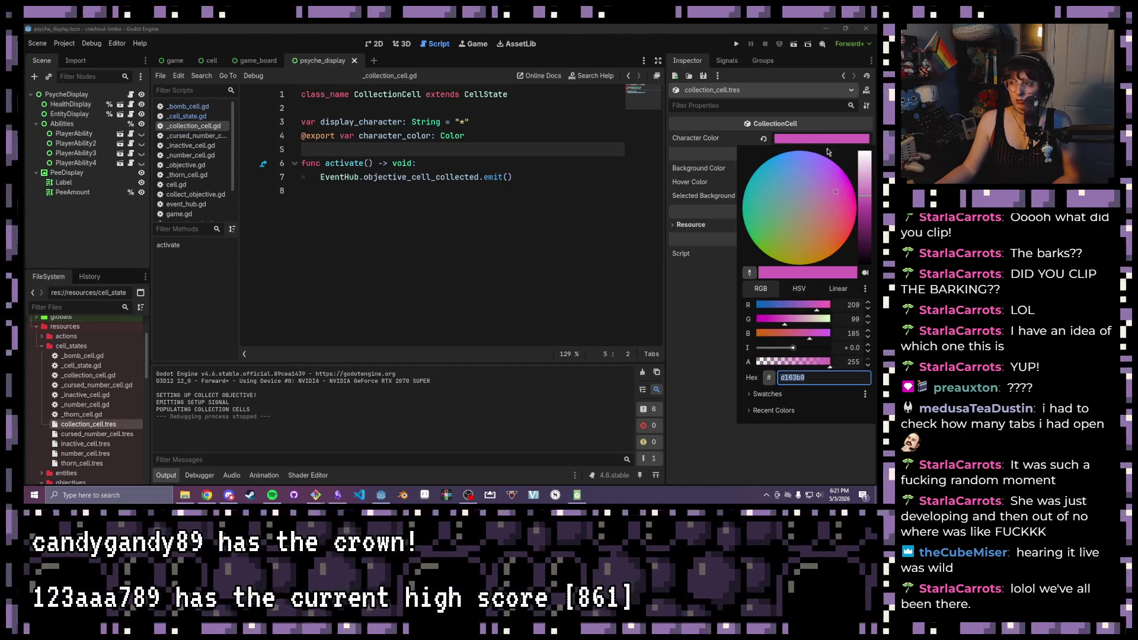
{"action": "mouse_move", "coordinate": [832, 201]}
{"action": "left_mouse_down"}
{"action": "mouse_move", "coordinate": [822, 242]}
{"action": "mouse_move", "coordinate": [802, 237]}
{"action": "left_mouse_up"}
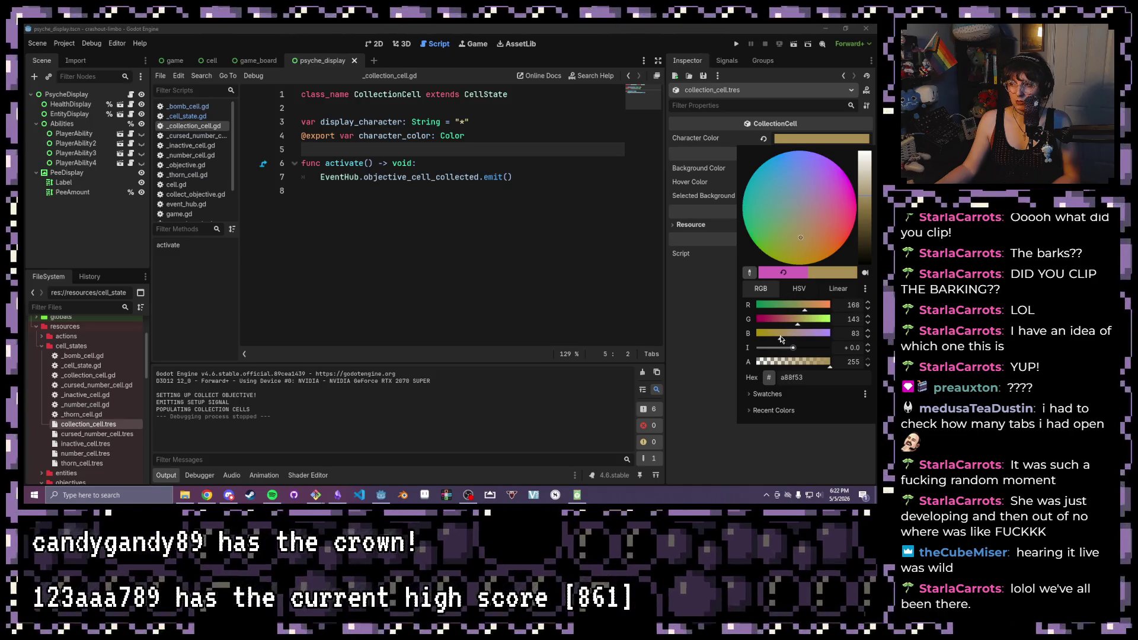
{"action": "mouse_move", "coordinate": [797, 320]}
{"action": "left_mouse_down"}
{"action": "mouse_move", "coordinate": [826, 319]}
{"action": "mouse_move", "coordinate": [826, 305]}
{"action": "left_mouse_up"}
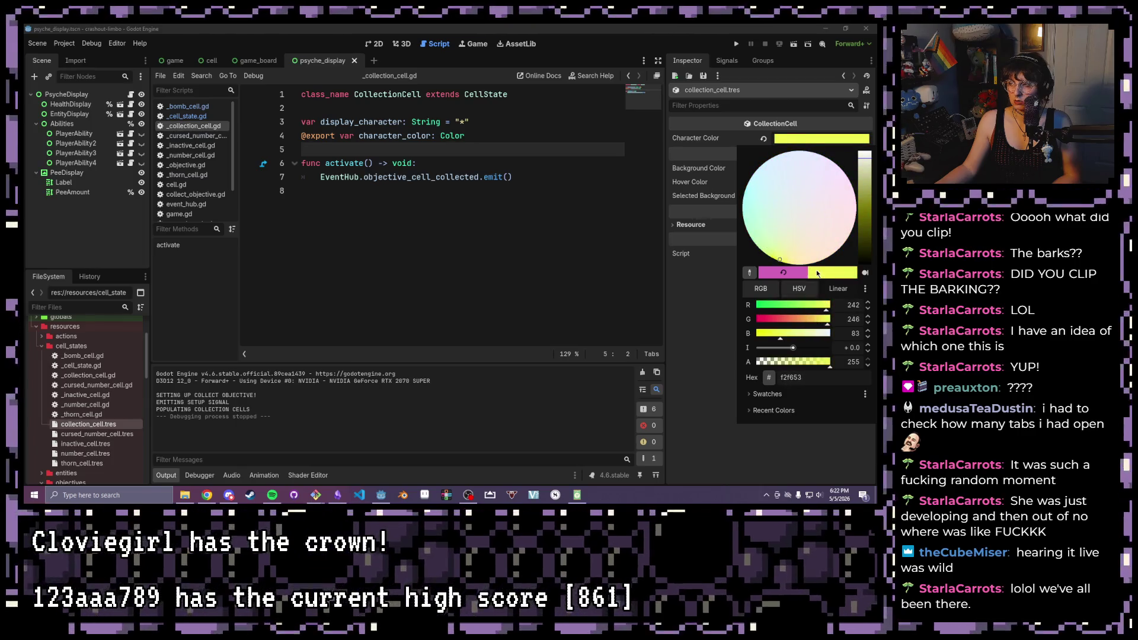
{"action": "left_click_drag", "start_coordinate": [780, 333], "coordinate": [768, 335]}
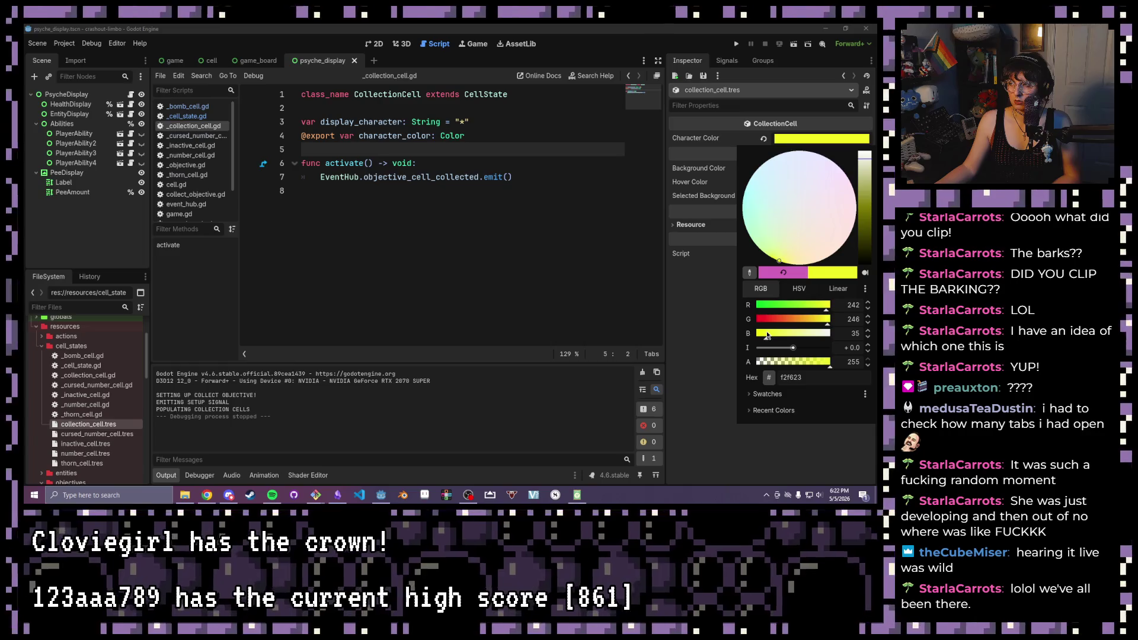
{"action": "left_click", "coordinate": [779, 260]}
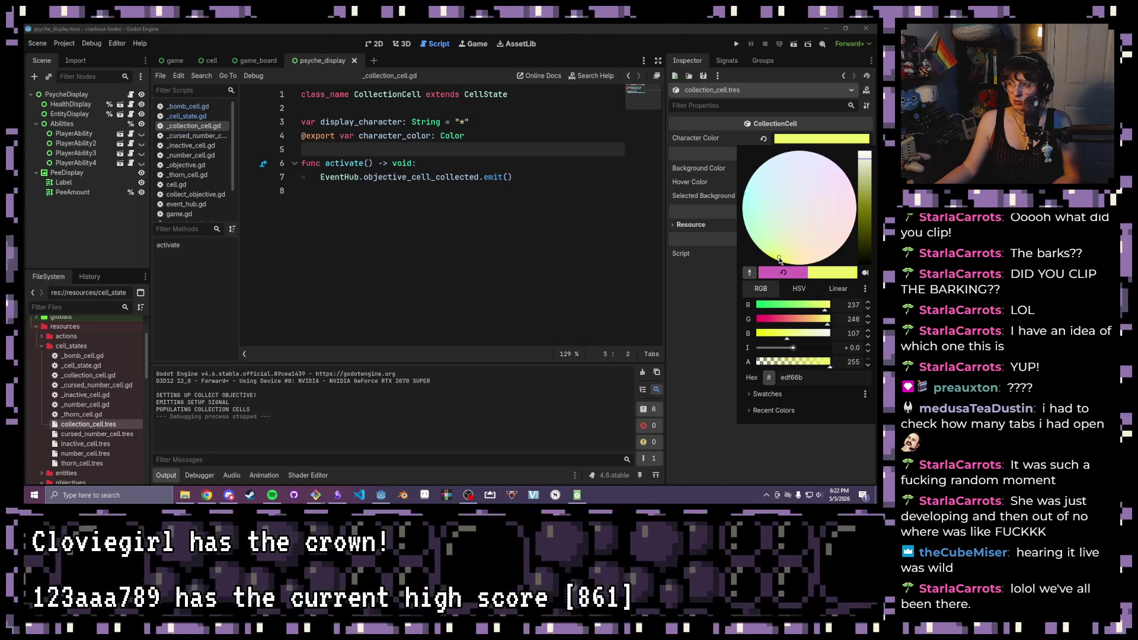
{"action": "left_click_drag", "start_coordinate": [860, 155], "coordinate": [861, 174]}
{"action": "left_click", "coordinate": [791, 252]}
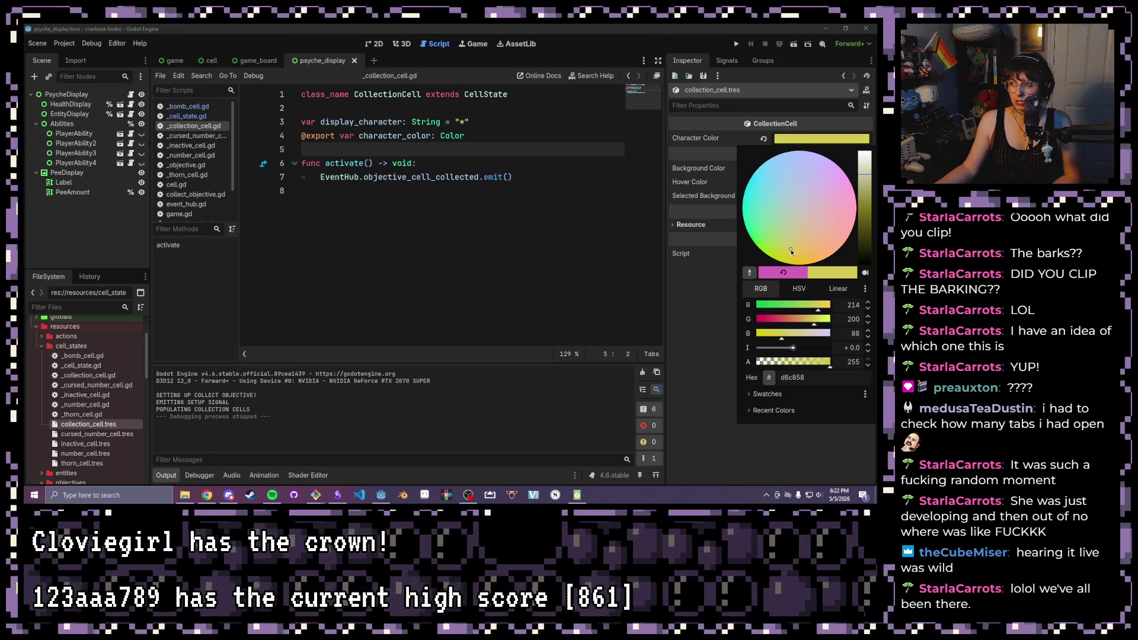
{"action": "left_click", "coordinate": [800, 260]}
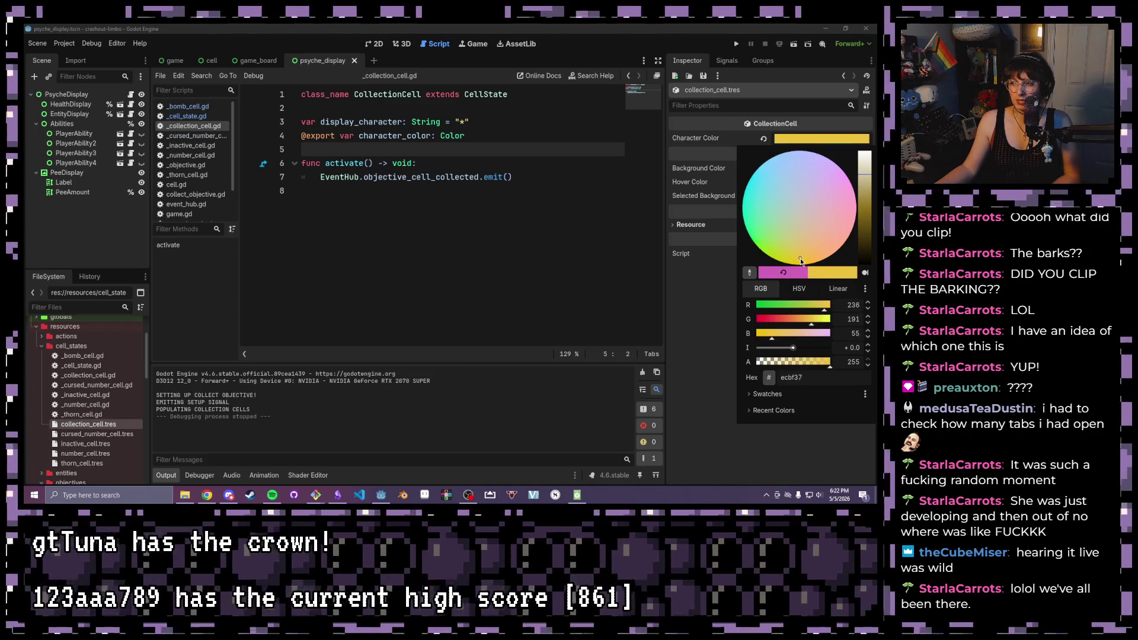
{"action": "left_click_drag", "start_coordinate": [800, 260], "coordinate": [801, 259]}
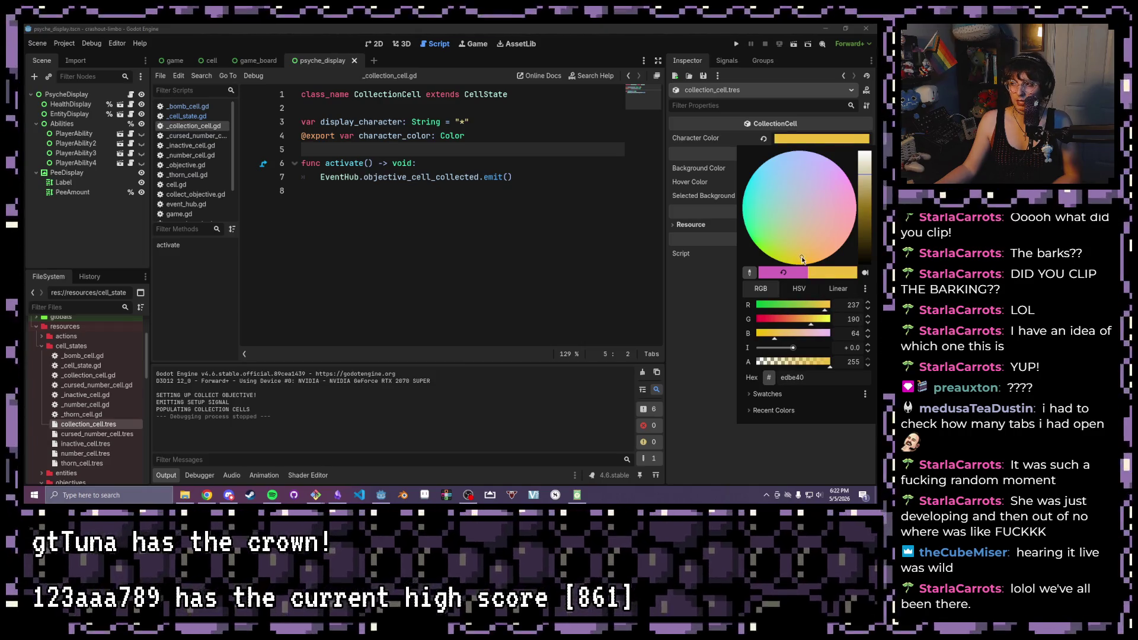
{"action": "left_click", "coordinate": [866, 173]}
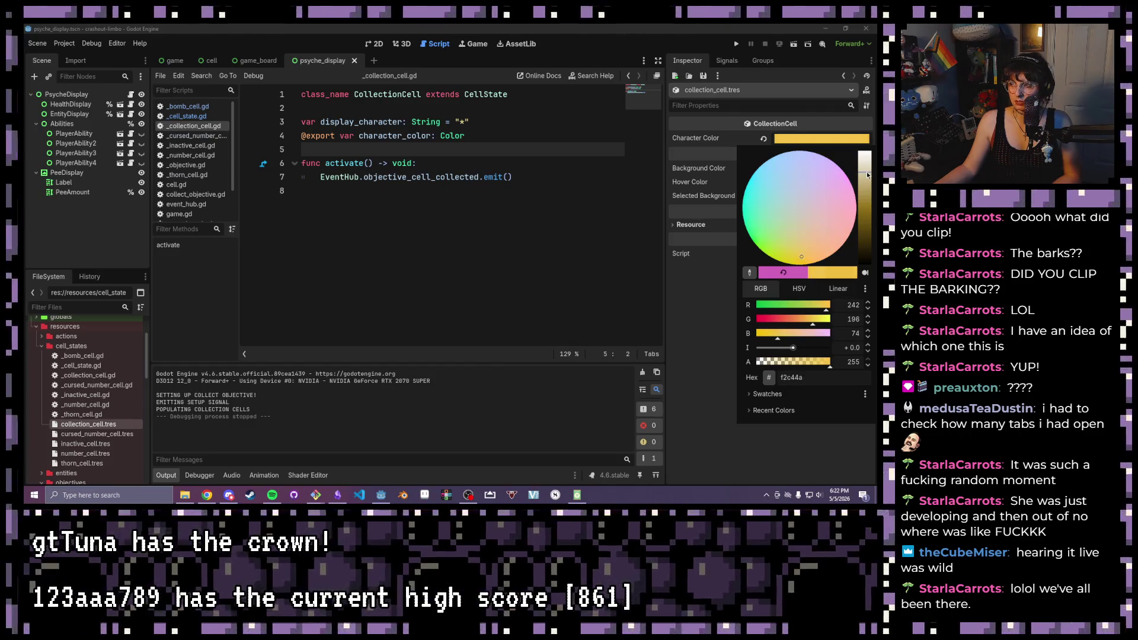
{"action": "left_click", "coordinate": [720, 308]}
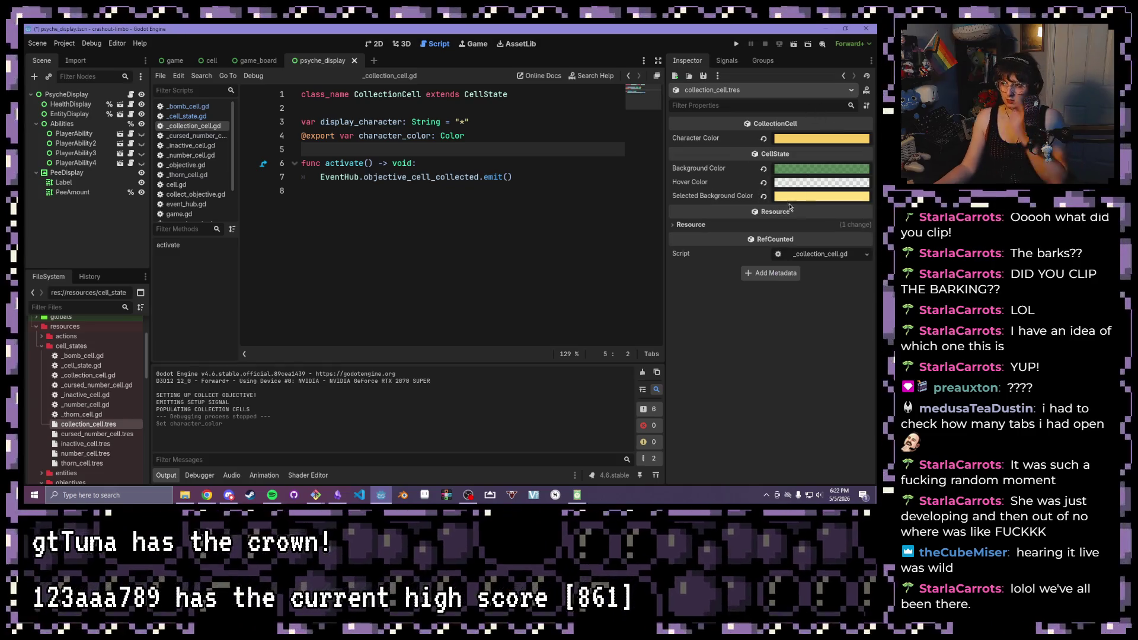
Set Selected Background Color to purple b294e7 and run the project.
{"action": "left_click", "coordinate": [794, 196]}
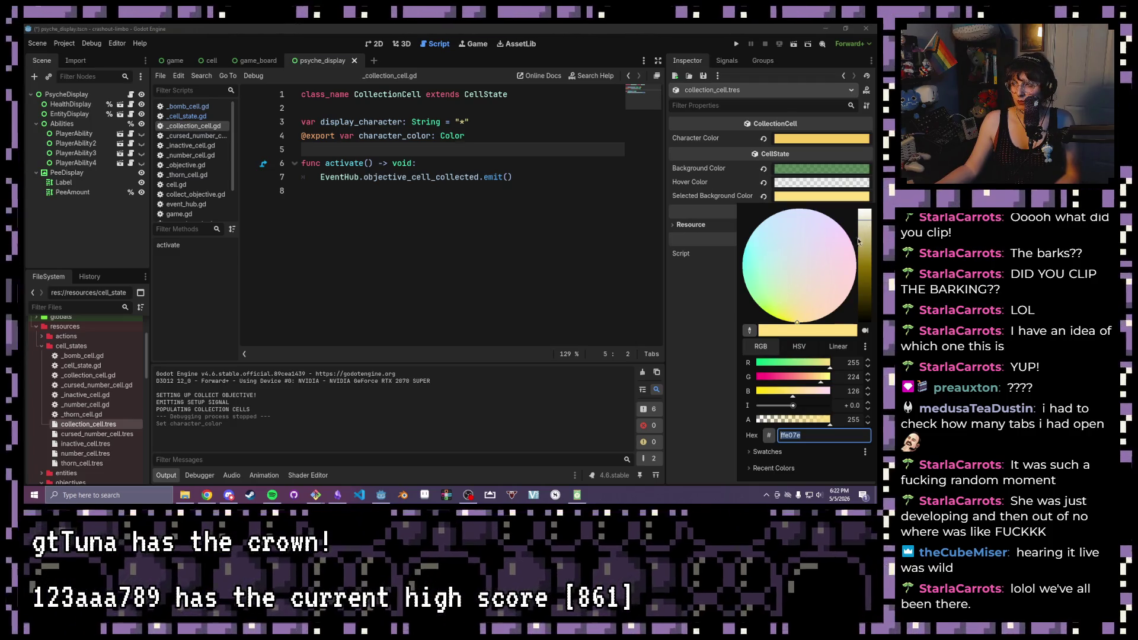
{"action": "left_click_drag", "start_coordinate": [859, 240], "coordinate": [863, 243]}
{"action": "left_click", "coordinate": [819, 233]}
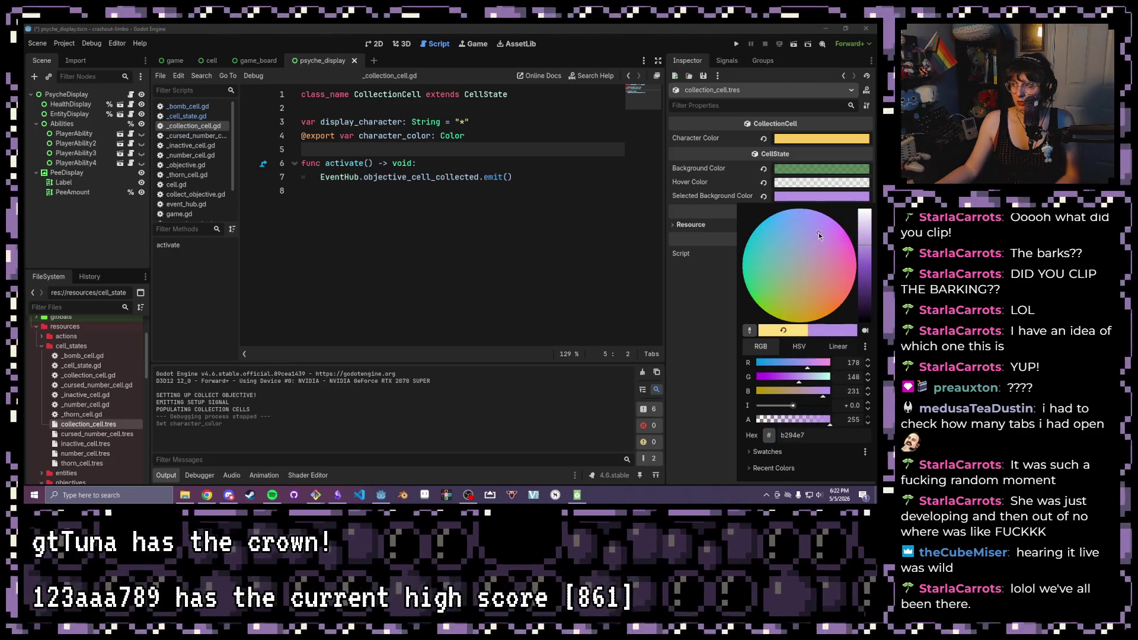
{"action": "left_click", "coordinate": [821, 196]}
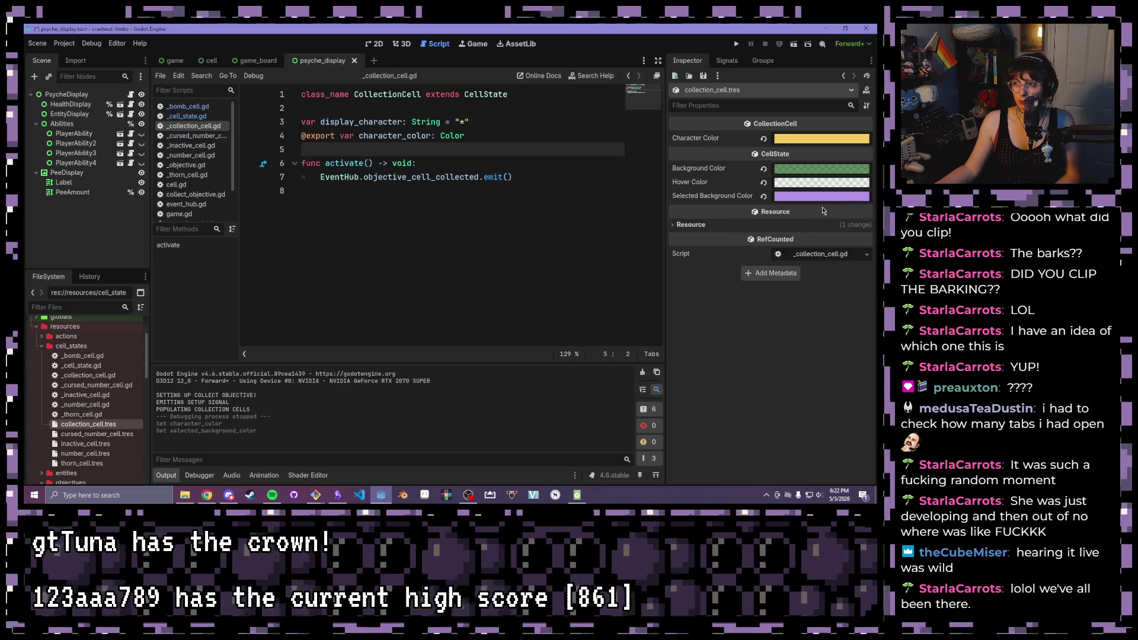
{"action": "left_click", "coordinate": [736, 44]}
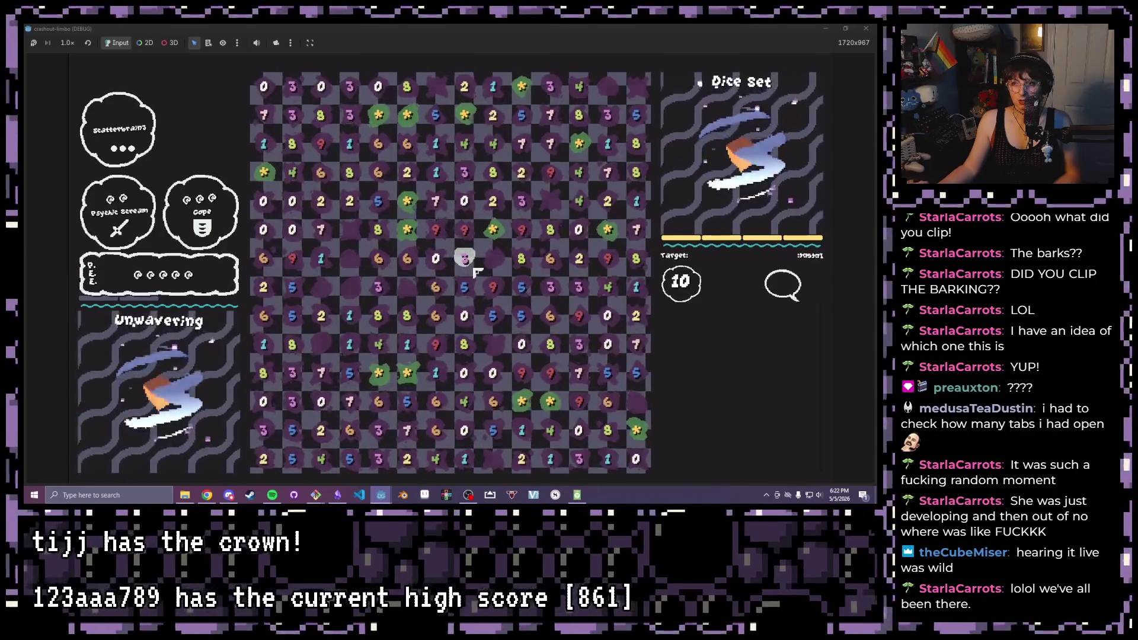
Close the running game window to stop the debug run.
{"action": "left_click", "coordinate": [867, 28]}
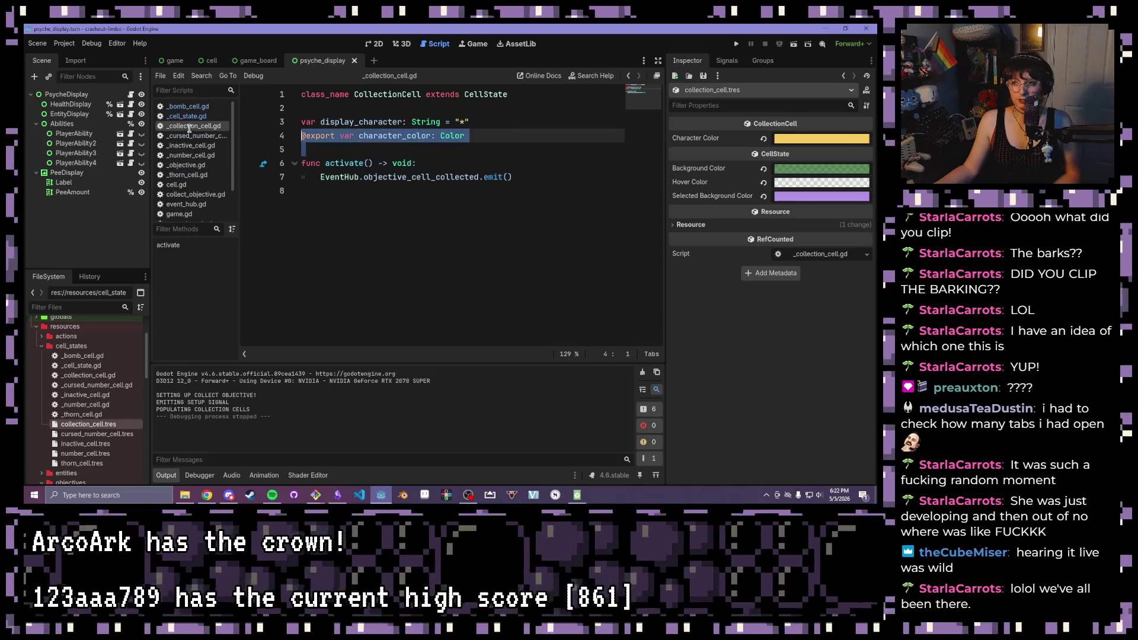
Look over the CellState class name and character_color line in the collection cell script.
{"action": "left_click", "coordinate": [368, 150]}
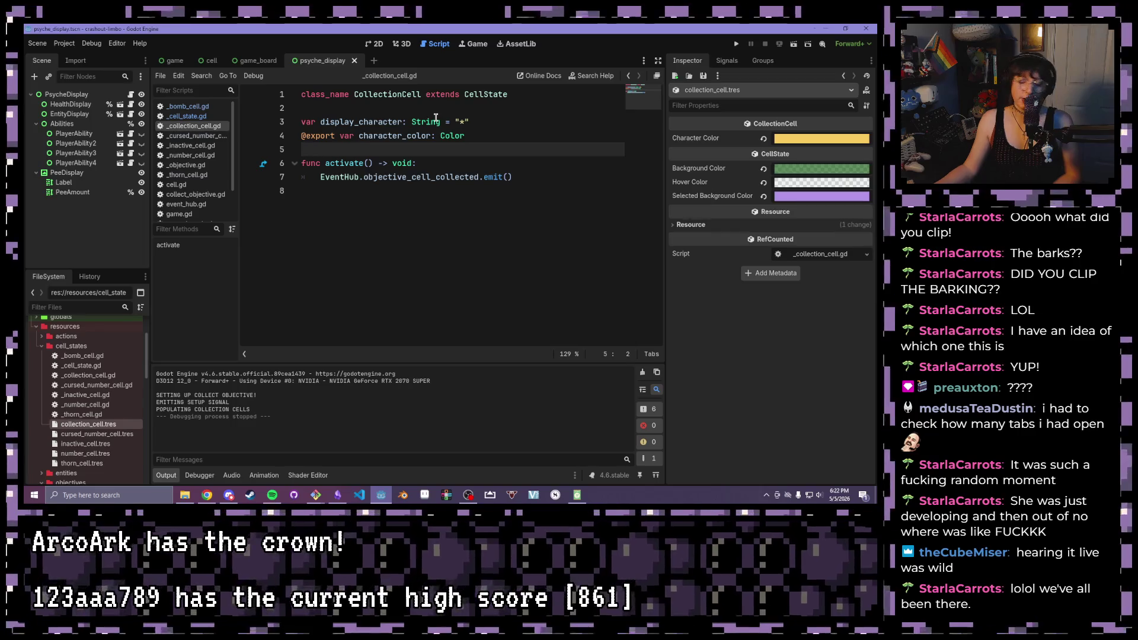
{"action": "left_click", "coordinate": [410, 113]}
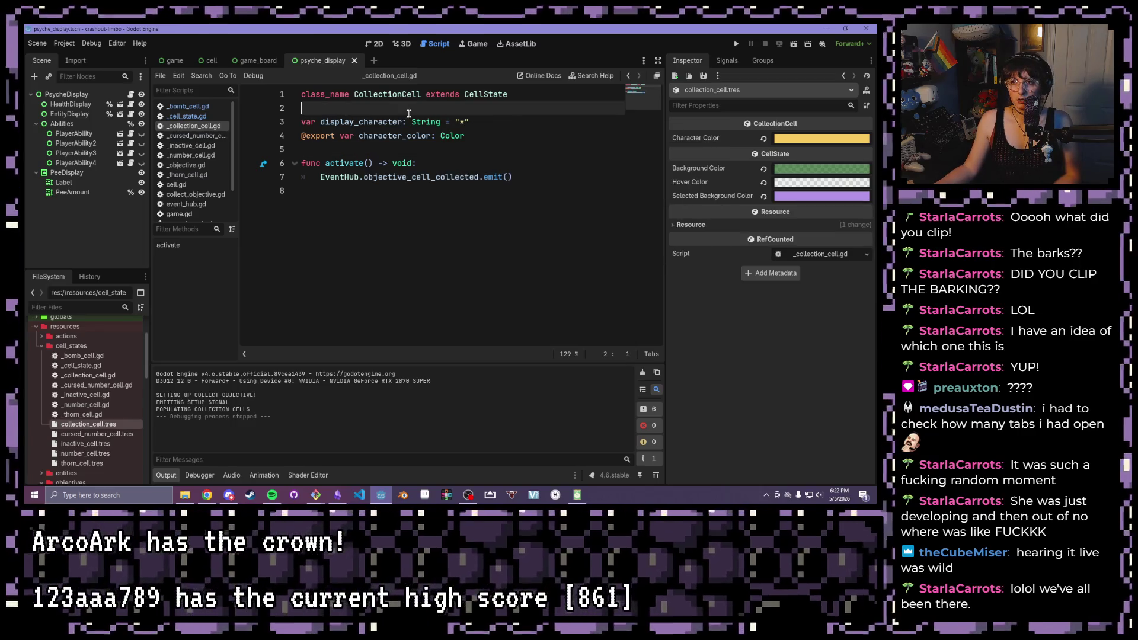
{"action": "left_click_drag", "start_coordinate": [508, 95], "coordinate": [465, 96]}
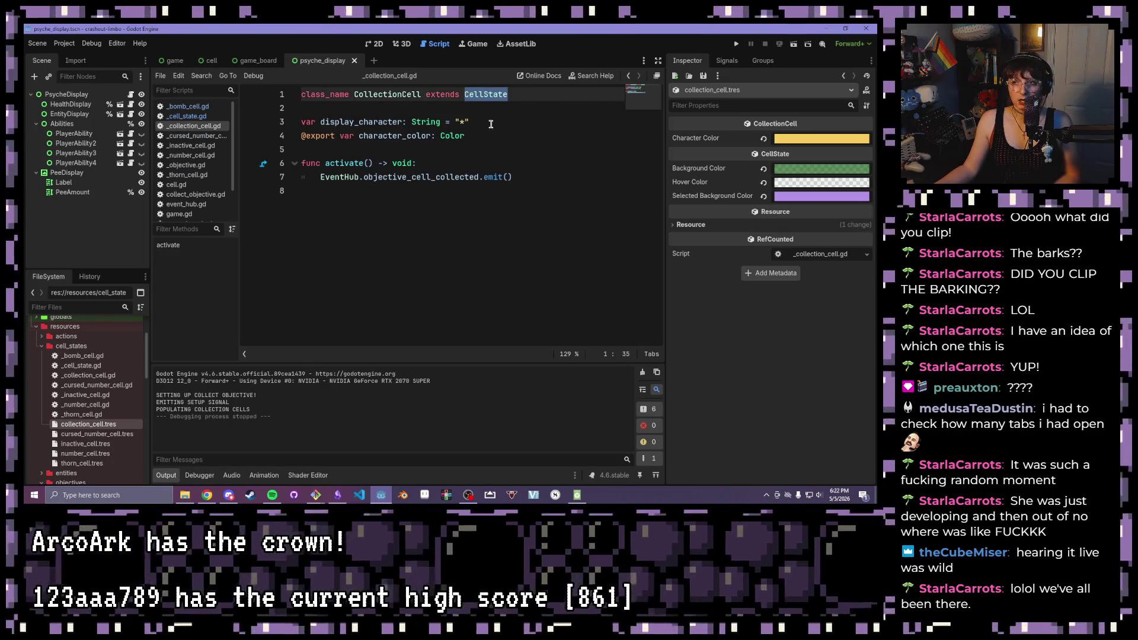
{"action": "left_click", "coordinate": [526, 135]}
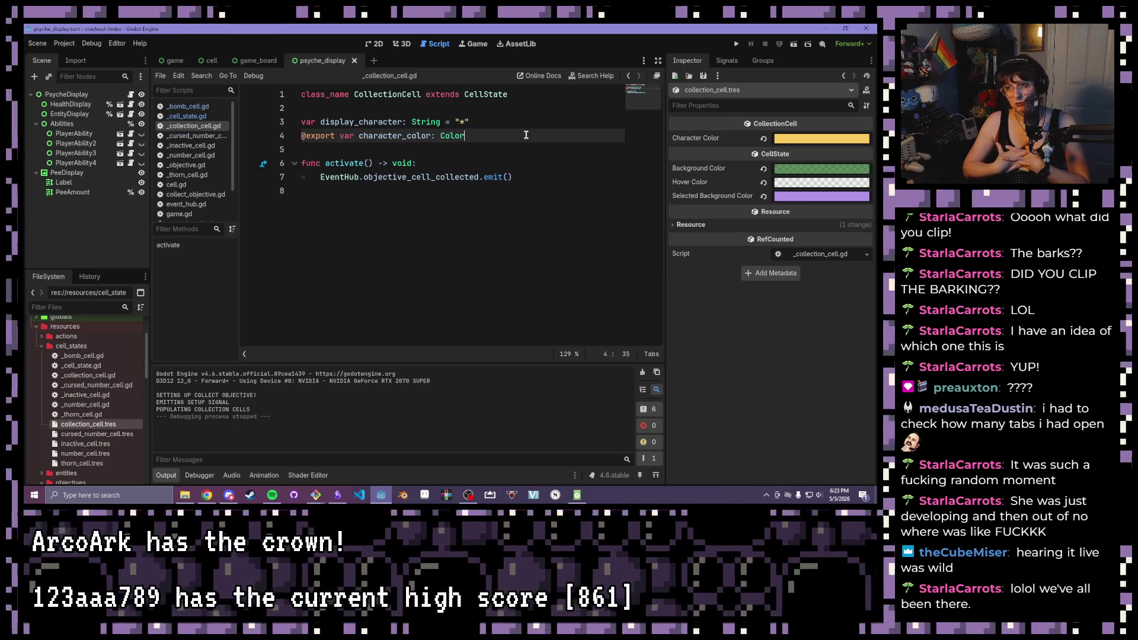
{"action": "left_click", "coordinate": [202, 156]}
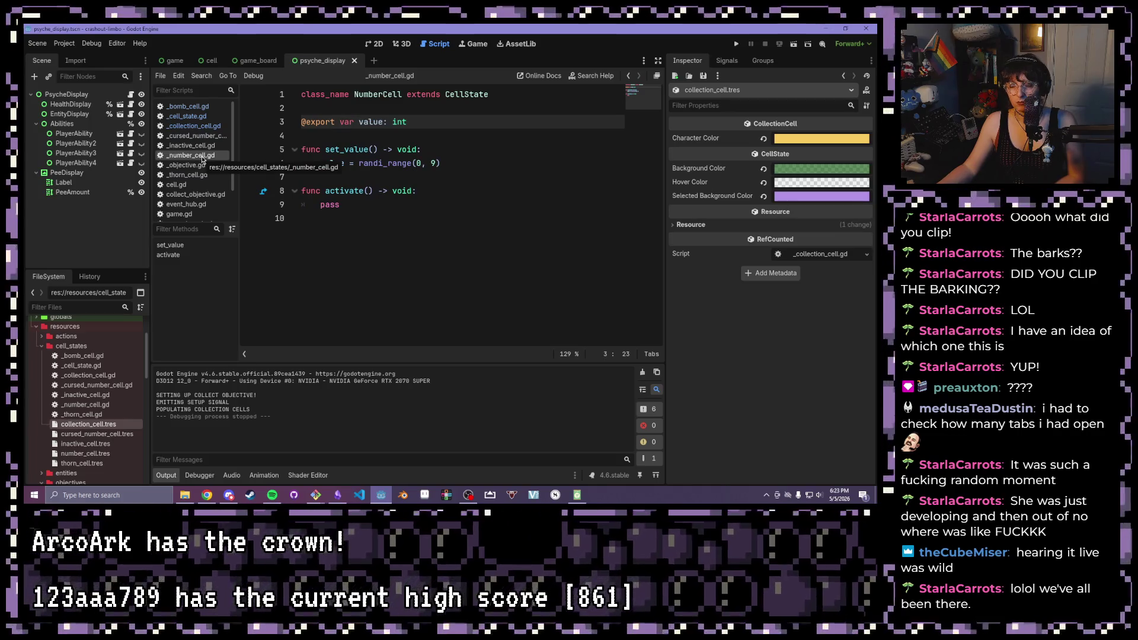
{"action": "left_click_drag", "start_coordinate": [430, 121], "coordinate": [283, 123]}
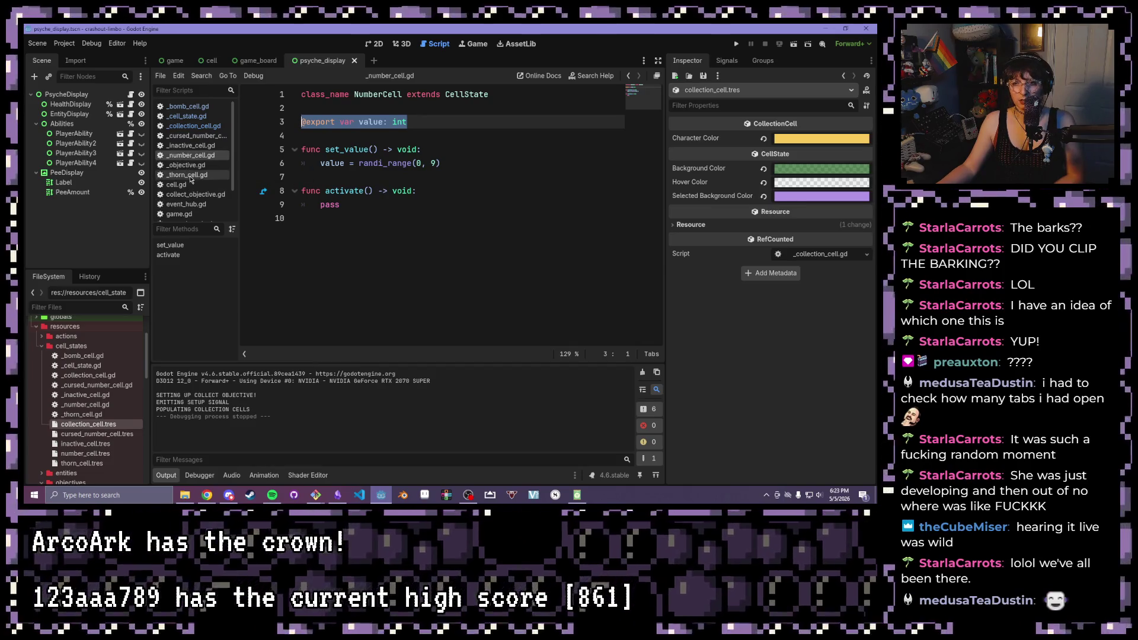
{"action": "left_click", "coordinate": [184, 117]}
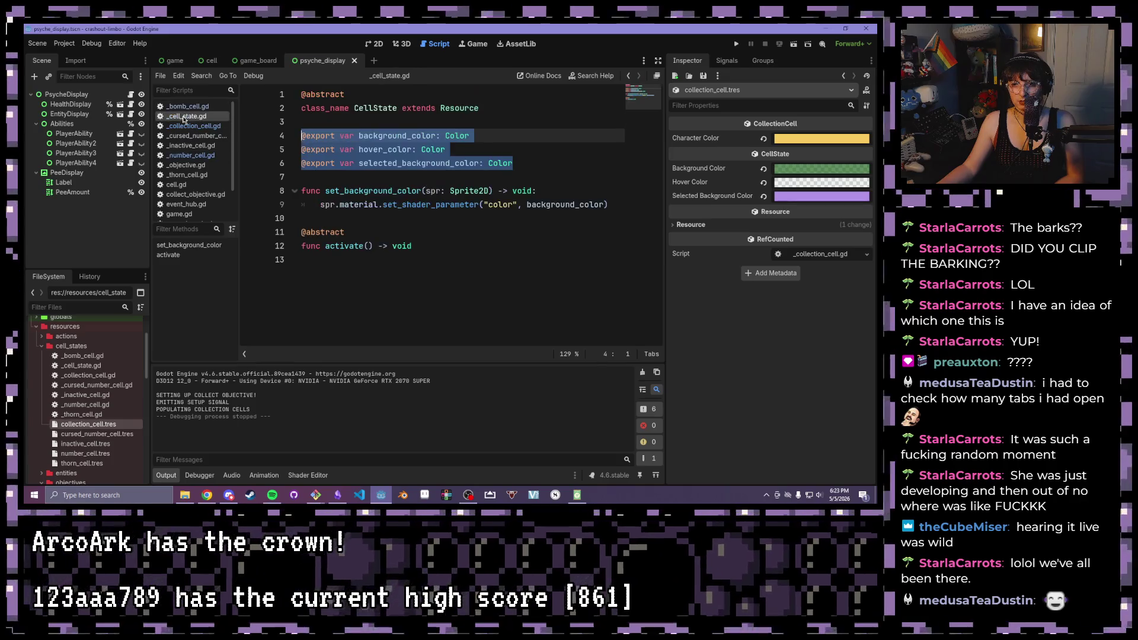
{"action": "left_click", "coordinate": [511, 163]}
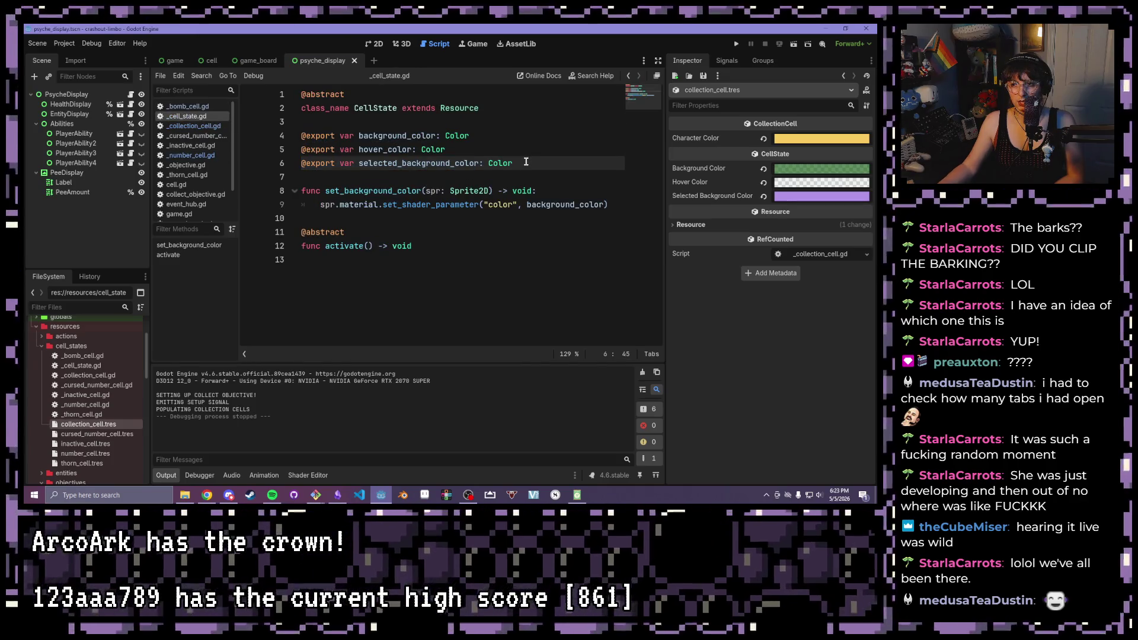
{"action": "left_click", "coordinate": [458, 136]}
{"action": "left_click", "coordinate": [458, 122]}
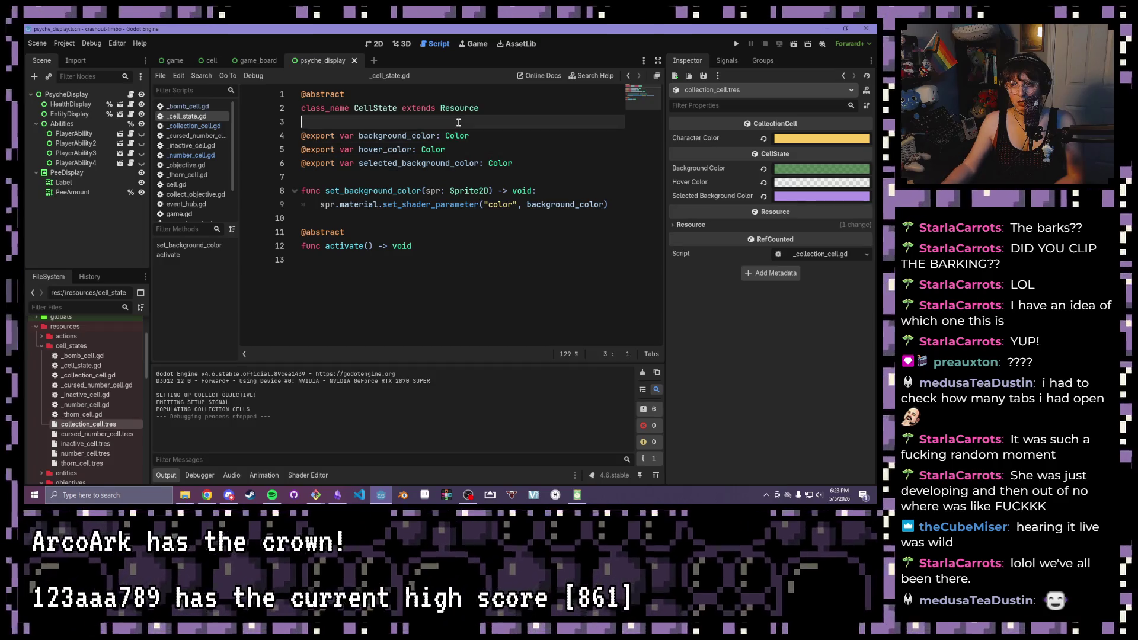
{"action": "key", "text": "Return"}
{"action": "type", "text": "@export_"}
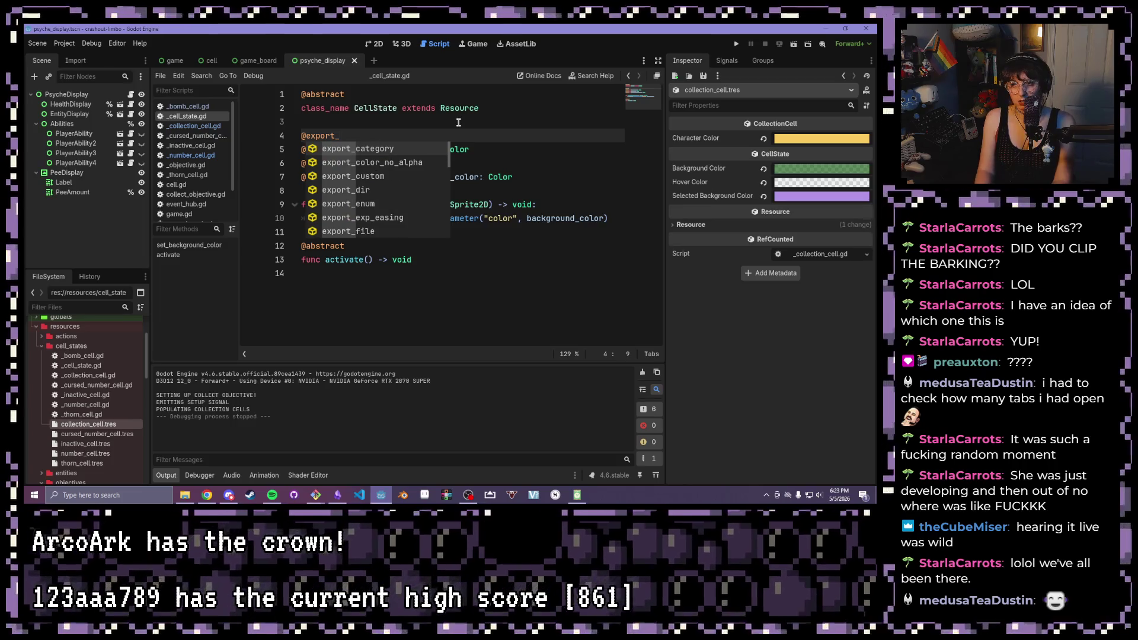
{"action": "type", "text": "ca"}
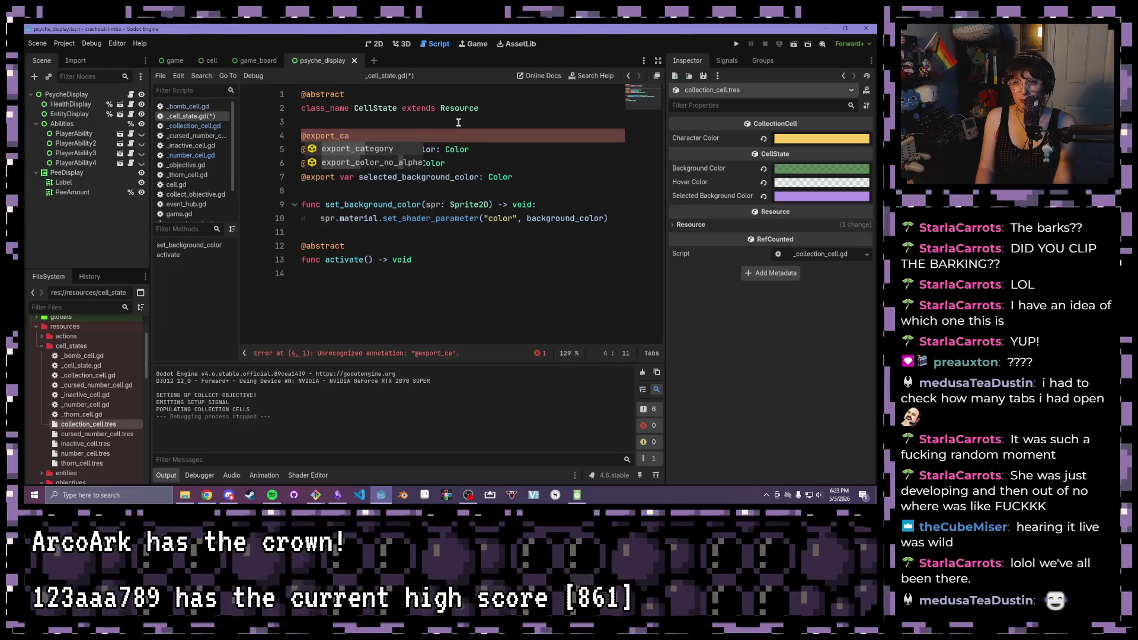
{"action": "key", "text": "BackSpace"}
{"action": "key", "text": "BackSpace"}
{"action": "type", "text": "g"}
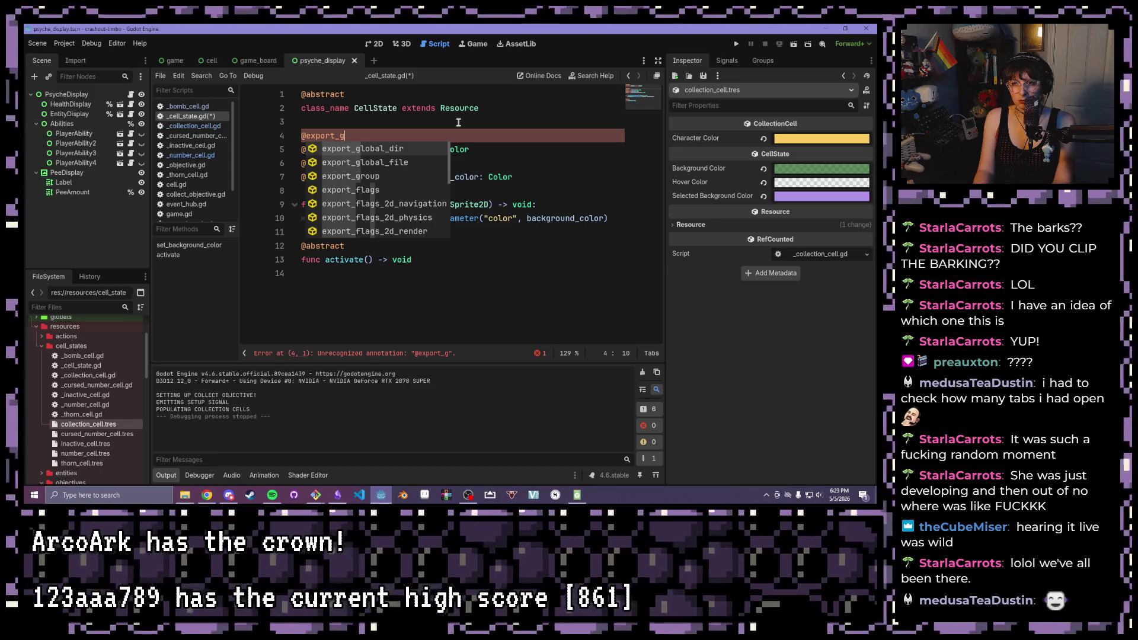
{"action": "key", "text": "Down"}
{"action": "key", "text": "Down"}
{"action": "key", "text": "Return"}
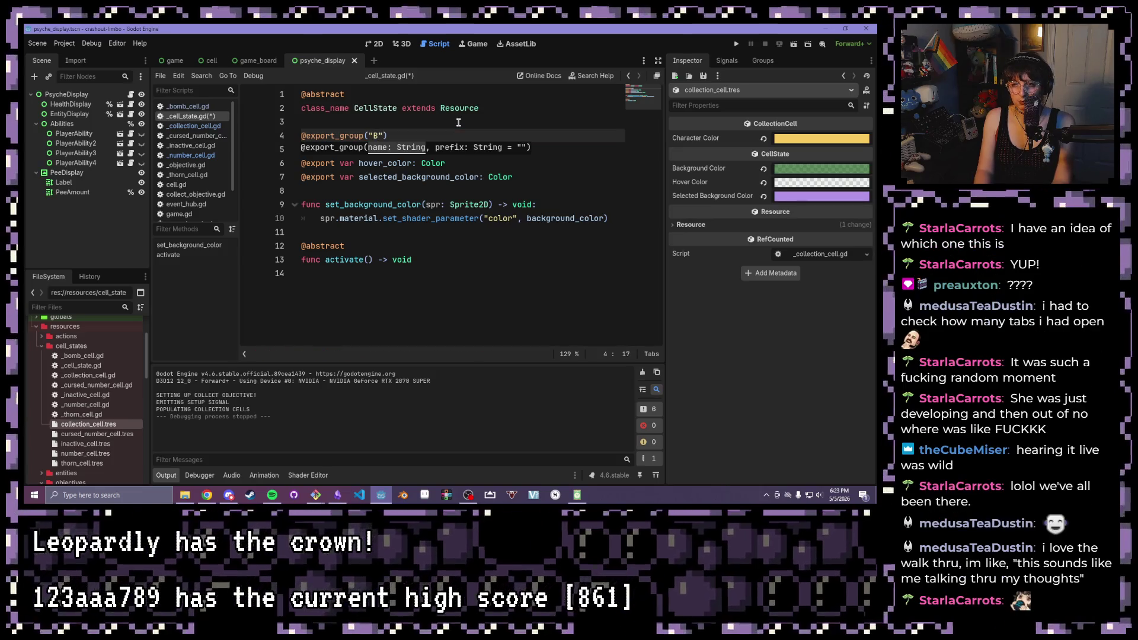
{"action": "type", "text": "ackground"}
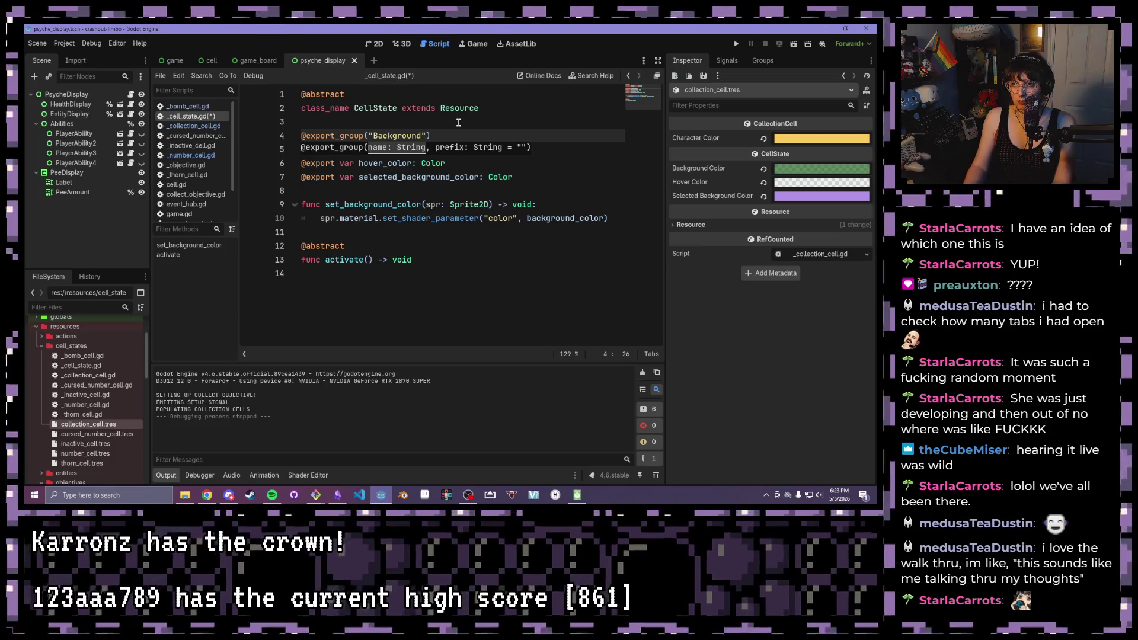
Add blank lines above the Background group and save the script.
{"action": "left_click", "coordinate": [458, 122]}
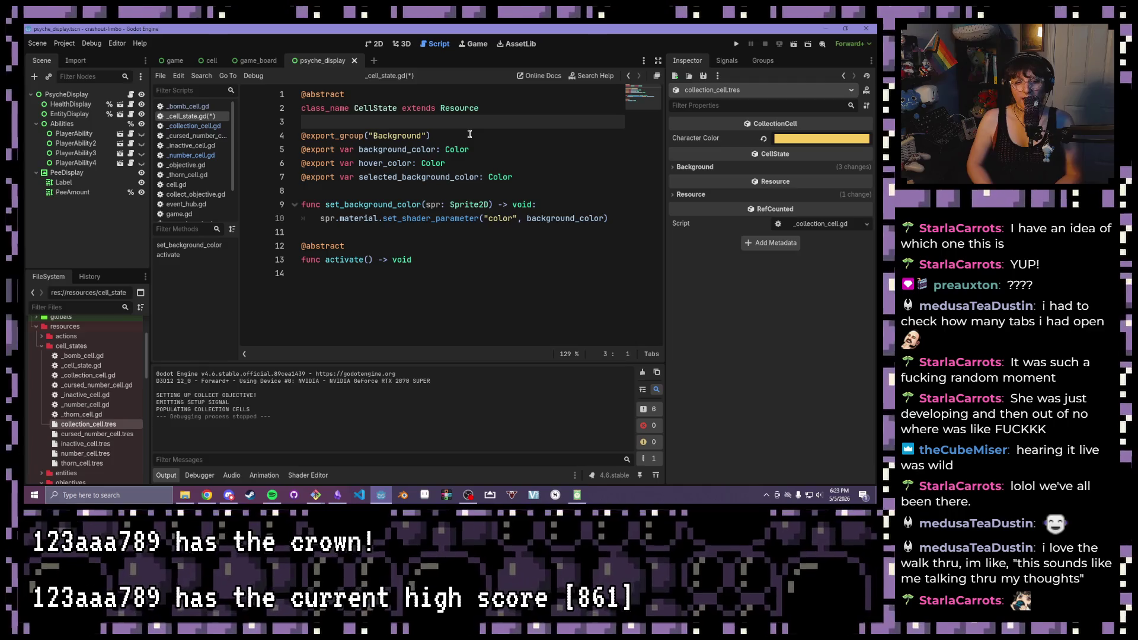
{"action": "key", "text": "Return"}
{"action": "key", "text": "Return"}
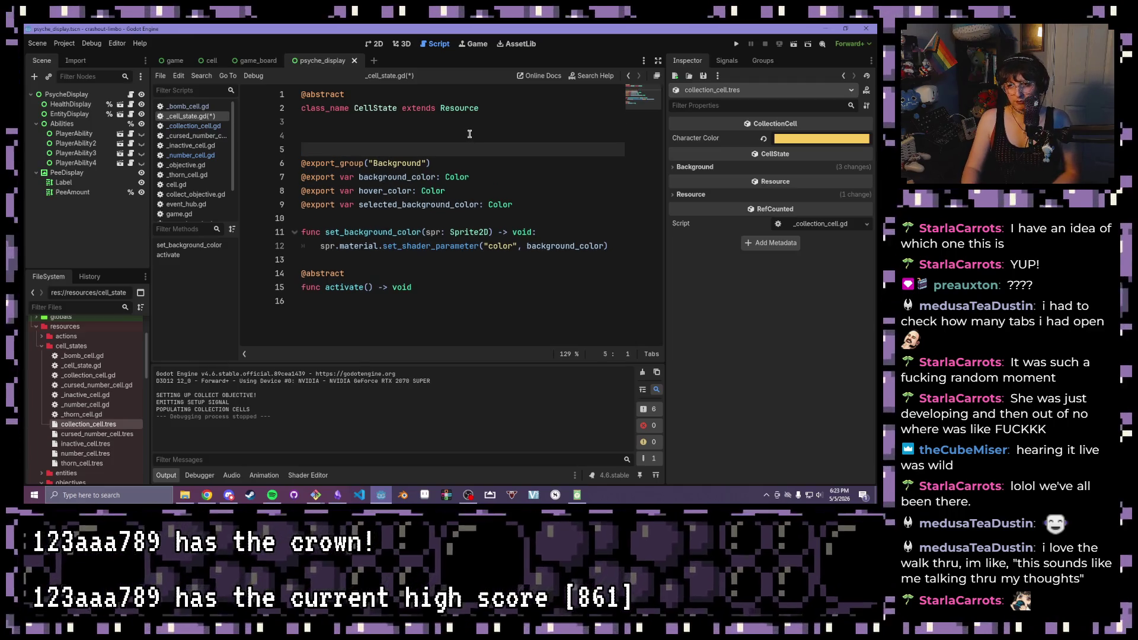
{"action": "key", "text": "Up"}
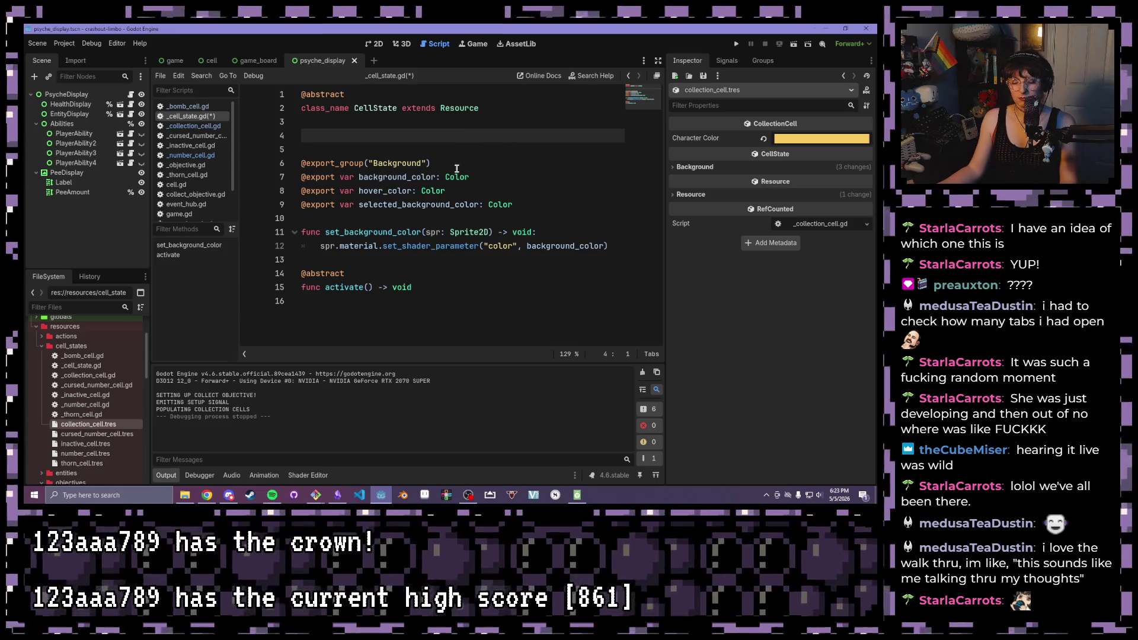
{"action": "key", "text": "ctrl+s"}
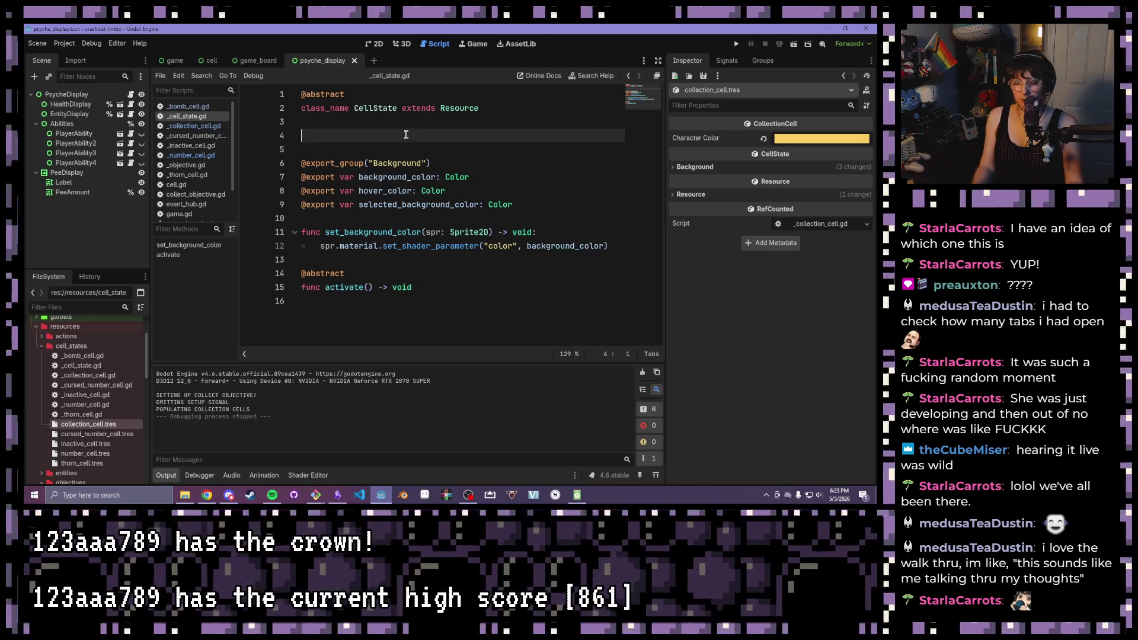
{"action": "type", "text": "ex"}
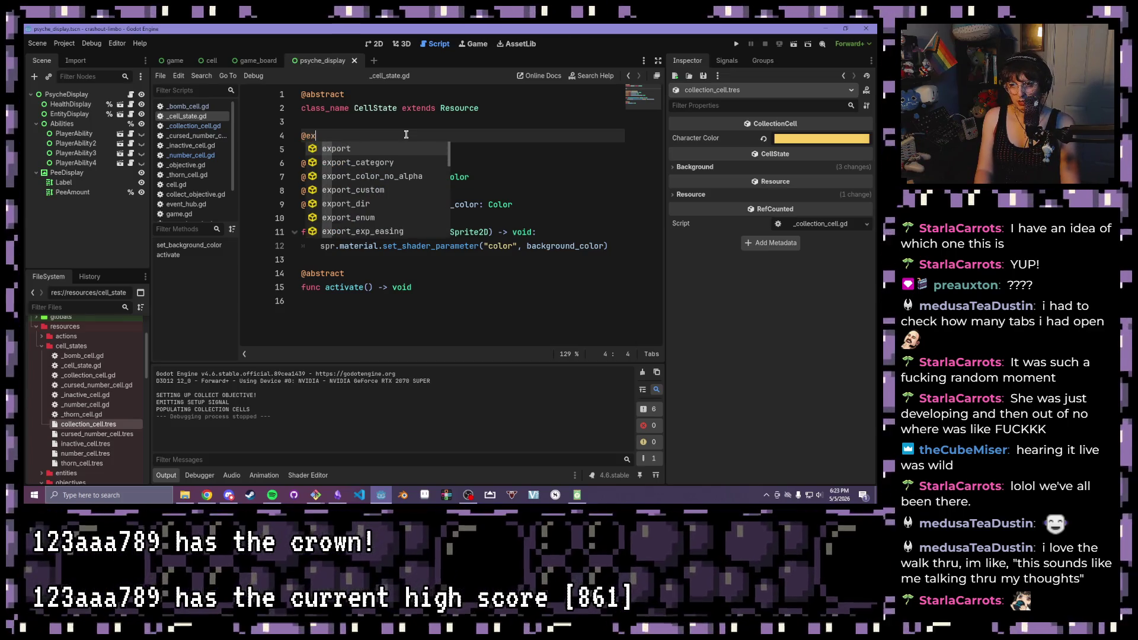
{"action": "key", "text": "Down"}
{"action": "key", "text": "Down"}
{"action": "key", "text": "Down"}
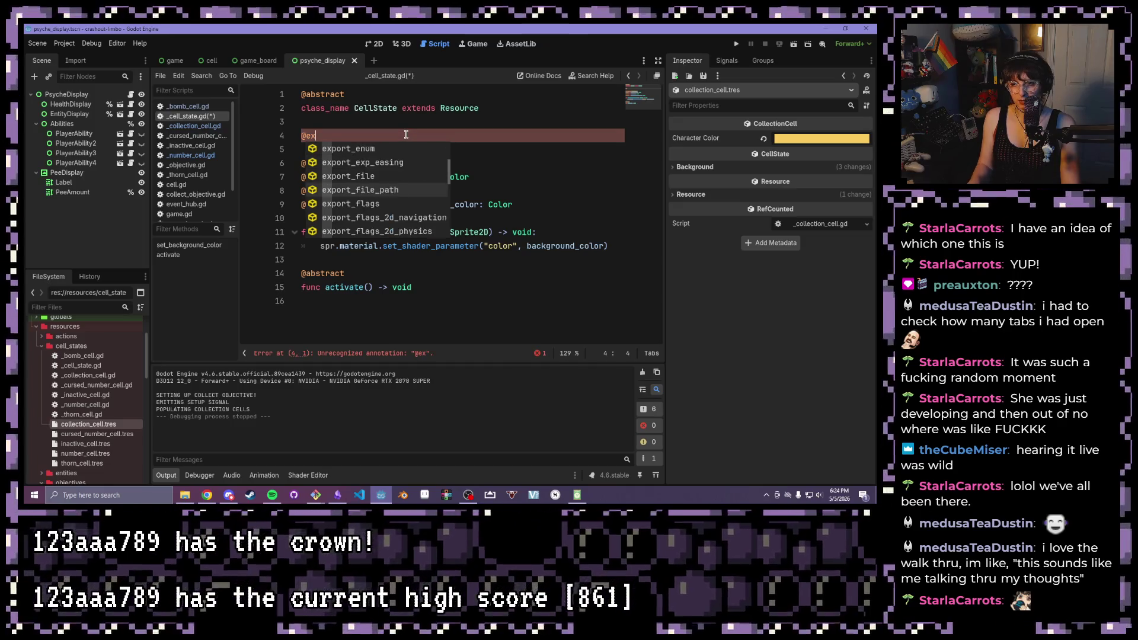
{"action": "key", "text": "Down"}
{"action": "key", "text": "Down"}
{"action": "key", "text": "Down"}
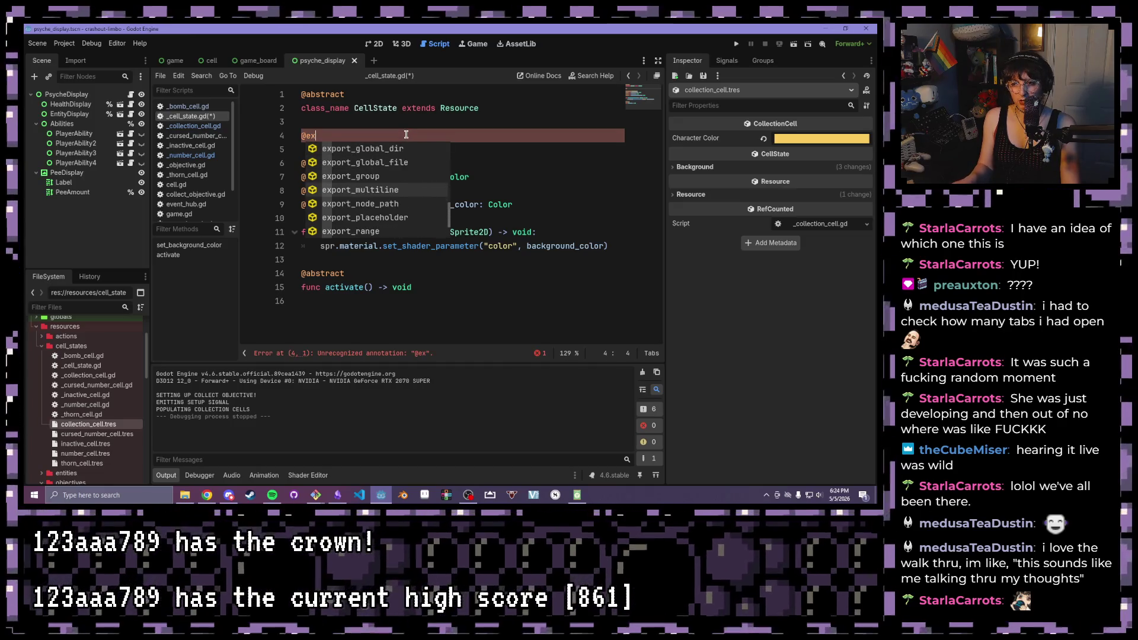
{"action": "key", "text": "Return"}
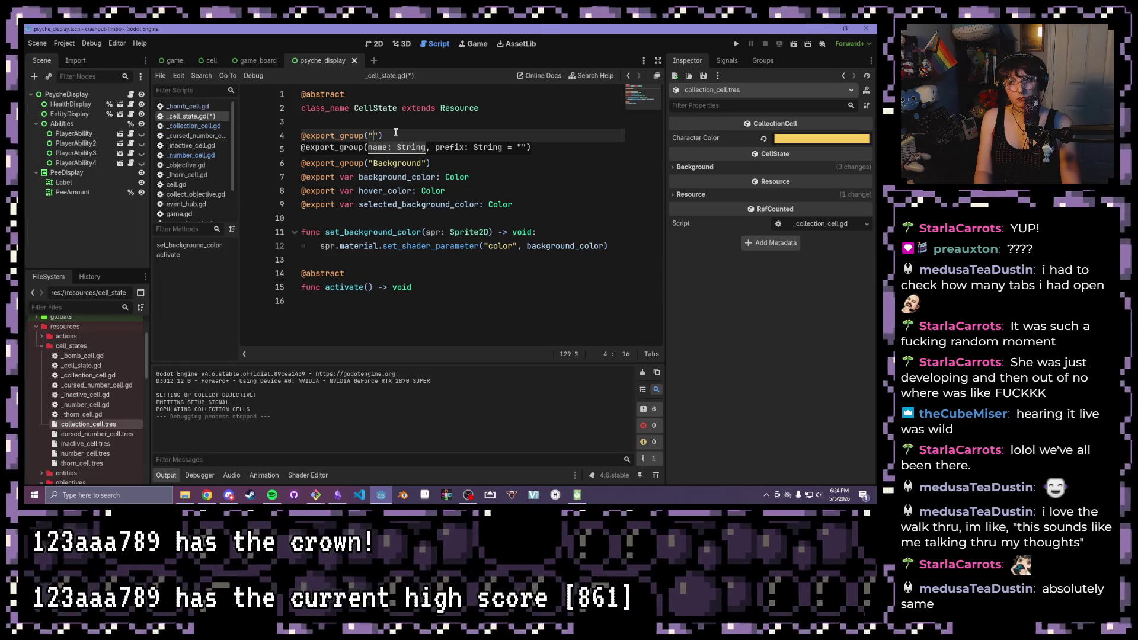
{"action": "key", "text": "BackSpace"}
{"action": "key", "text": "BackSpace"}
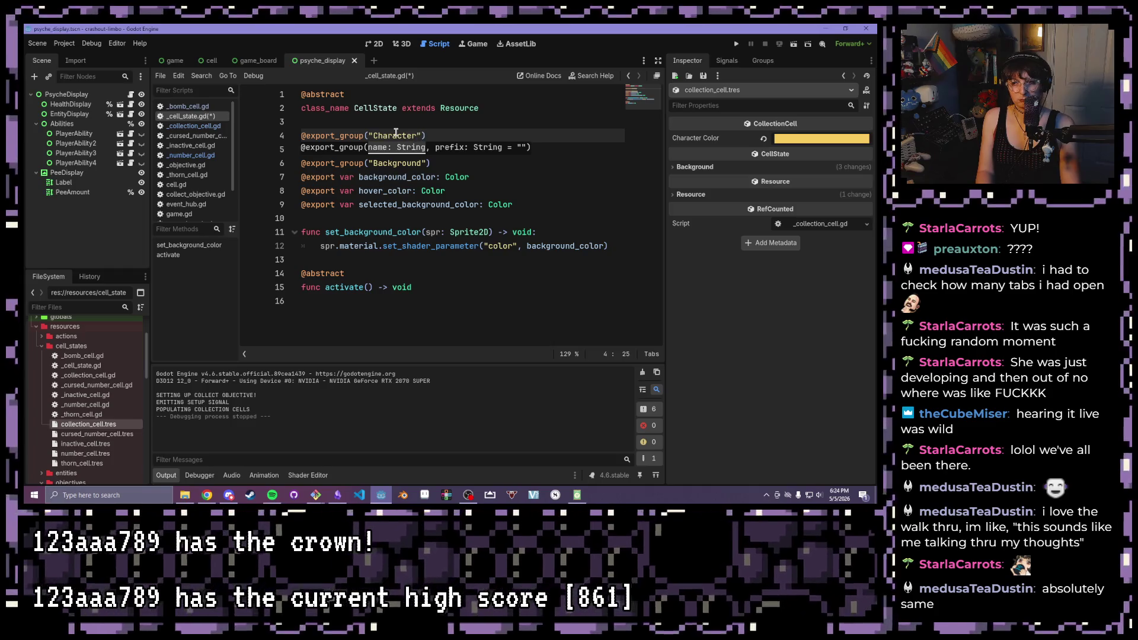
{"action": "type", "text": "isplay"}
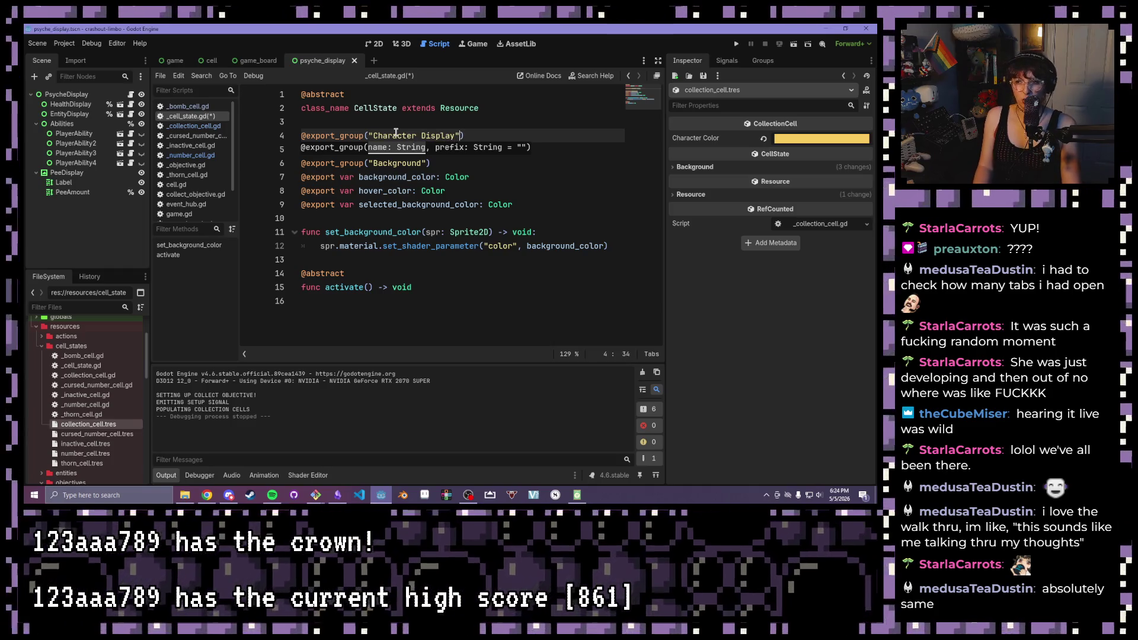
{"action": "key", "text": "Return"}
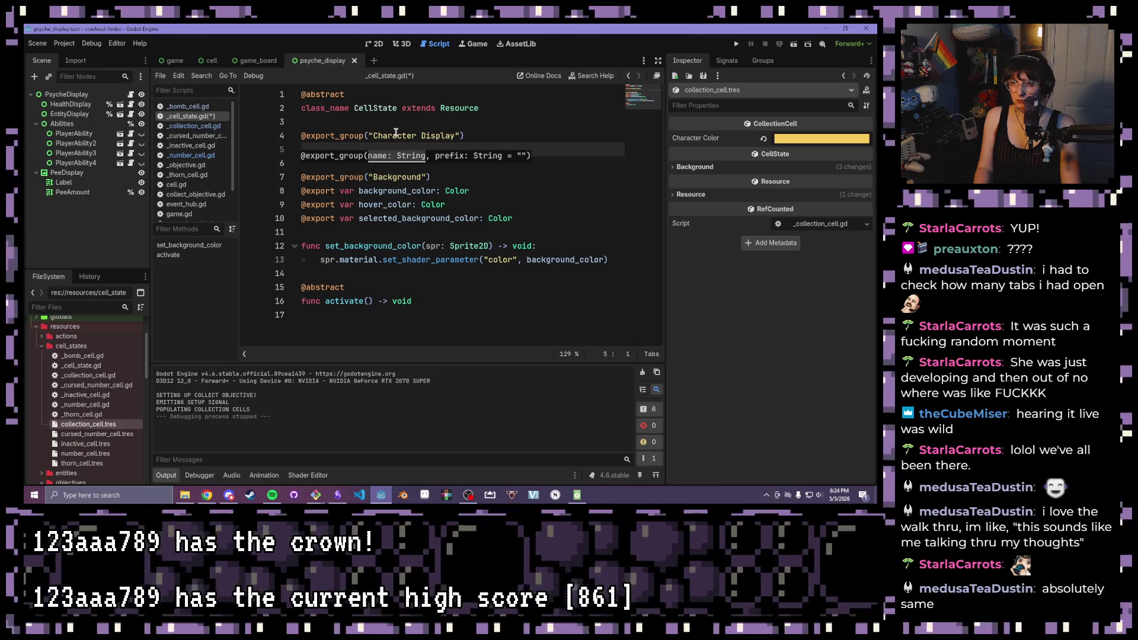
{"action": "key", "text": "Escape"}
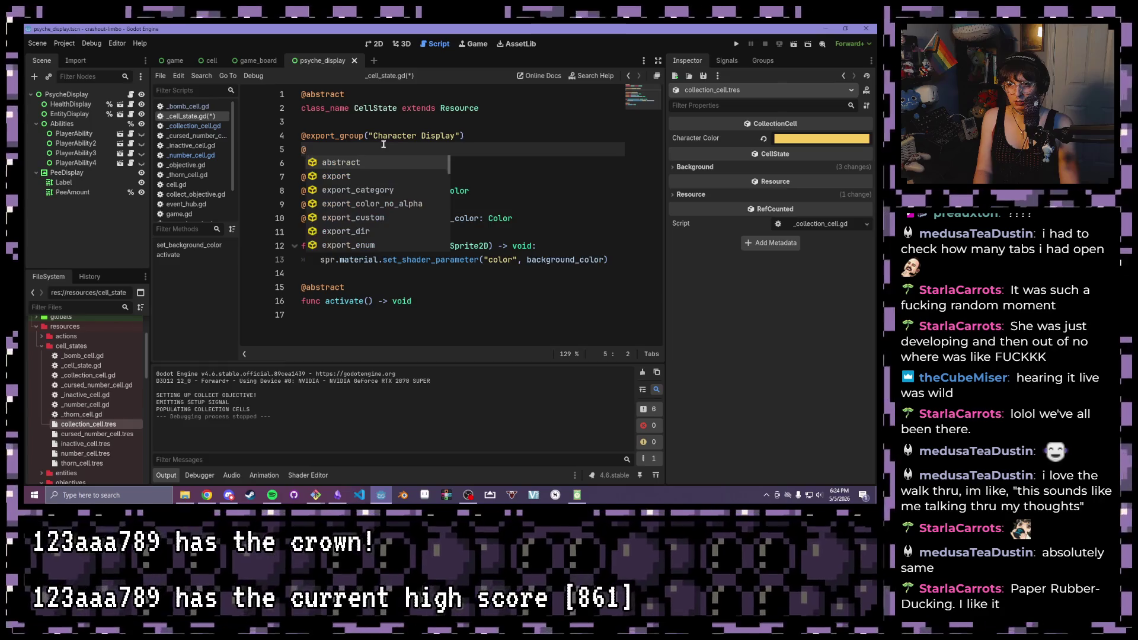
Declare display_character: String and character_color: Color exports under it and save.
{"action": "type", "text": "export var di"}
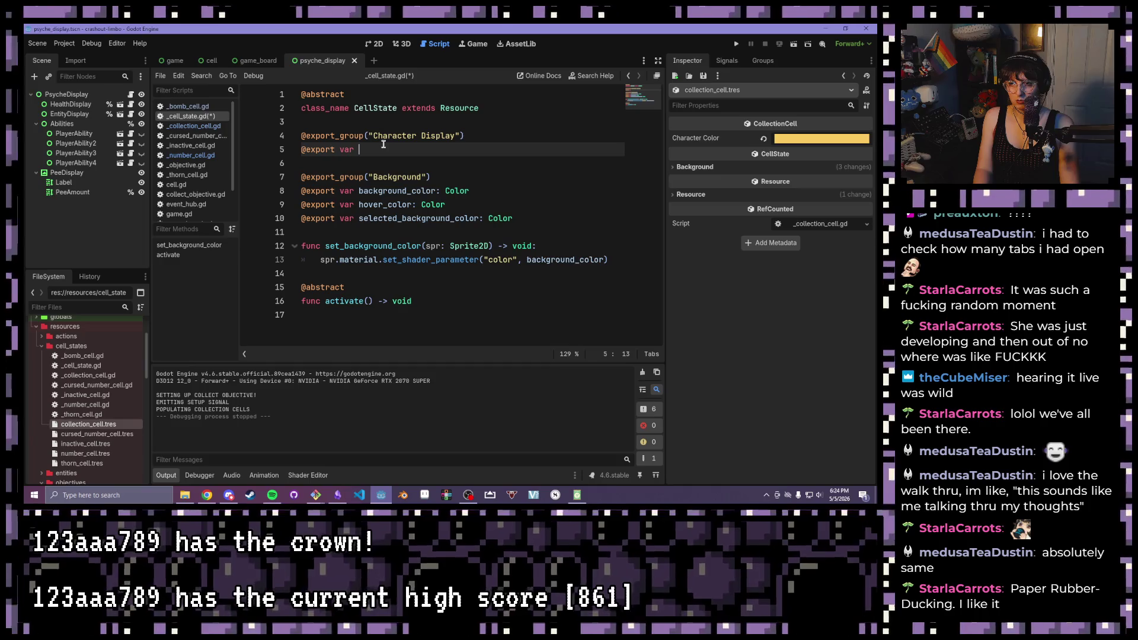
{"action": "type", "text": "splay_"}
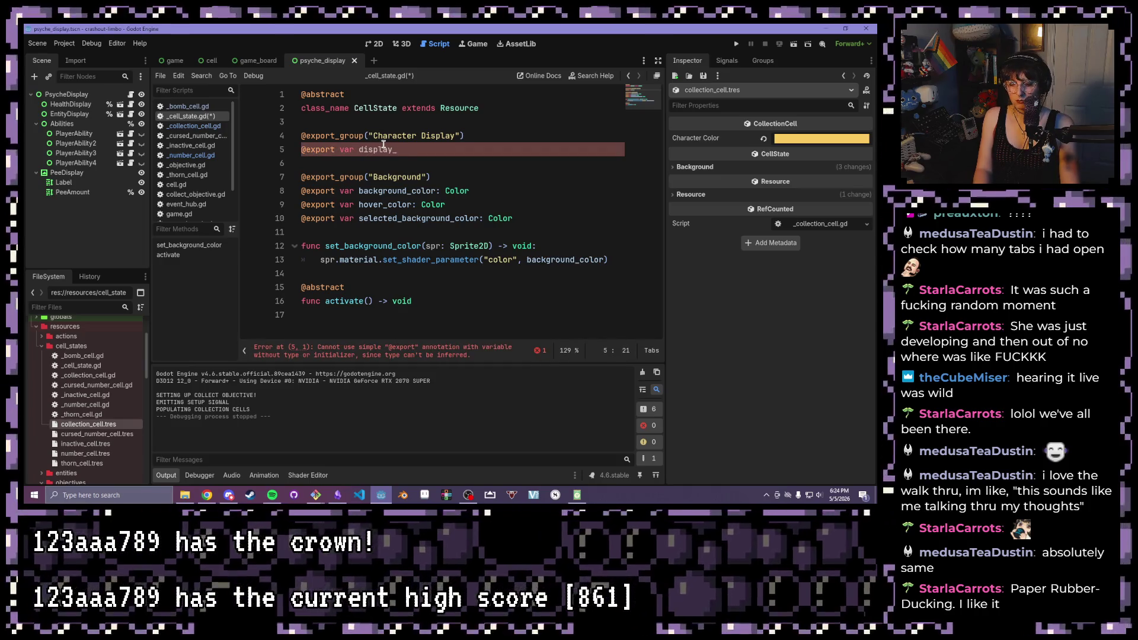
{"action": "type", "text": ":"}
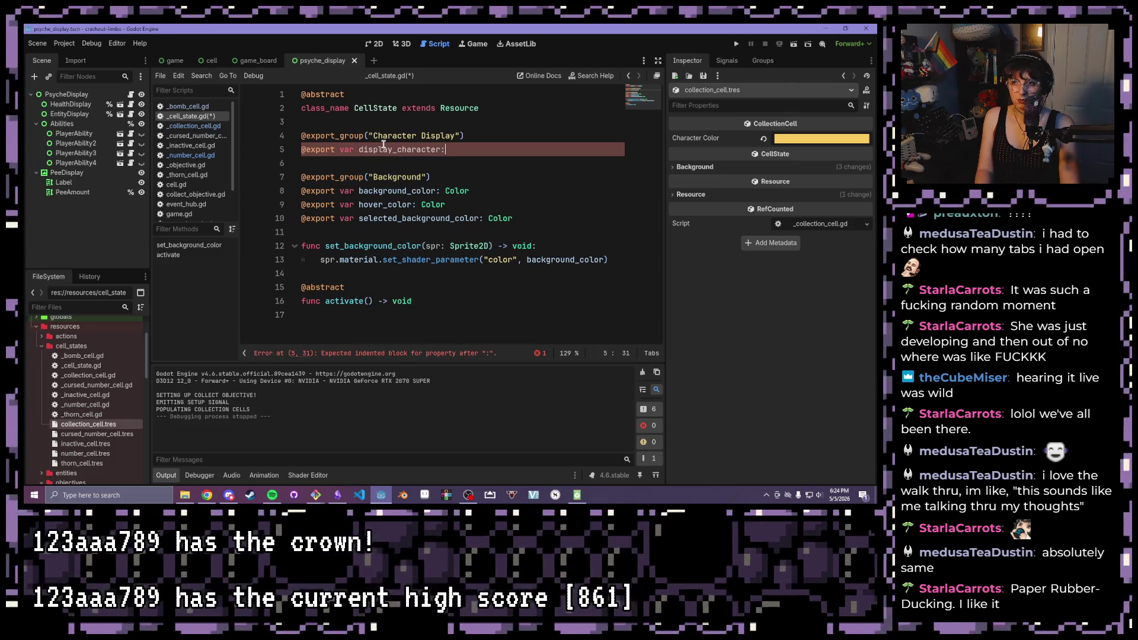
{"action": "type", "text": " String"}
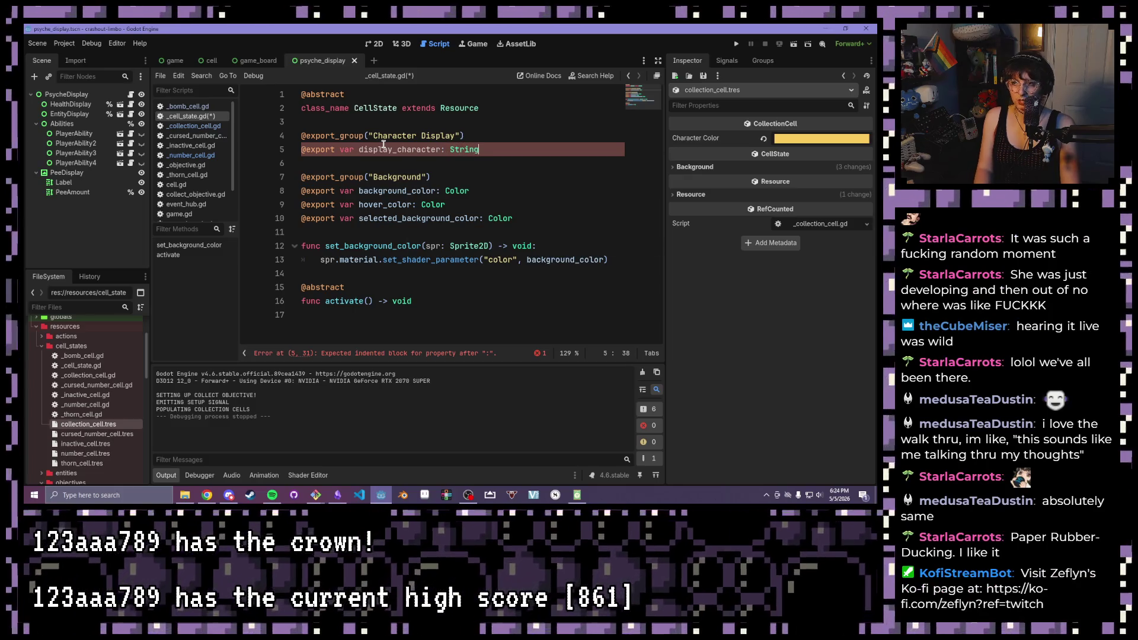
{"action": "key", "text": "Return"}
{"action": "type", "text": "@export "}
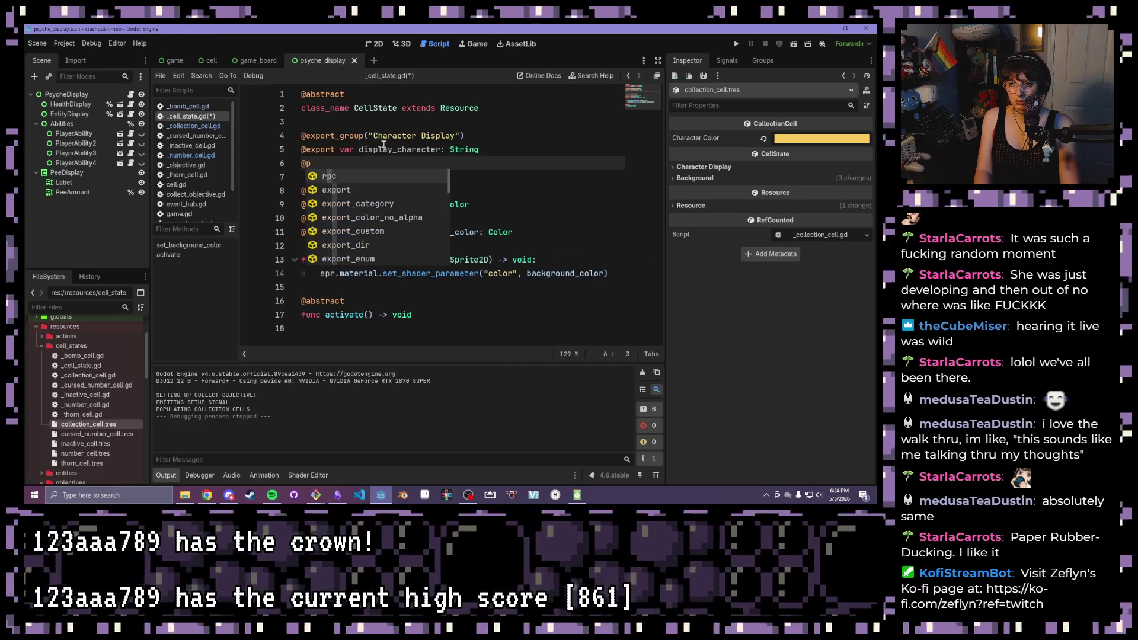
{"action": "type", "text": "var "}
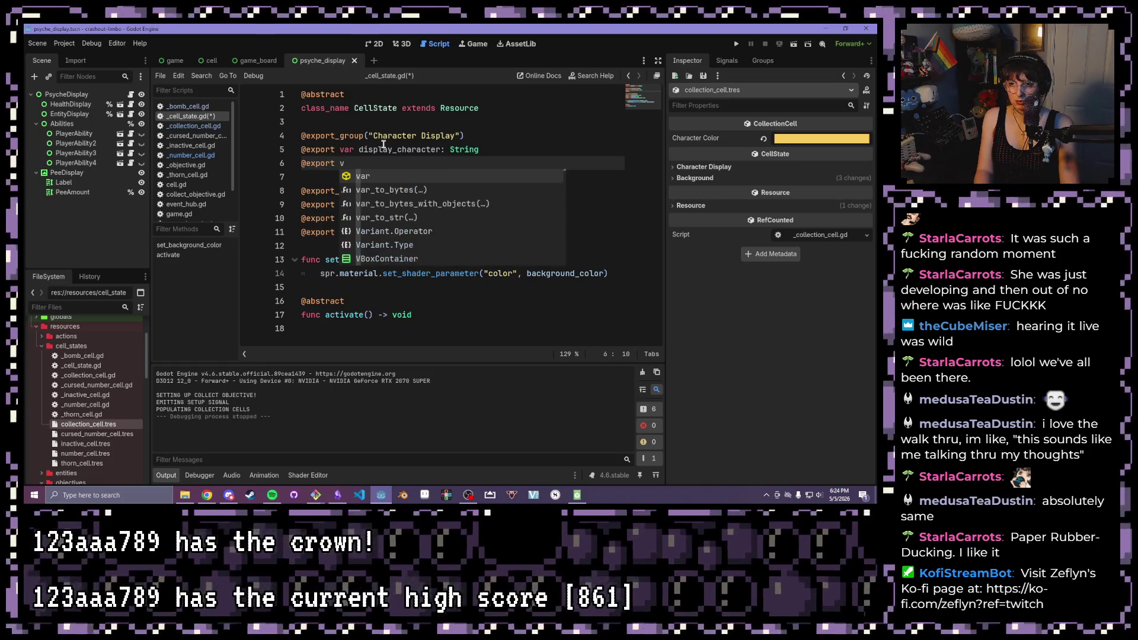
{"action": "type", "text": "character_"}
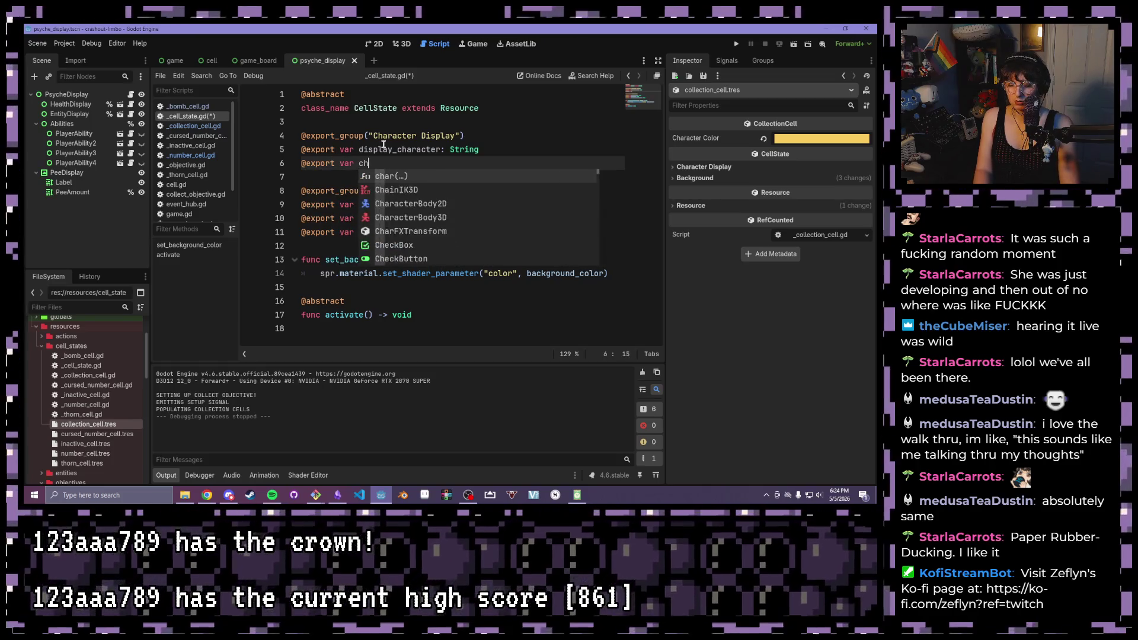
{"action": "type", "text": "color: Colo"}
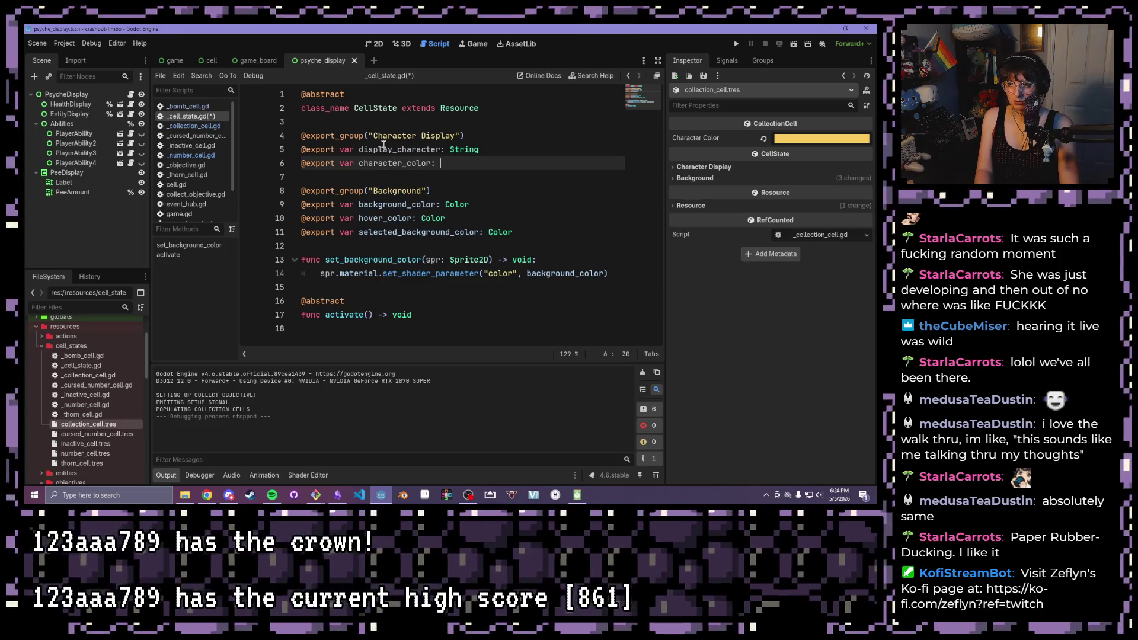
{"action": "type", "text": "r"}
{"action": "key", "text": "ctrl+s"}
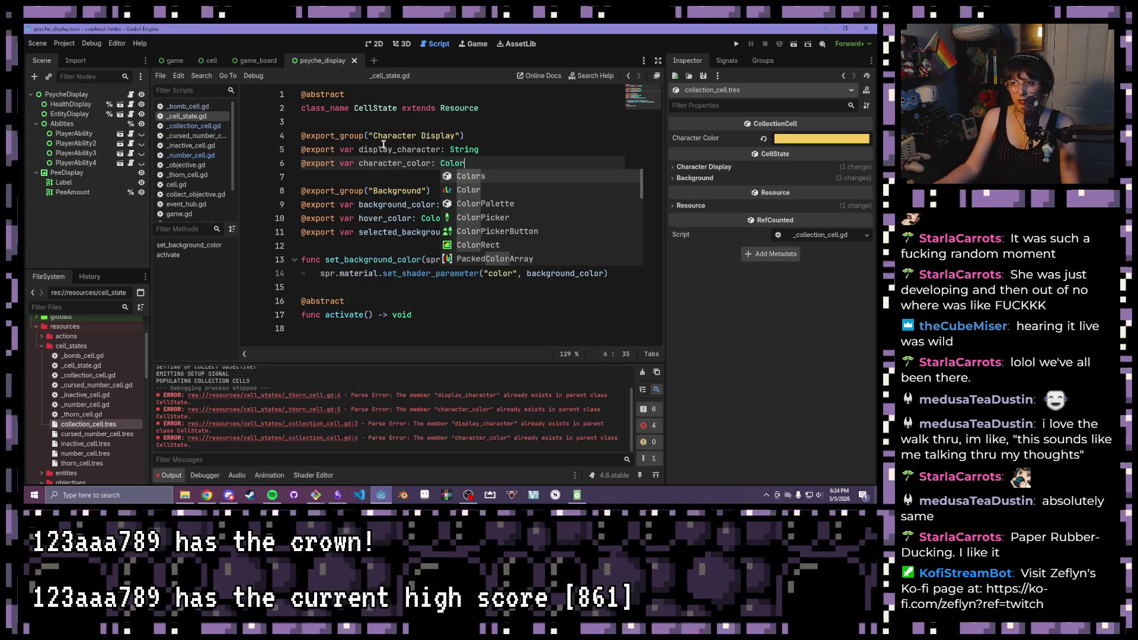
{"action": "left_click", "coordinate": [496, 123]}
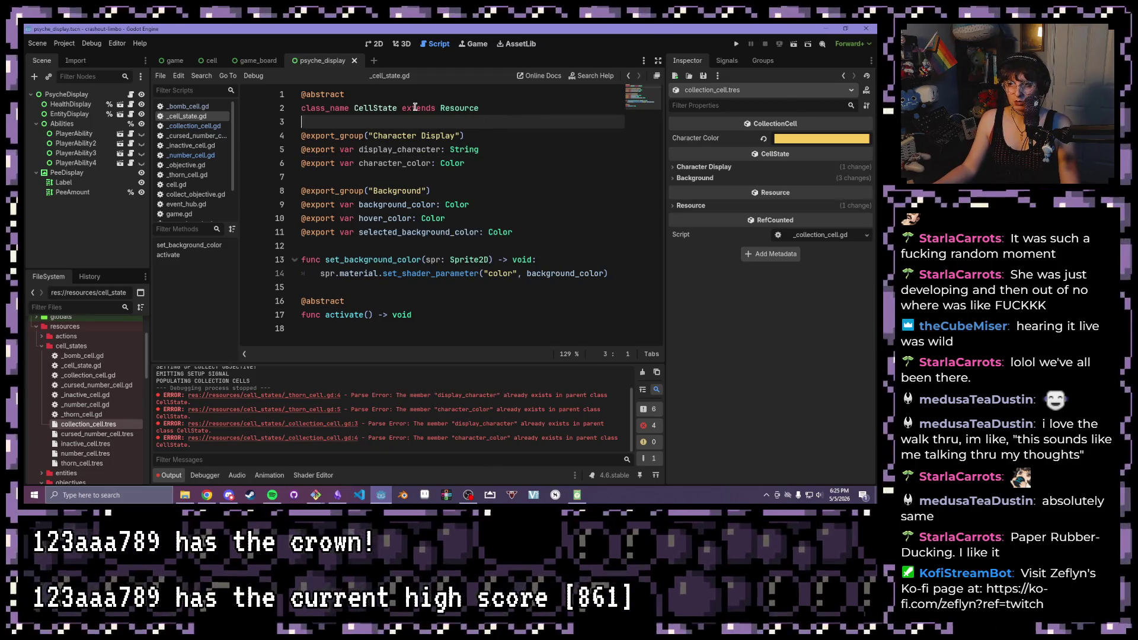
{"action": "left_click", "coordinate": [181, 156]}
Delete the duplicate display_character and character_color lines from _collection_cell.gd and save.
{"action": "left_click", "coordinate": [197, 127]}
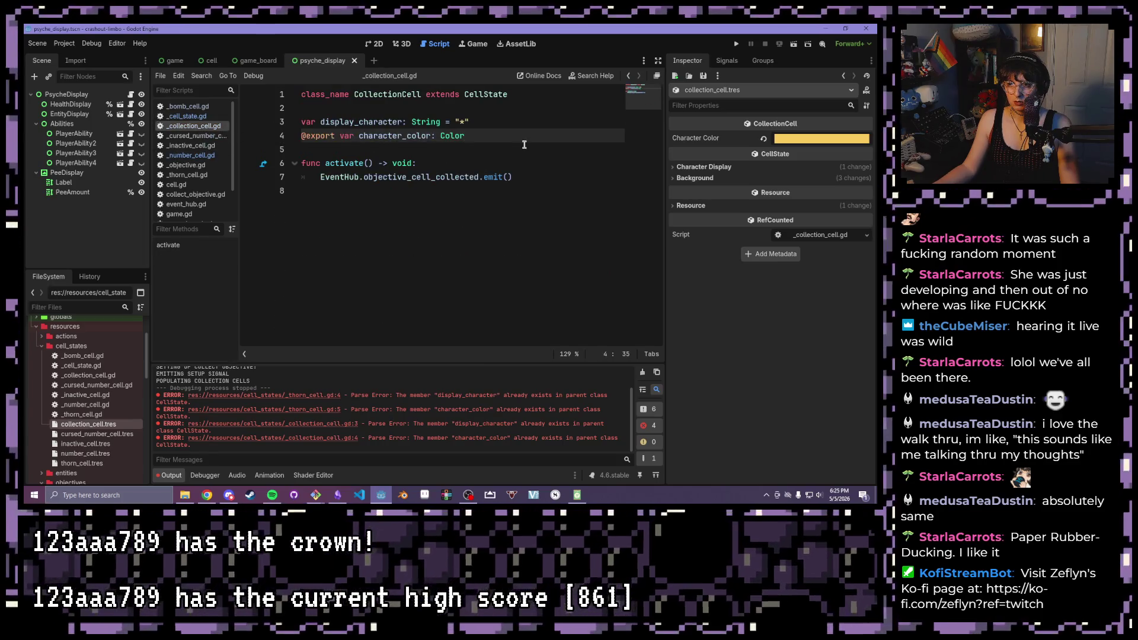
{"action": "key", "text": "Up"}
{"action": "left_click_drag", "start_coordinate": [468, 136], "coordinate": [414, 135]}
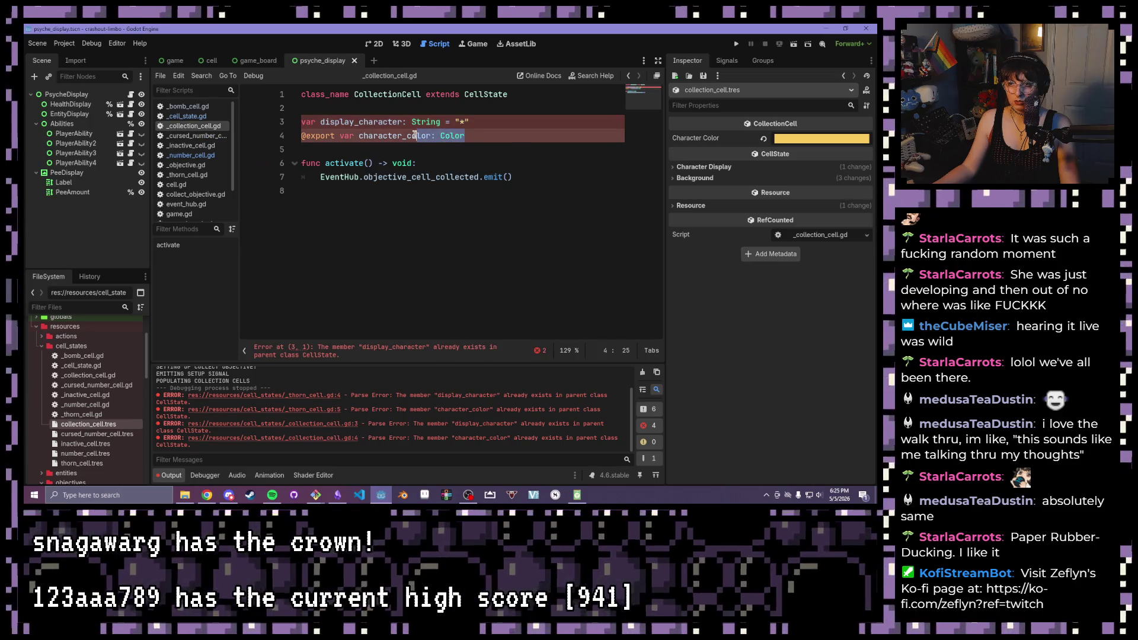
{"action": "left_click", "coordinate": [415, 135]}
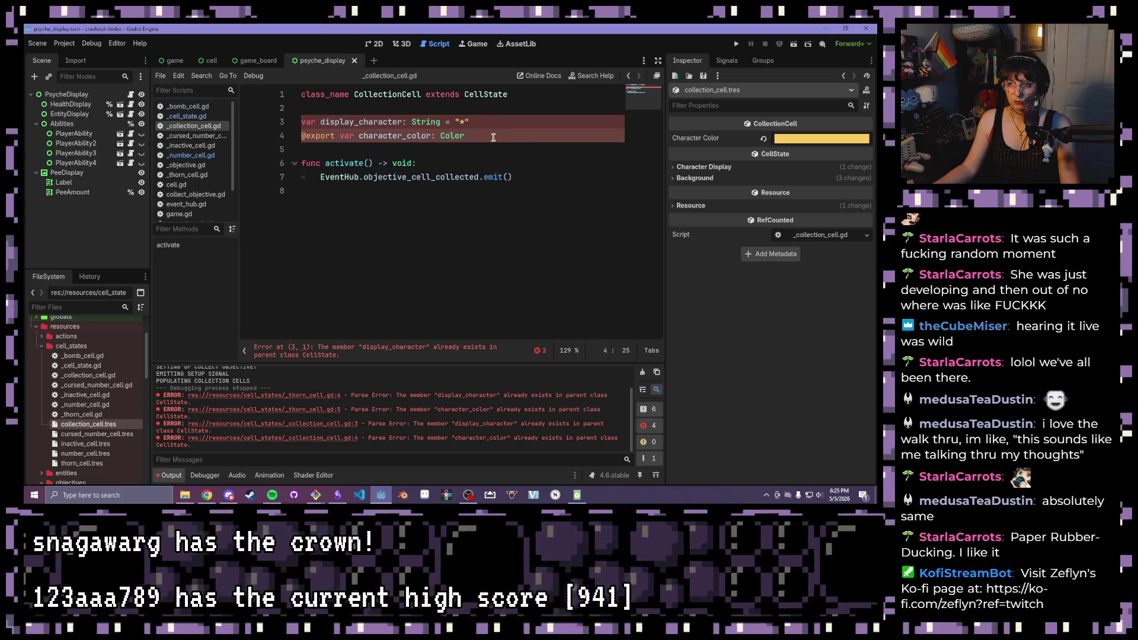
{"action": "key", "text": "shift+Up"}
{"action": "key", "text": "shift+Home"}
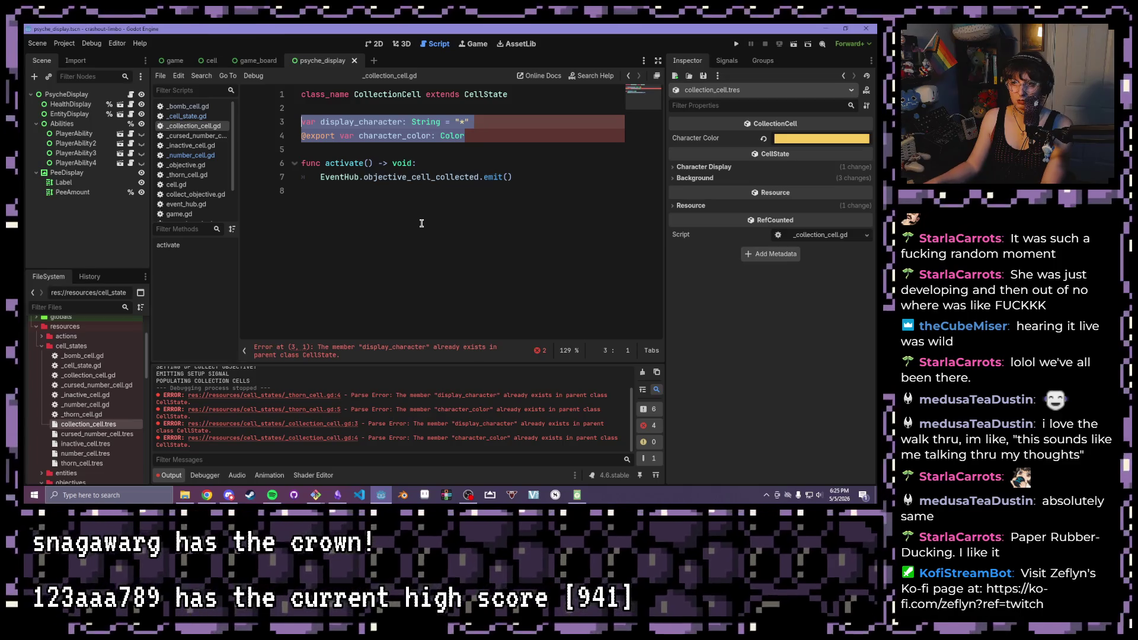
{"action": "key", "text": "BackSpace"}
{"action": "key", "text": "BackSpace"}
{"action": "key", "text": "BackSpace"}
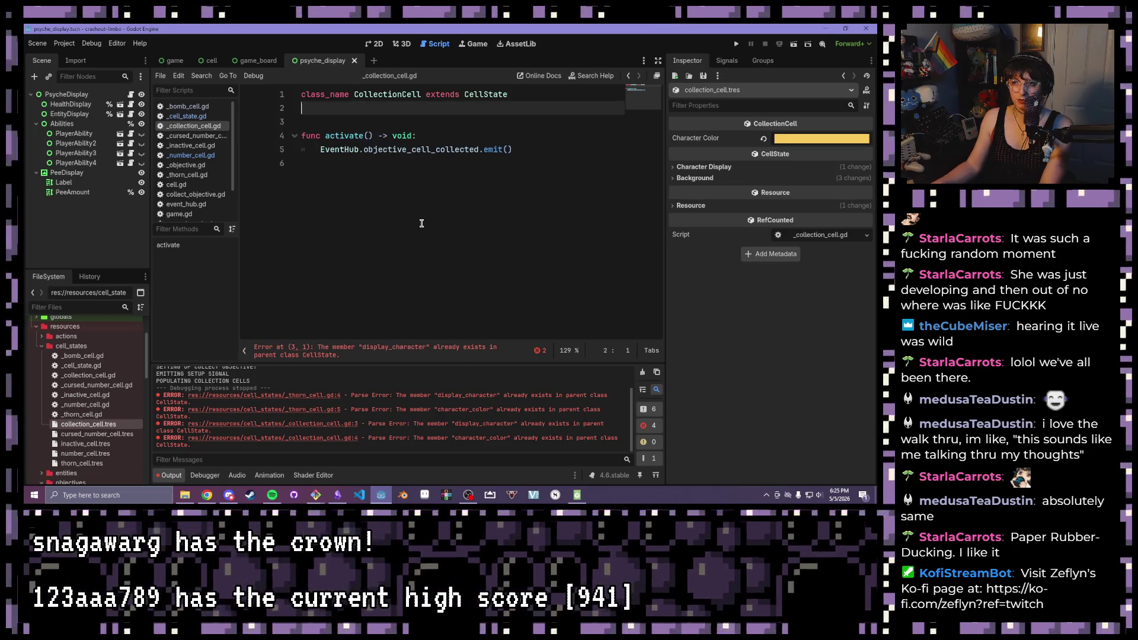
{"action": "key", "text": "ctrl+s"}
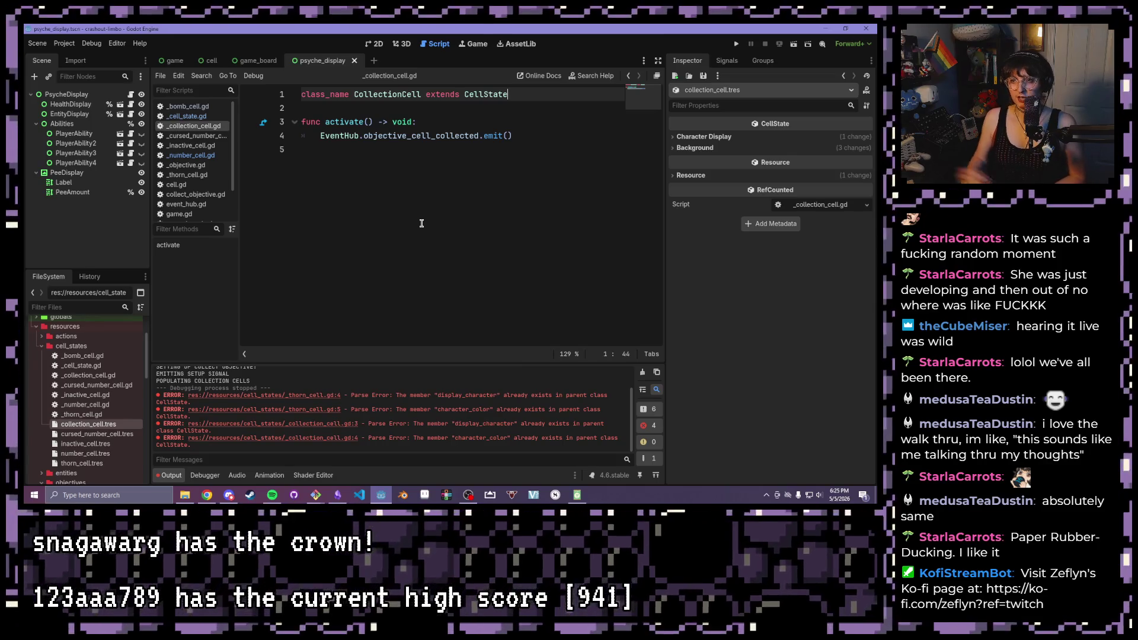
Remove the leftover trailing blank line in the CollectionCell script.
{"action": "left_click", "coordinate": [460, 152]}
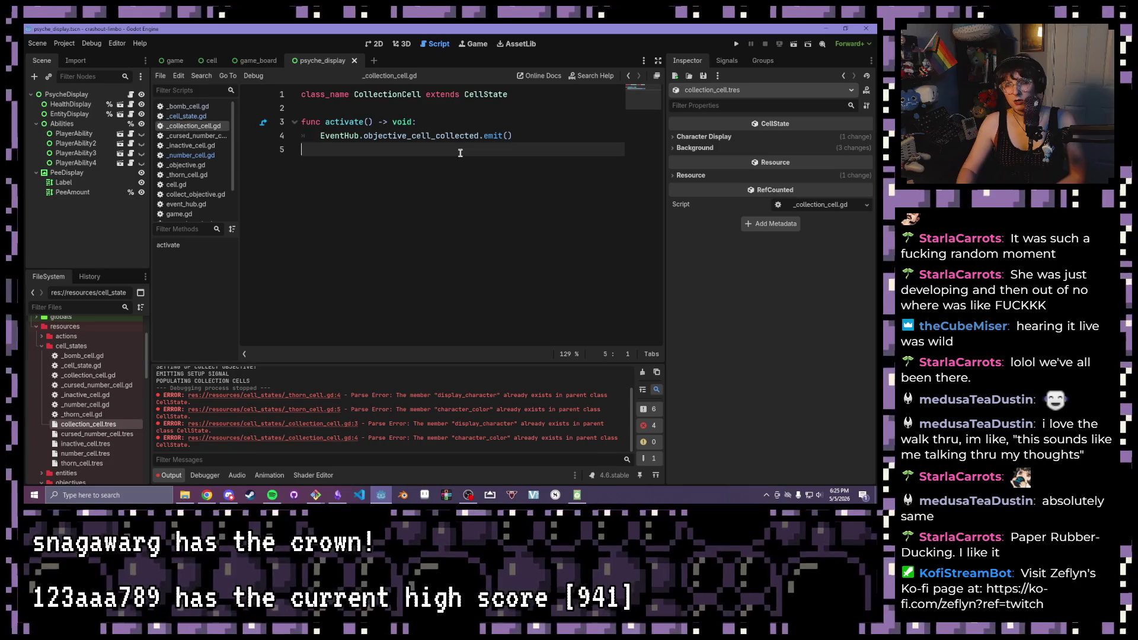
{"action": "key", "text": "BackSpace"}
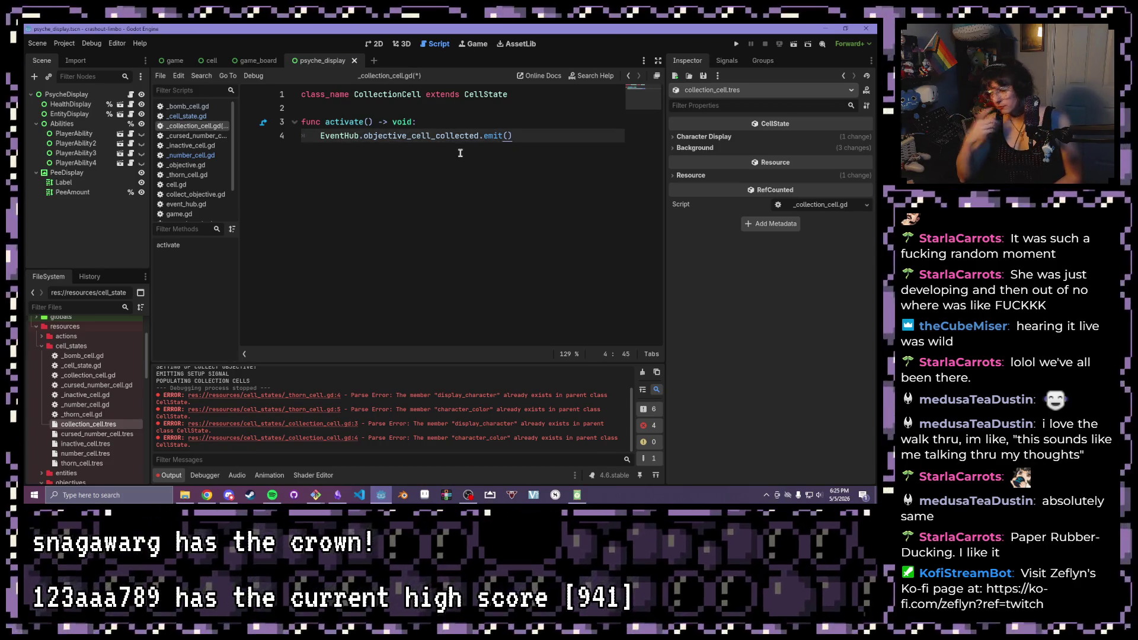
{"action": "left_click", "coordinate": [237, 113], "text": "shift"}
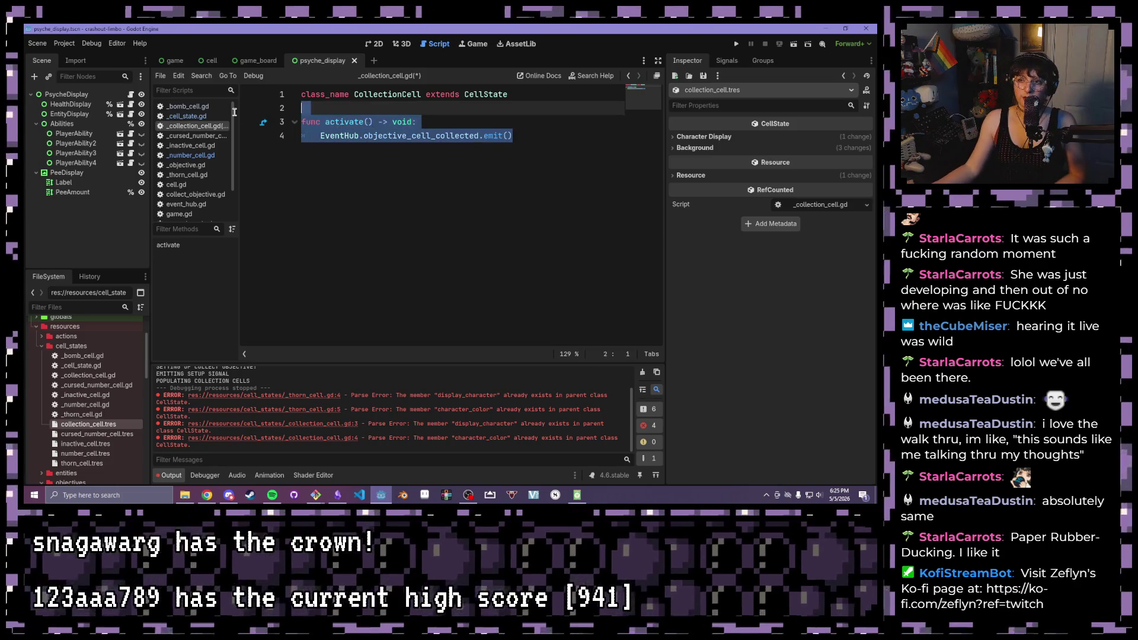
{"action": "key", "text": "shift+Down"}
{"action": "key", "text": "Right"}
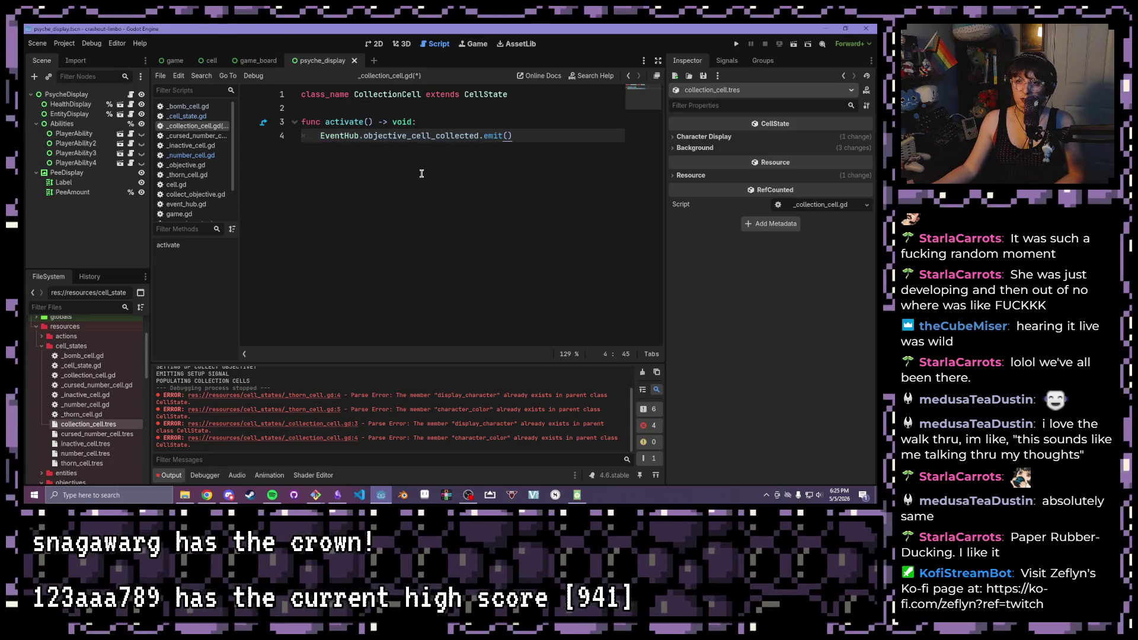
Review the CursedNumberCell and BombCell scripts for duplicate exports.
{"action": "left_click", "coordinate": [180, 138]}
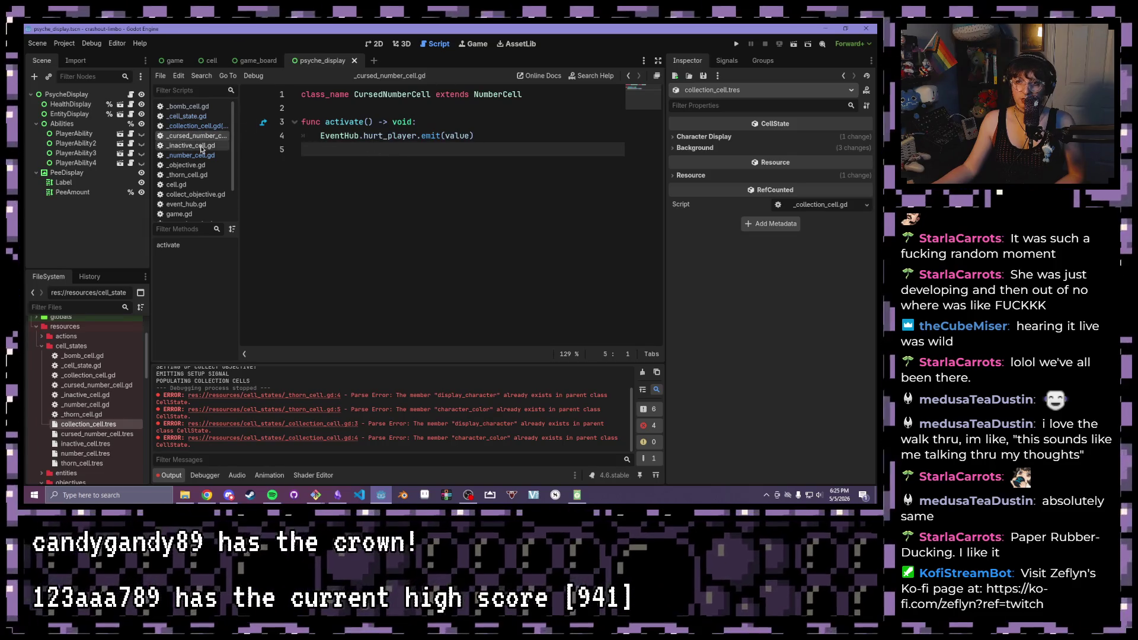
{"action": "left_click", "coordinate": [187, 106]}
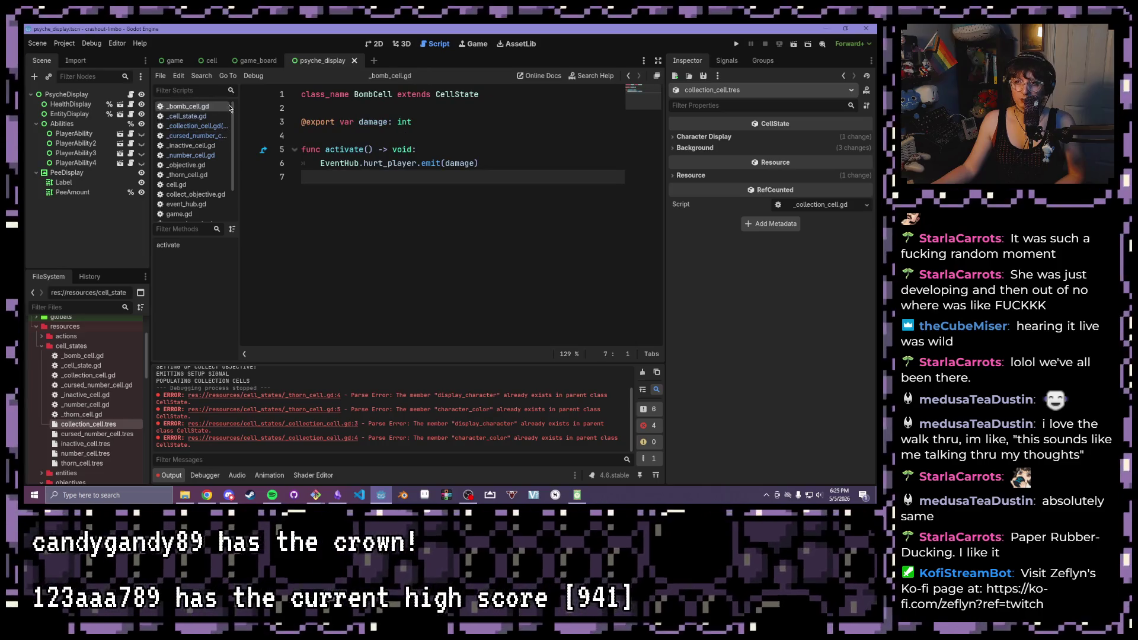
{"action": "left_click_drag", "start_coordinate": [506, 159], "coordinate": [280, 108]}
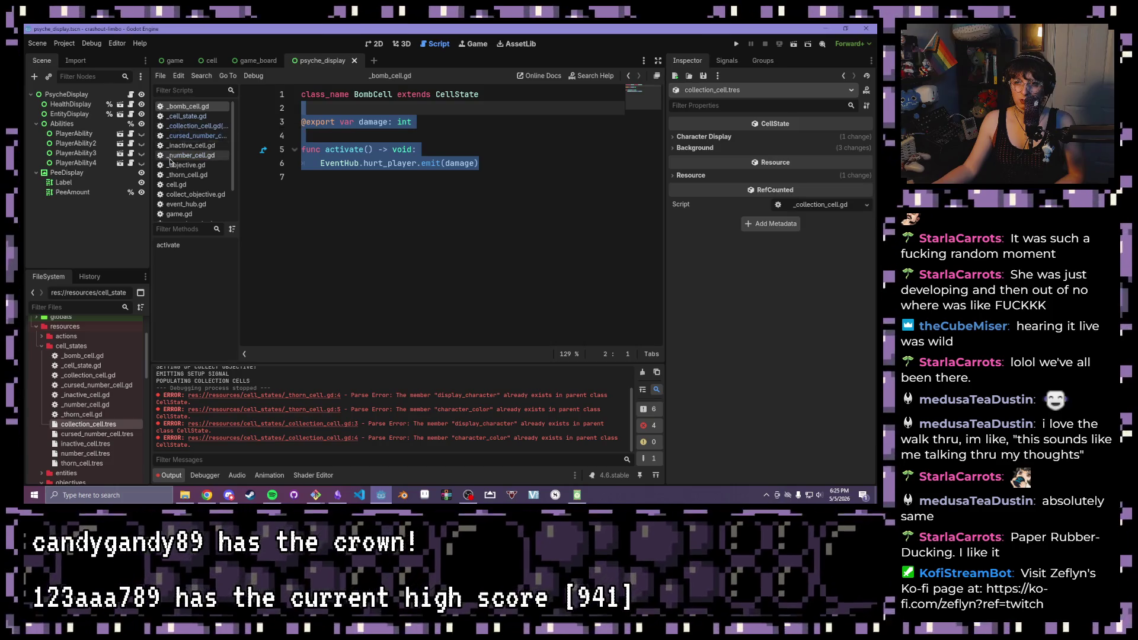
Delete the duplicate display_character and character_color exports from _thorn_cell.gd and save.
{"action": "left_click", "coordinate": [177, 175]}
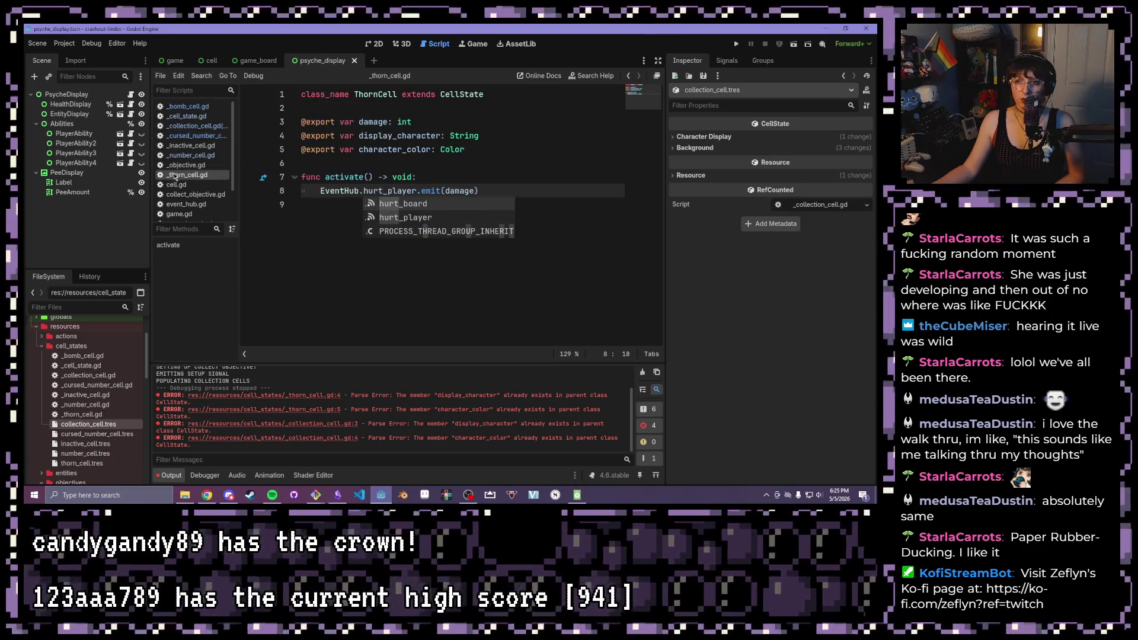
{"action": "left_click_drag", "start_coordinate": [491, 148], "coordinate": [272, 137]}
{"action": "key", "text": "BackSpace"}
{"action": "key", "text": "BackSpace"}
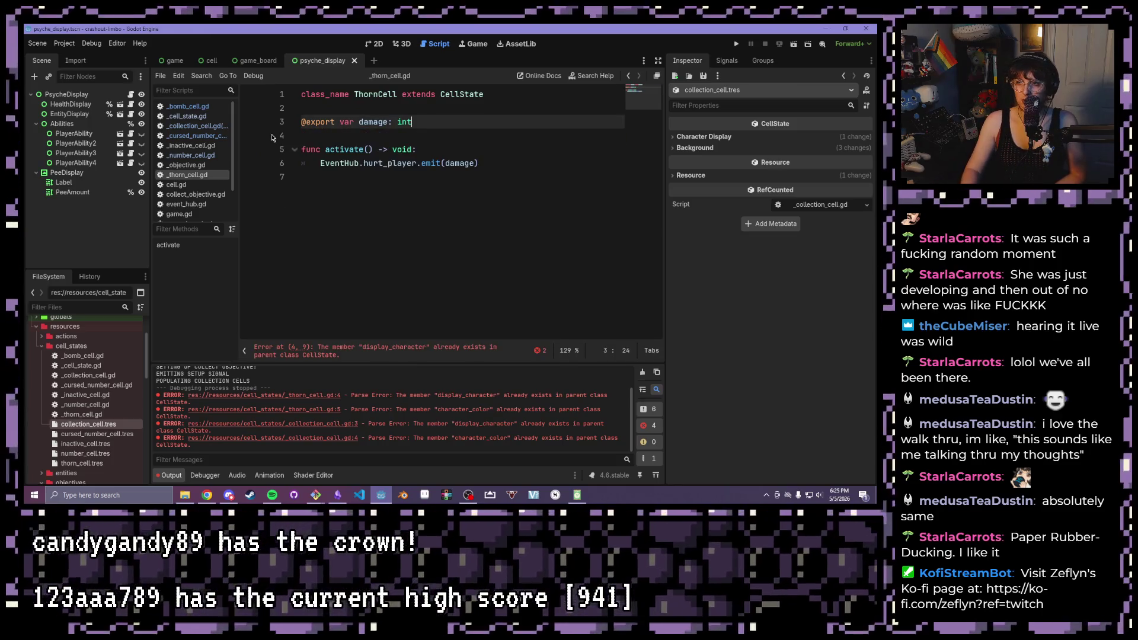
{"action": "key", "text": "ctrl+s"}
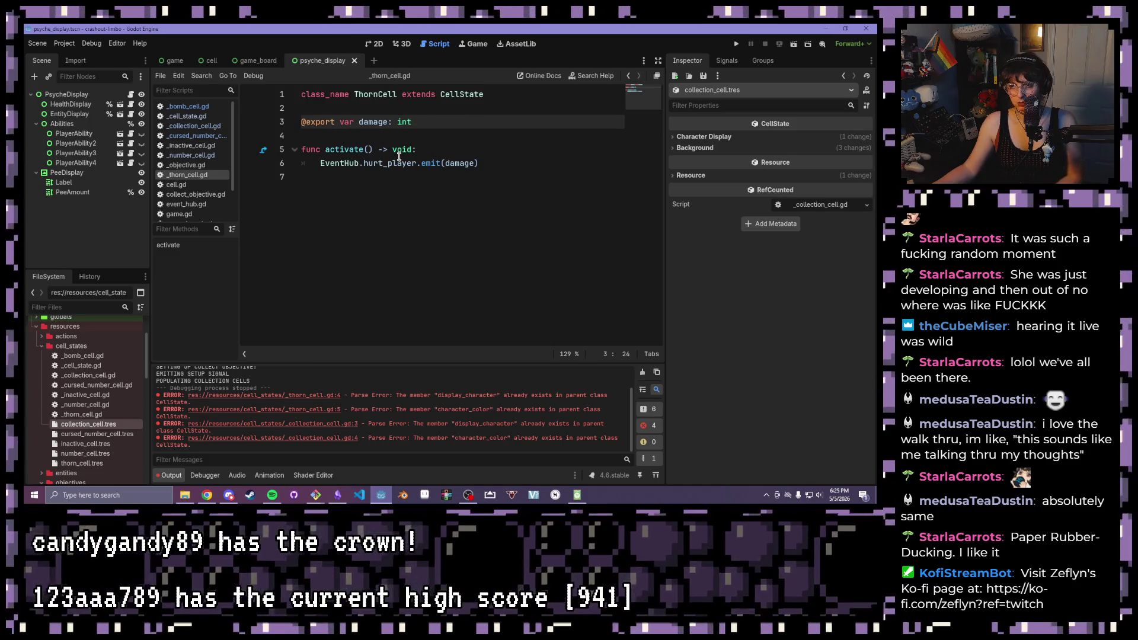
{"action": "left_click_drag", "start_coordinate": [516, 163], "coordinate": [210, 120]}
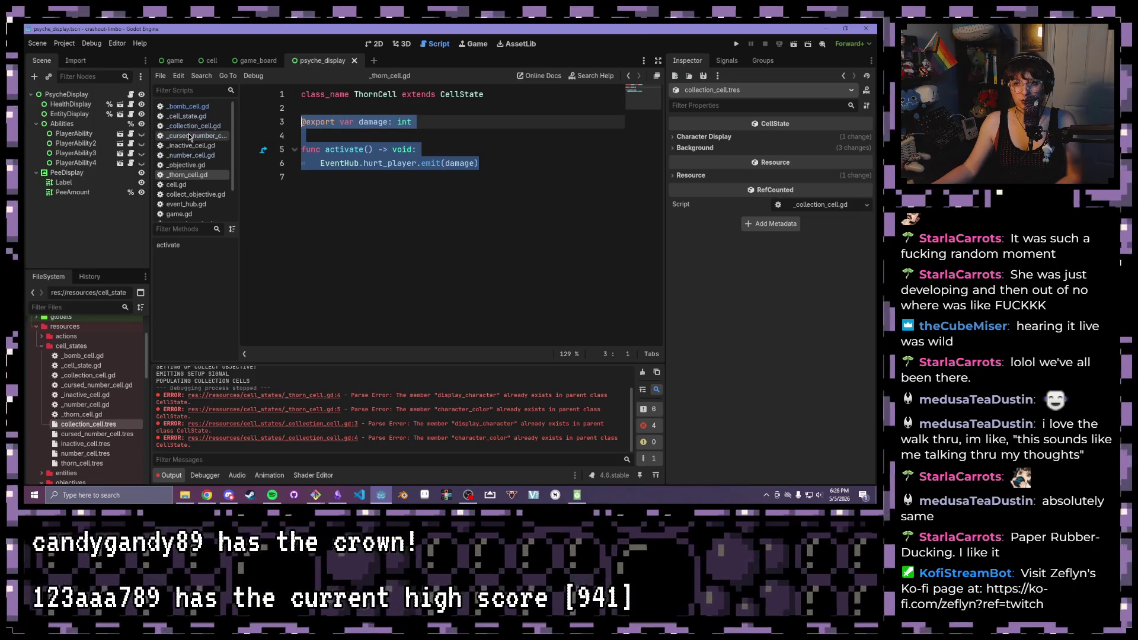
{"action": "left_click", "coordinate": [187, 107]}
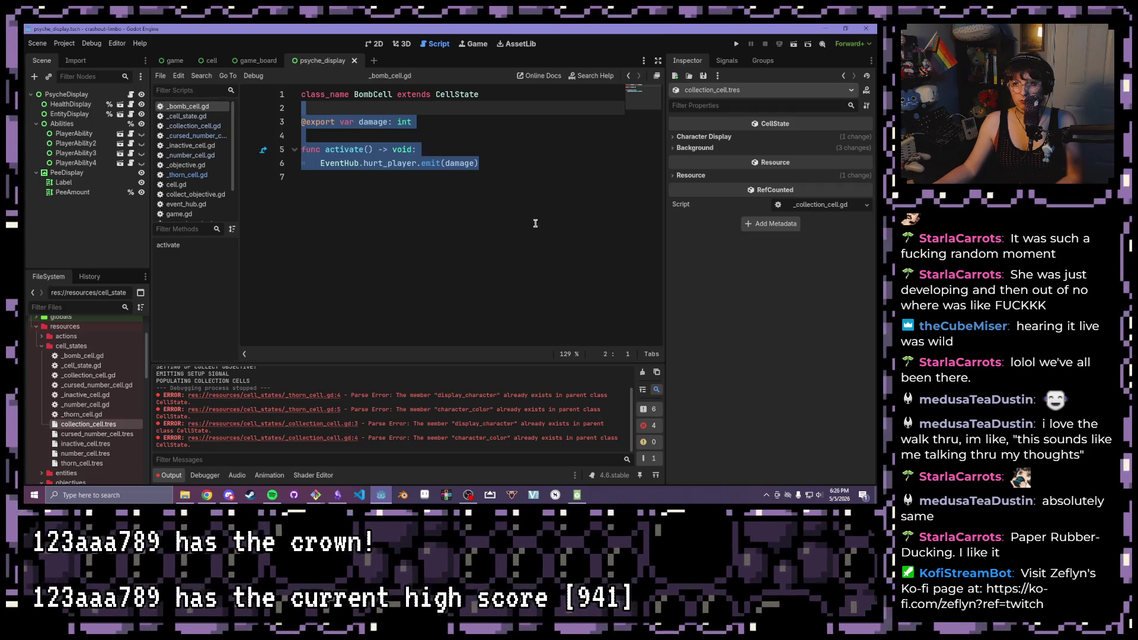
{"action": "left_click", "coordinate": [489, 219]}
{"action": "left_click", "coordinate": [476, 123]}
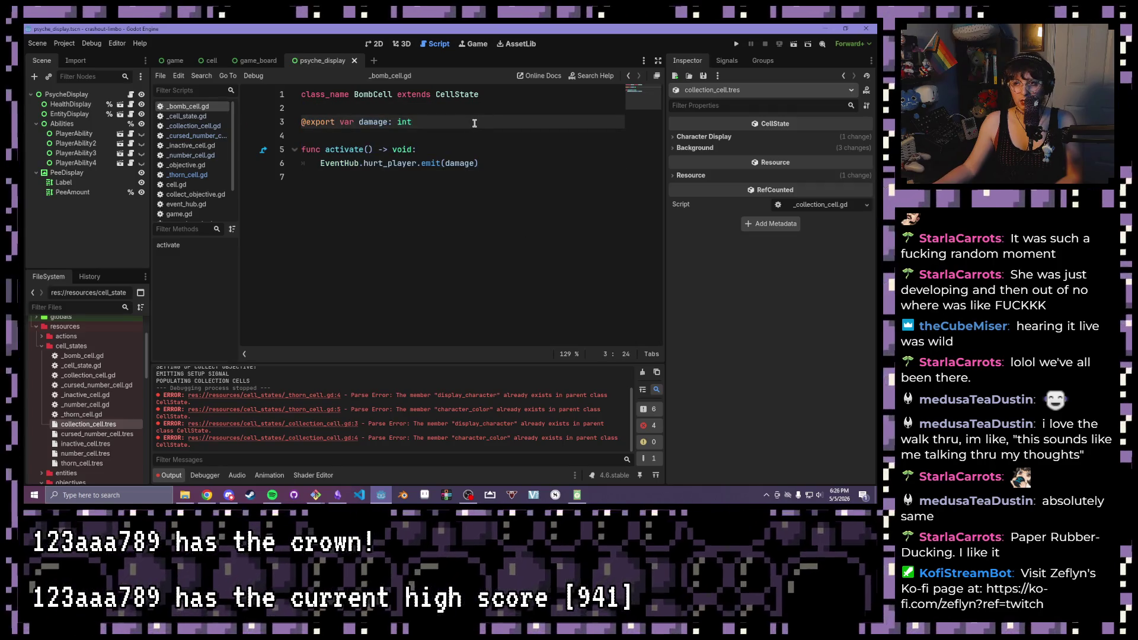
{"action": "key", "text": "Return"}
{"action": "type", "text": "@e"}
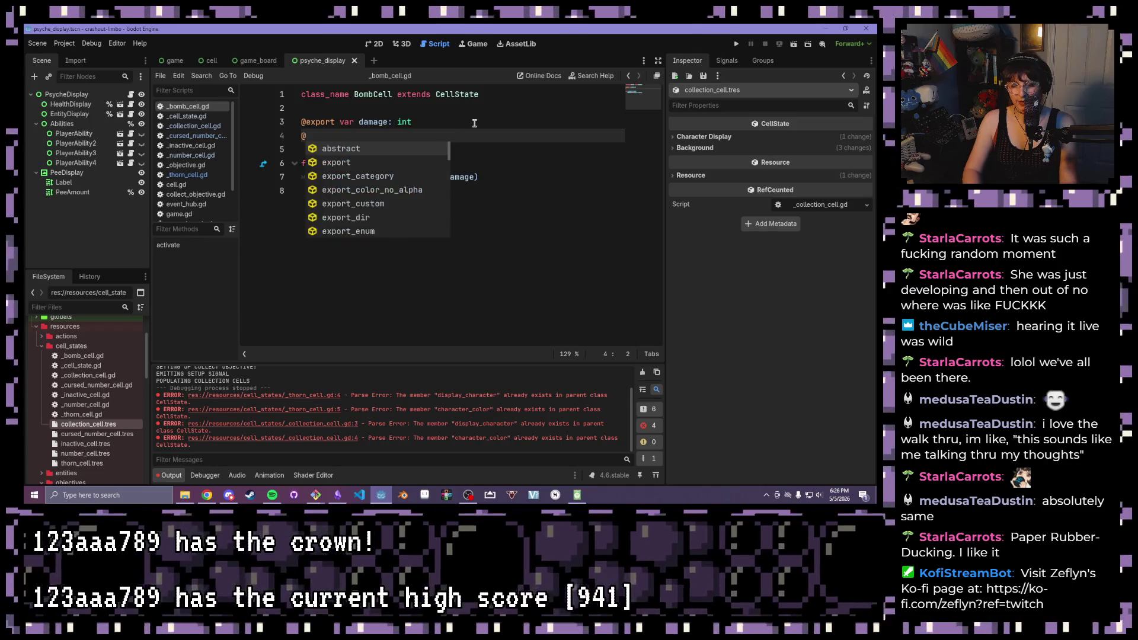
{"action": "type", "text": "xport var life"}
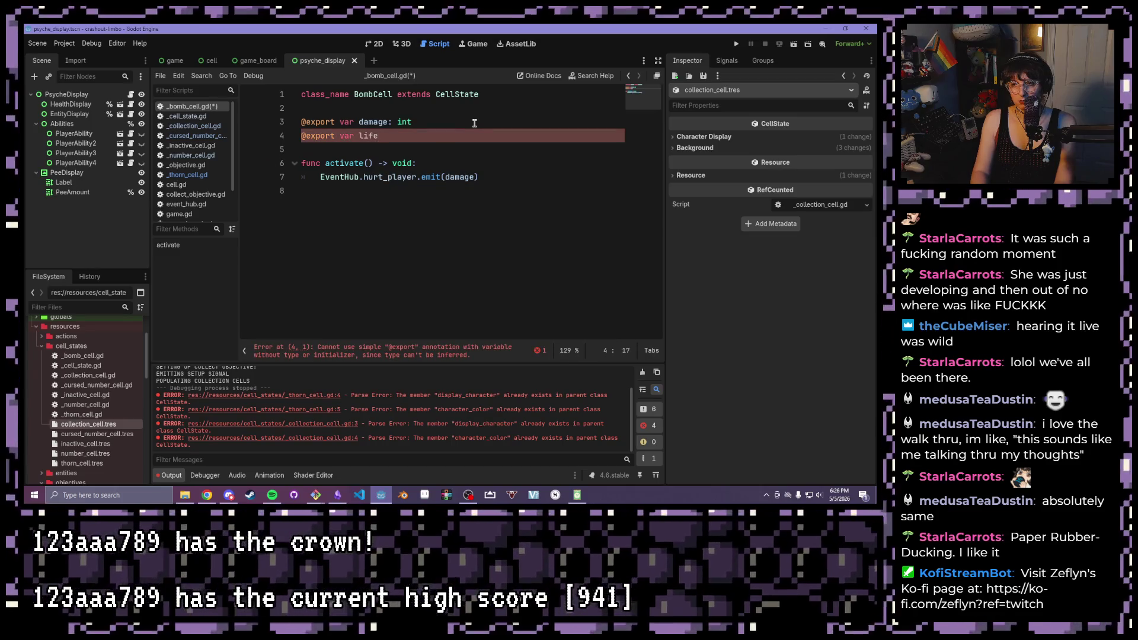
{"action": "type", "text": "span: "}
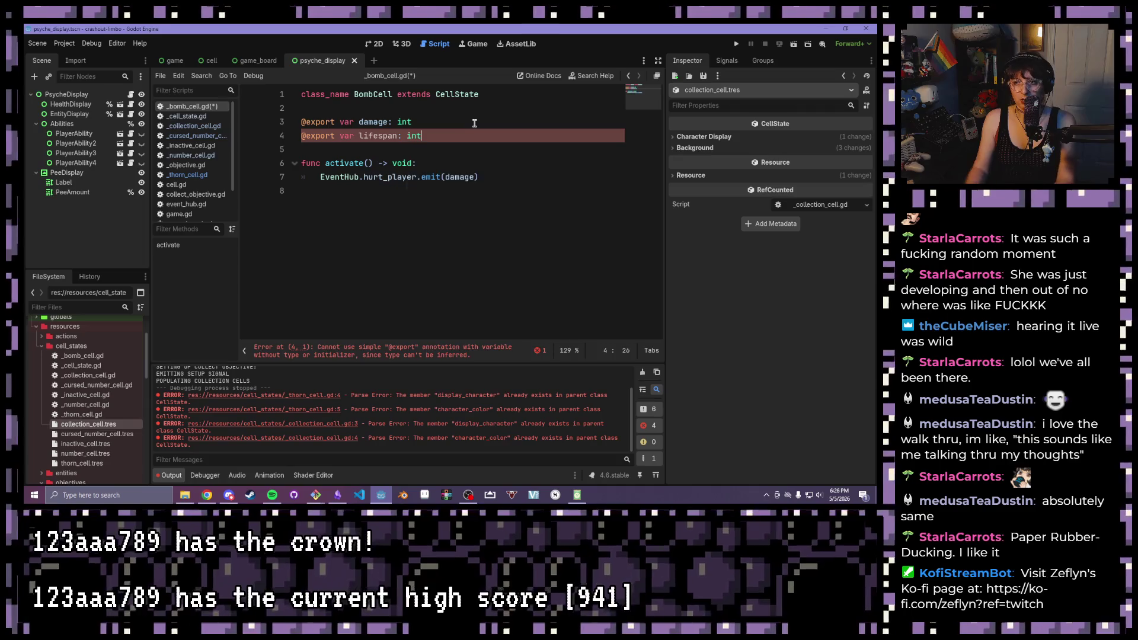
{"action": "type", "text": "int"}
{"action": "left_click", "coordinate": [474, 123]}
{"action": "key", "text": "ctrl+s"}
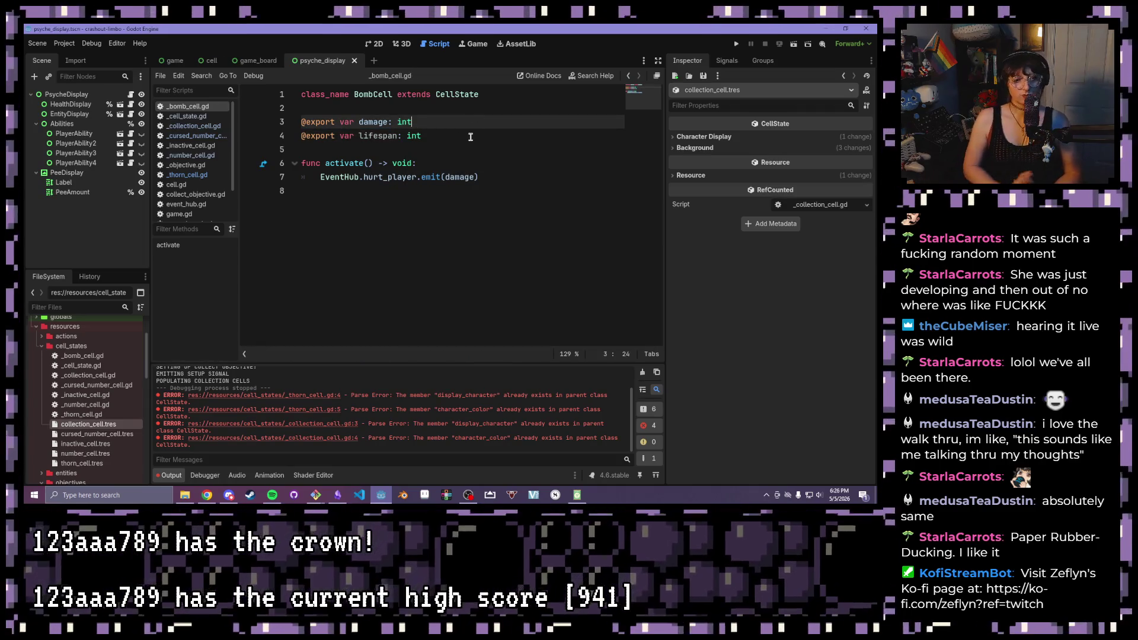
{"action": "left_click_drag", "start_coordinate": [470, 137], "coordinate": [217, 128]}
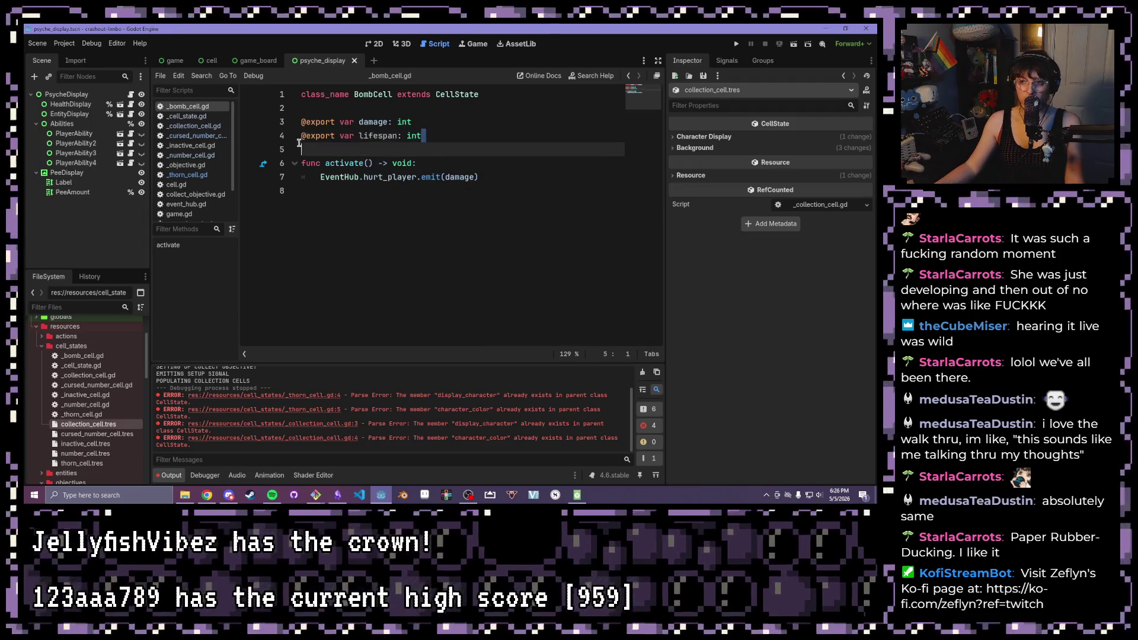
{"action": "mouse_move", "coordinate": [336, 130]}
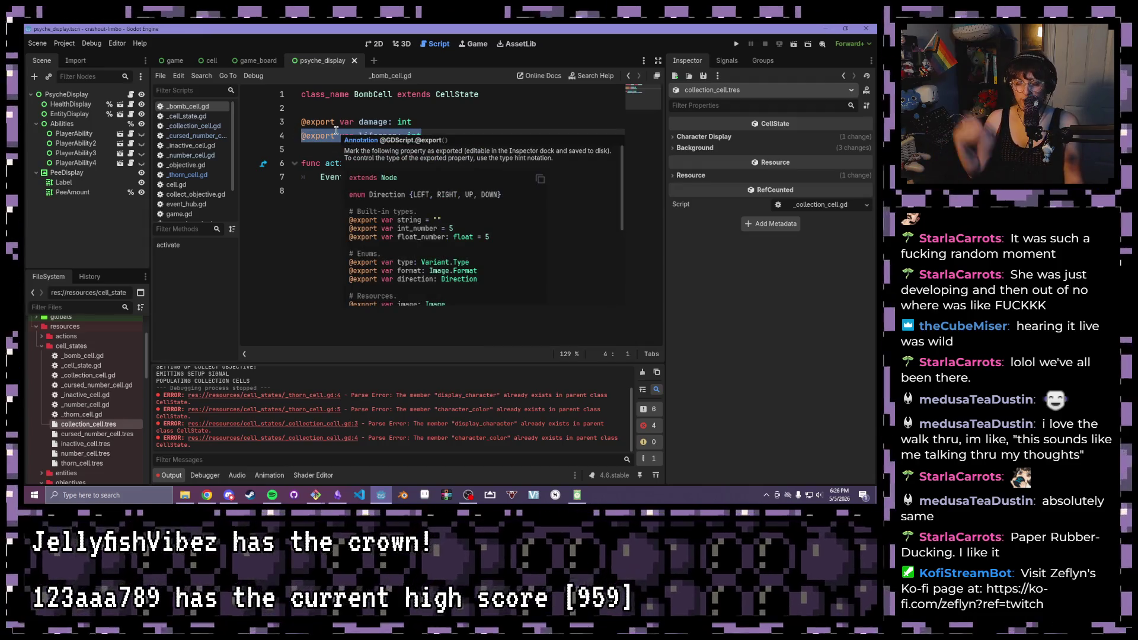